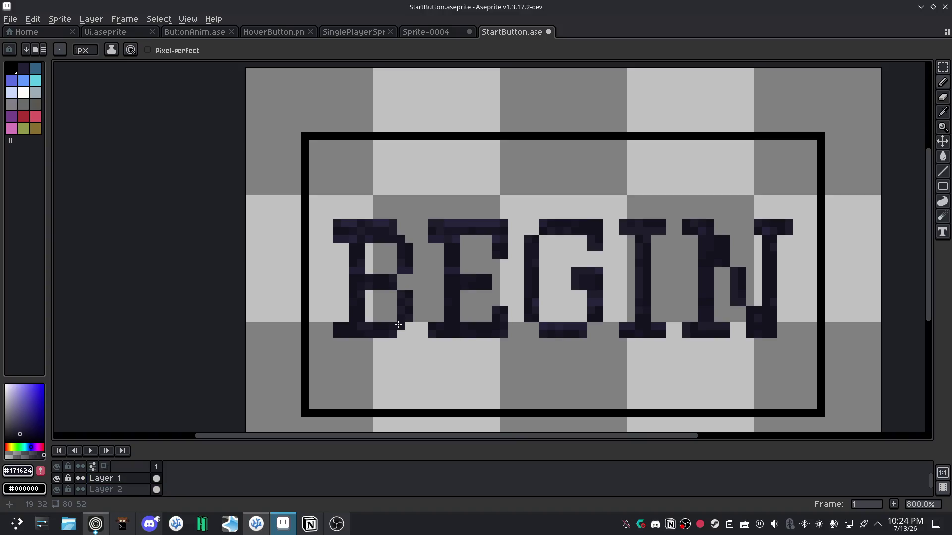
# Erase a pixel at the bottom-right of the E, then undo it.
pyautogui.press('e')
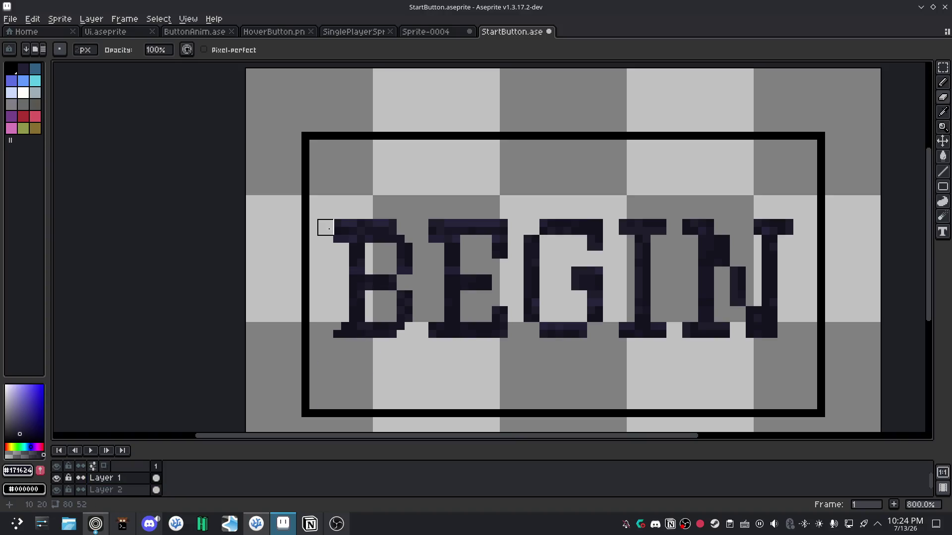
pyautogui.click(492, 331)
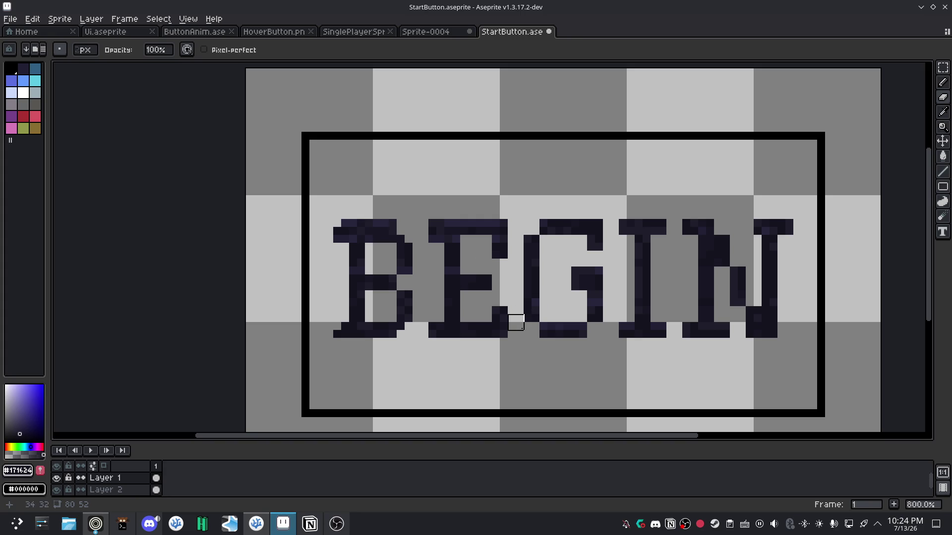
pyautogui.hotkey('ctrl', 'z')
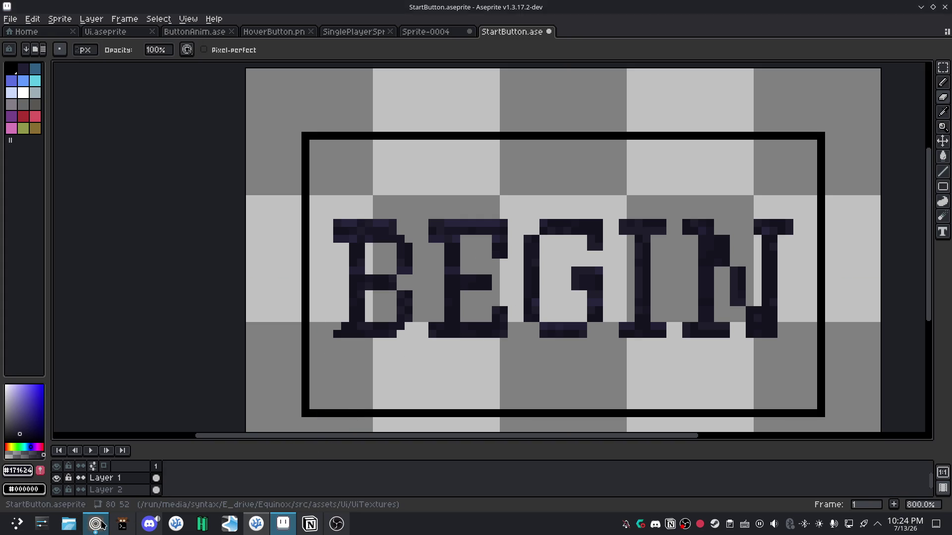
# Play part of the Intro to Game UI tutorial, pause it, and return to Aseprite.
pyautogui.click(95, 525)
pyautogui.click(462, 271)
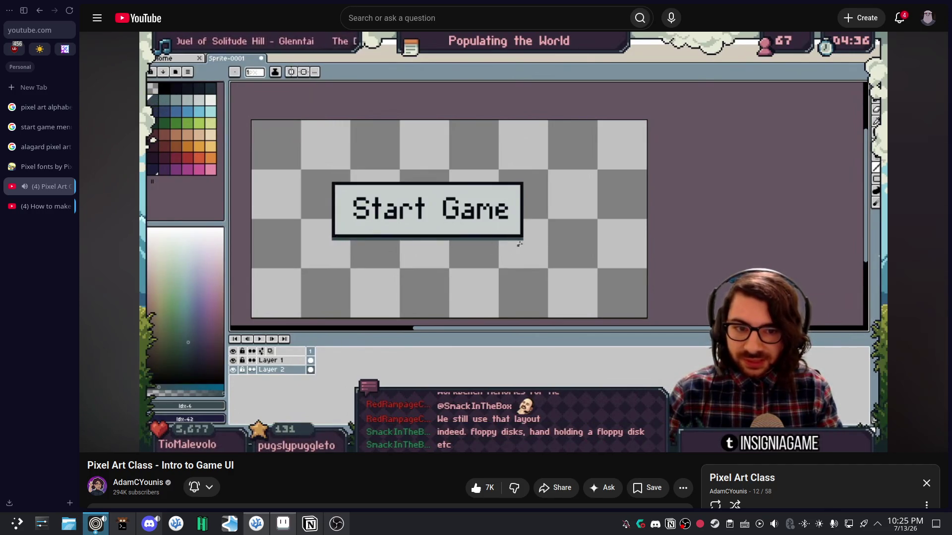
pyautogui.moveTo(462, 272)
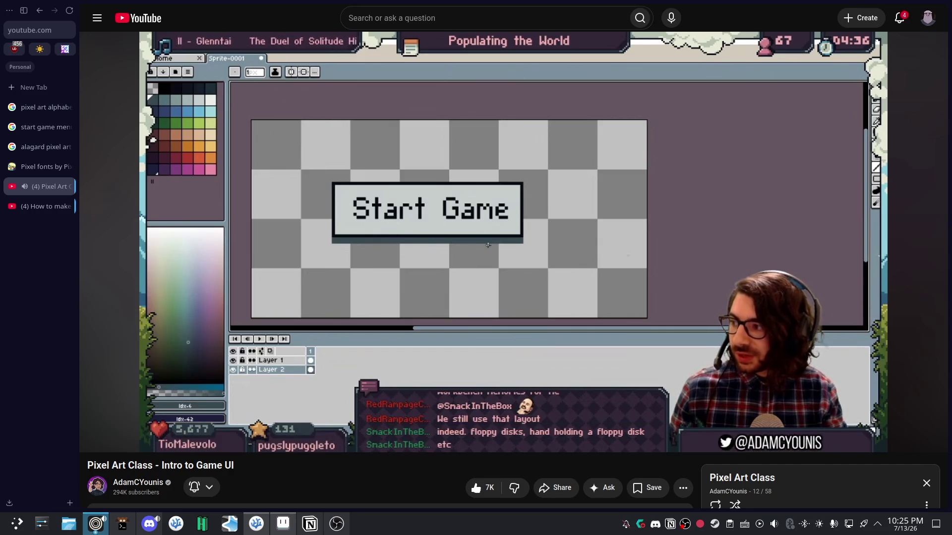
pyautogui.click(446, 287)
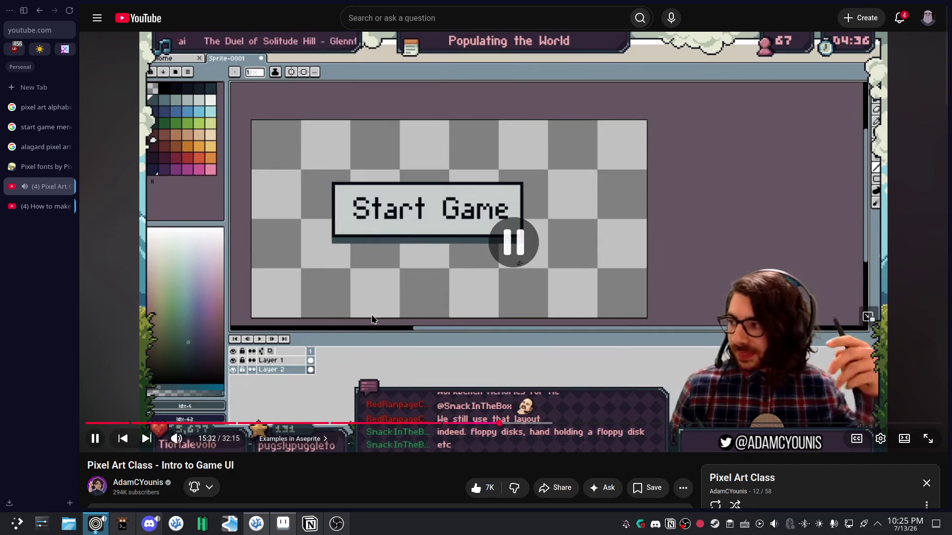
pyautogui.click(283, 524)
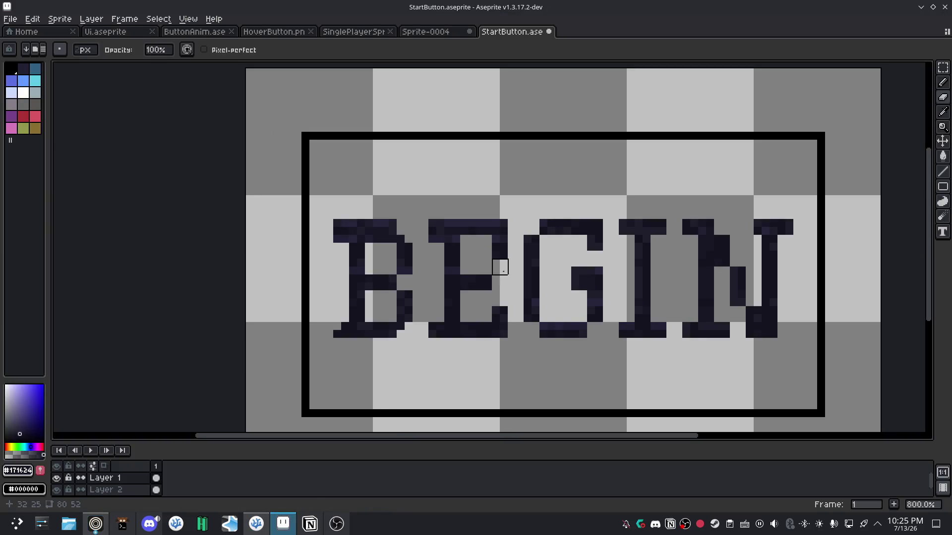
# Zoom out on the BEGIN canvas and bring Notion's Home page to the front.
pyautogui.scroll(-2, 502, 270)
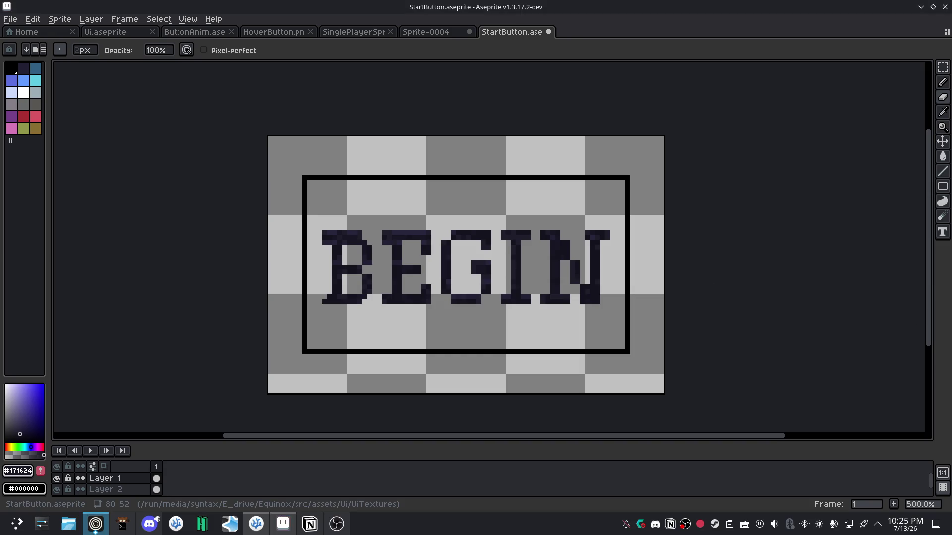
pyautogui.click(309, 523)
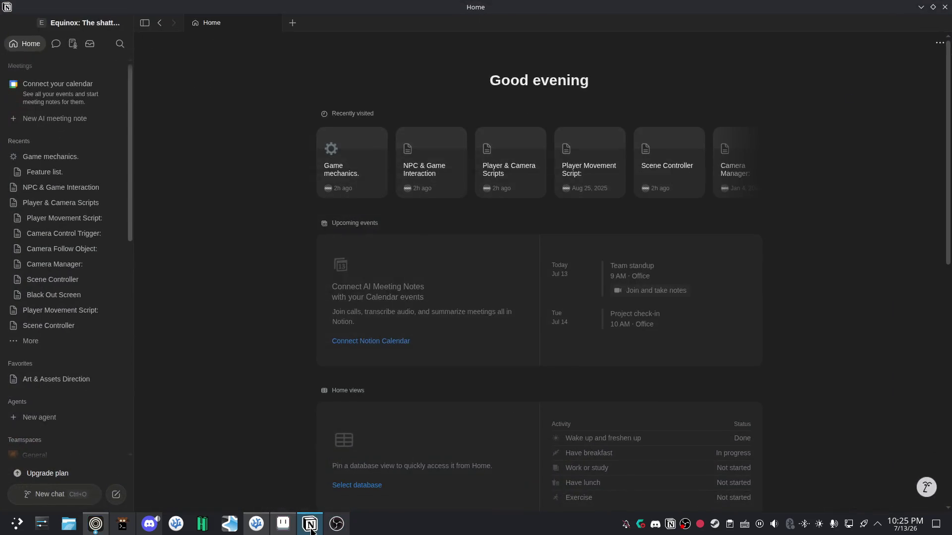
# Scroll the Notion sidebar and open the Animation & Style ideas page.
pyautogui.scroll(-1, 49, 377)
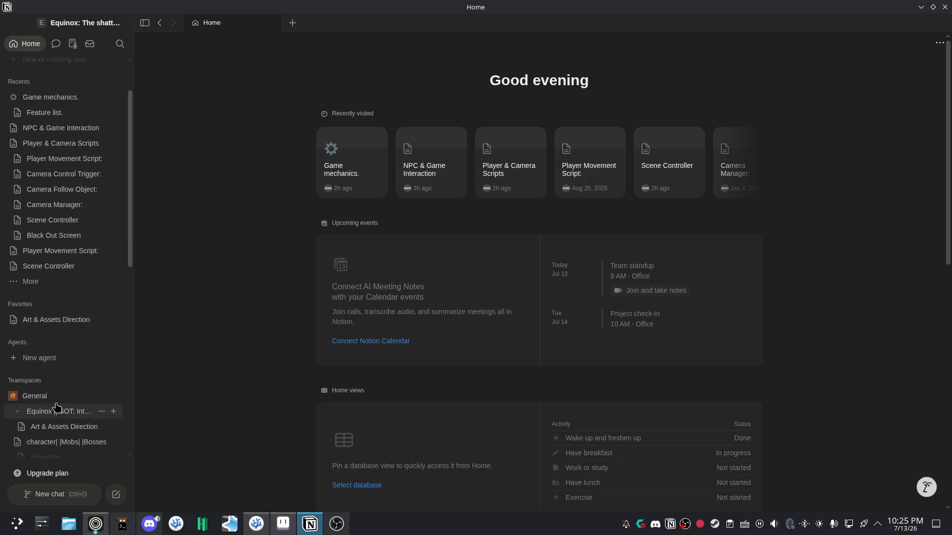
pyautogui.scroll(-3, 60, 406)
pyautogui.scroll(-2, 58, 377)
pyautogui.scroll(-1, 55, 347)
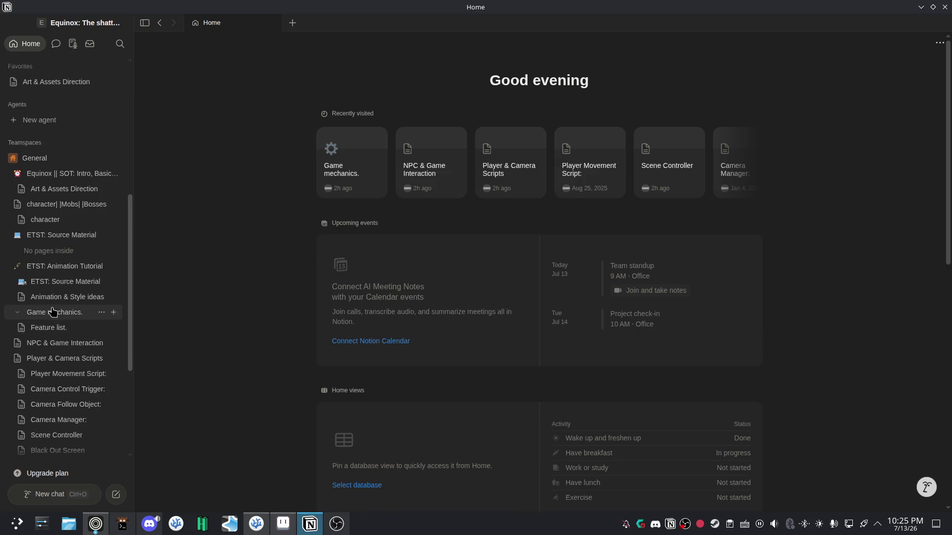
pyautogui.scroll(-3, 55, 337)
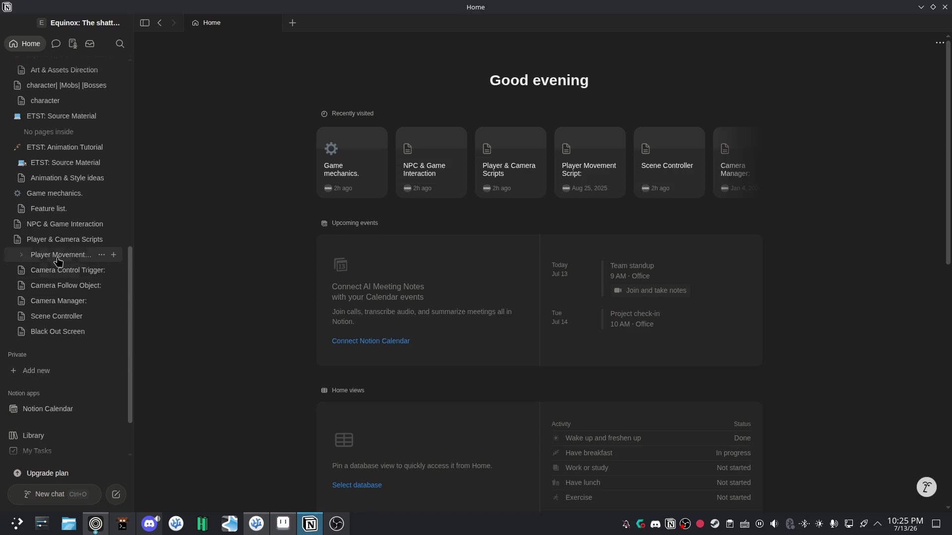
pyautogui.click(48, 209)
pyautogui.click(50, 179)
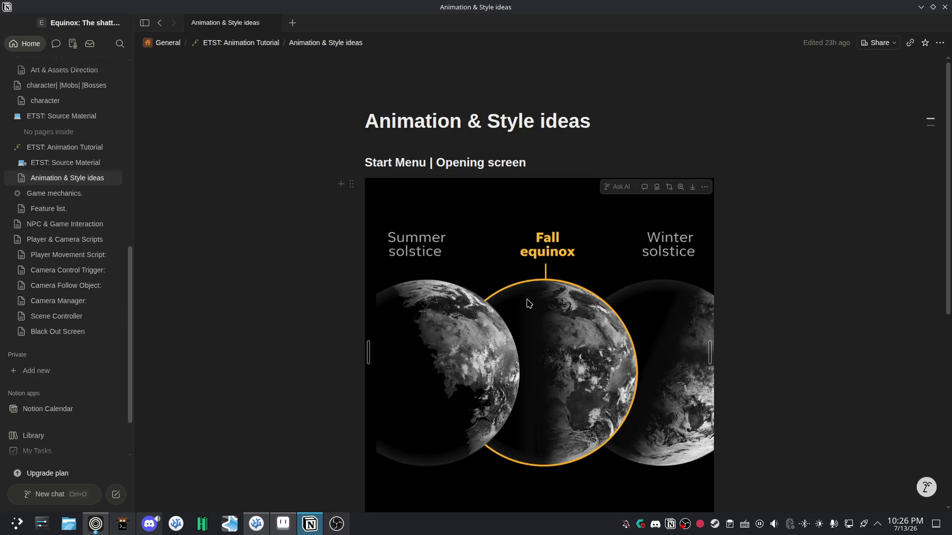
# Scroll through the page to read the Start Menu equinox colour scheme notes.
pyautogui.scroll(-3, 545, 307)
pyautogui.scroll(1, 545, 298)
pyautogui.scroll(1, 535, 288)
pyautogui.scroll(1, 495, 203)
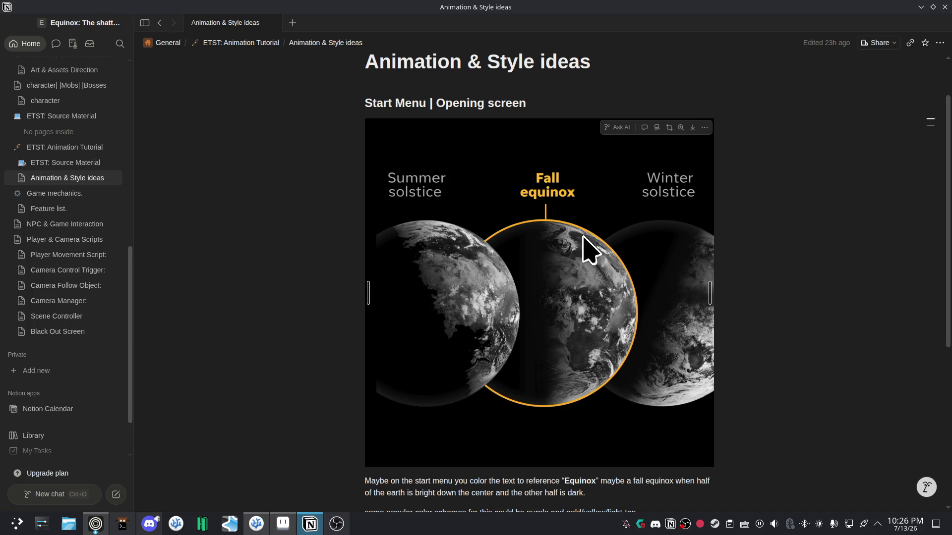
pyautogui.scroll(-5, 521, 408)
pyautogui.scroll(3, 525, 392)
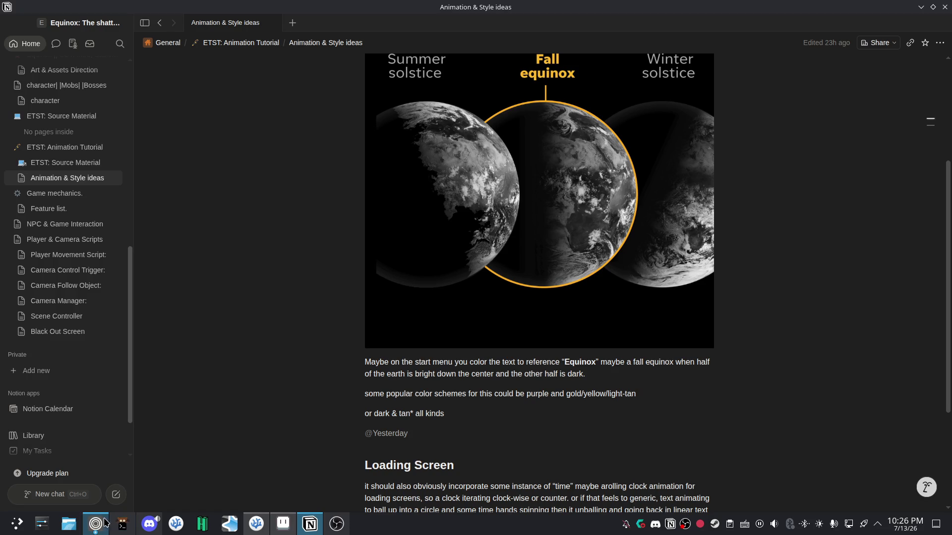
# Switch back to the YouTube tutorial and resume the Start Game button demo.
pyautogui.moveTo(95, 524)
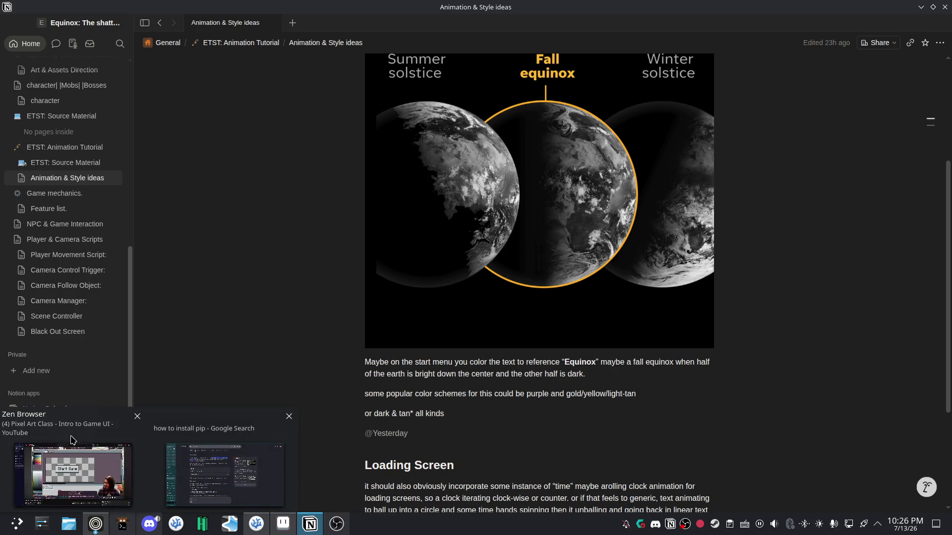
pyautogui.click(73, 474)
pyautogui.click(424, 294)
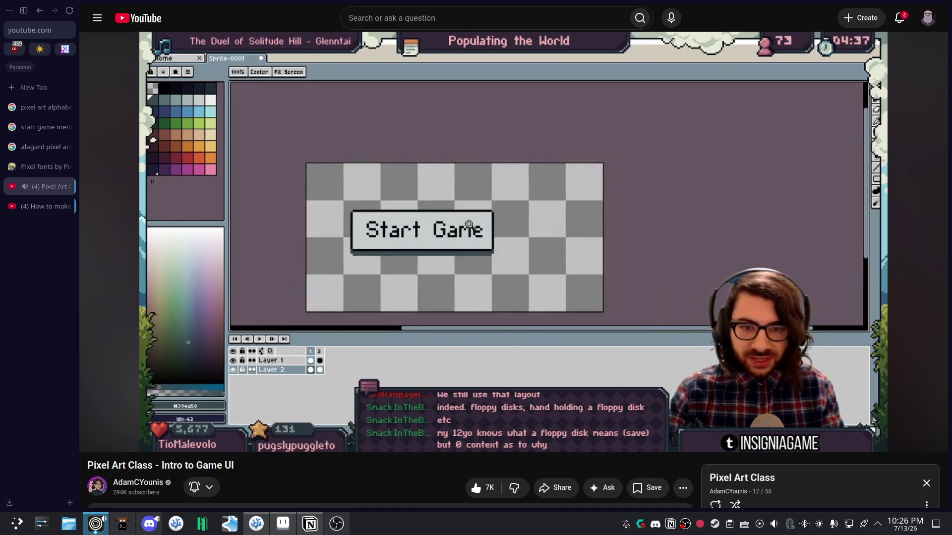
# Pause the Start Game button lesson at 16:00 and bring StartButton.aseprite back up.
pyautogui.click(514, 262)
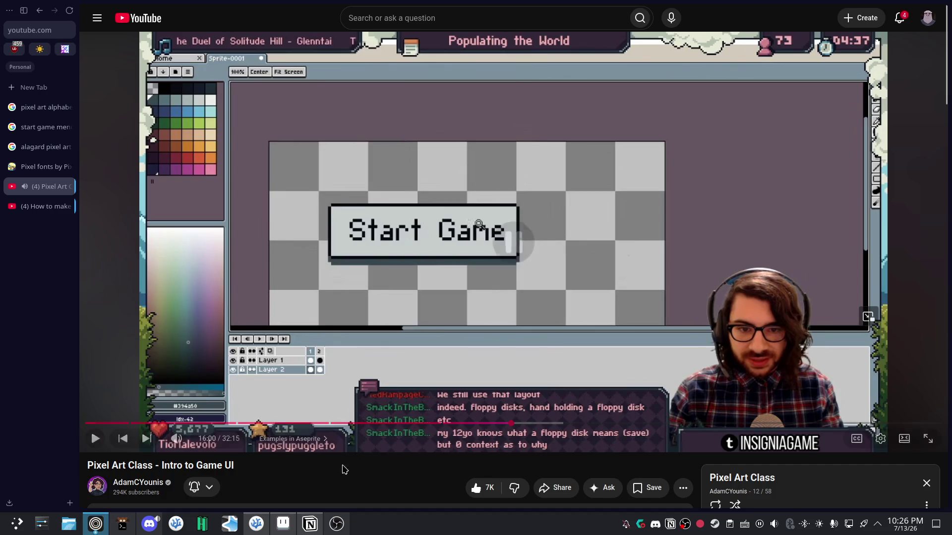
pyautogui.click(283, 528)
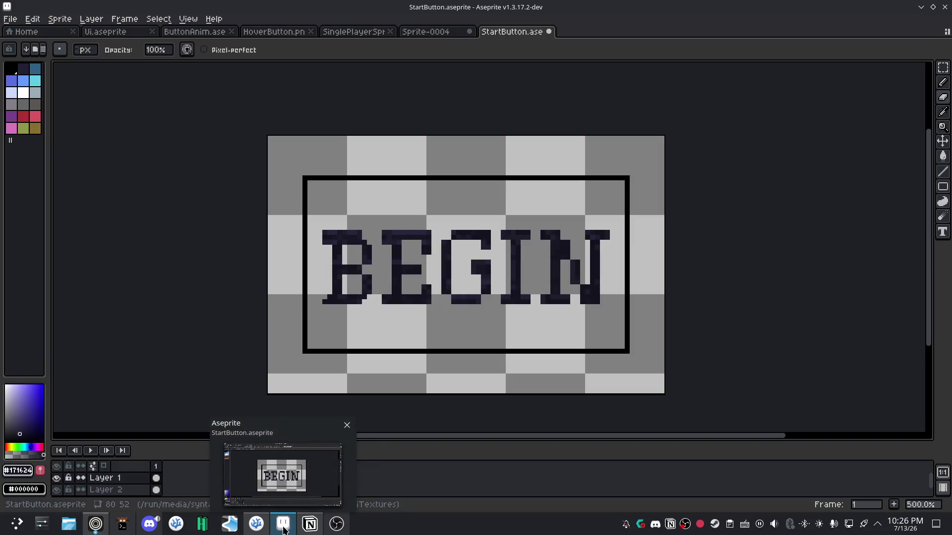
# Set the drawing colour to light grey #e0e0e0 (RGB 224 224 224).
pyautogui.scroll(-1, 533, 270)
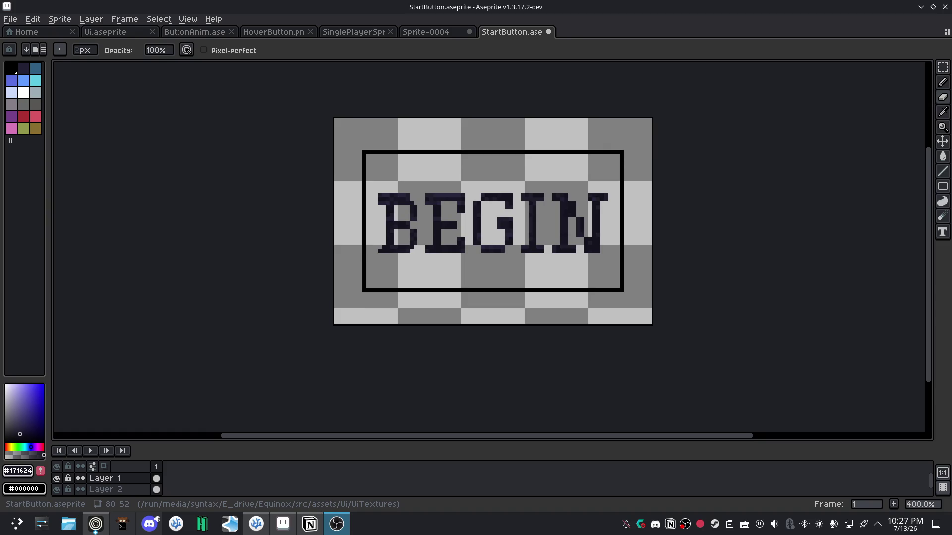
pyautogui.scroll(2, 506, 233)
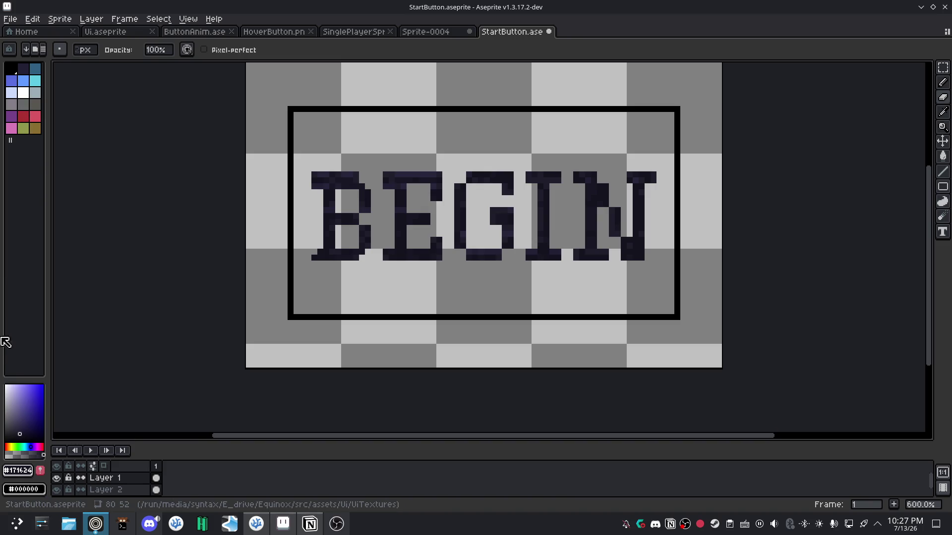
pyautogui.click(6, 386)
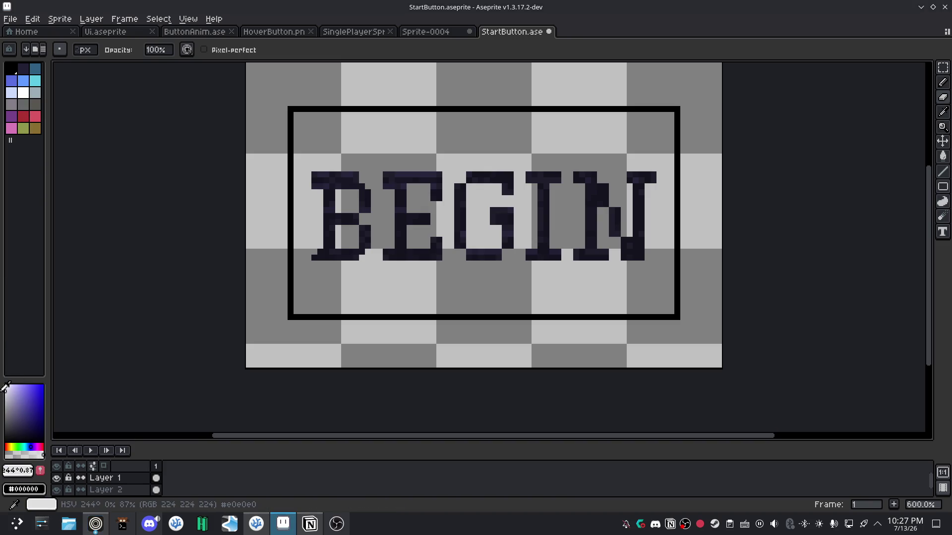
# Try a light grey bucket fill on the canvas, then undo it.
pyautogui.press('g')
pyautogui.click(419, 283)
pyautogui.hotkey('ctrl', 'z')
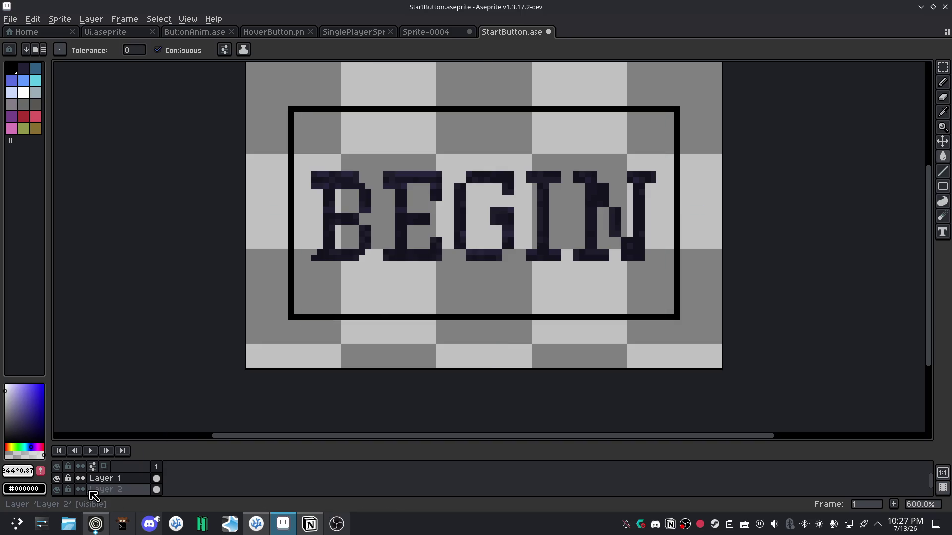
# Erase bits of Layer 2's border, restore the bottom edge, and notch the top-right corner.
pyautogui.press('e')
pyautogui.click(110, 493)
pyautogui.click(290, 311)
pyautogui.click(367, 316)
pyautogui.moveTo(305, 297)
pyautogui.mouseDown()
pyautogui.moveTo(663, 315)
pyautogui.moveTo(678, 209)
pyautogui.mouseUp()
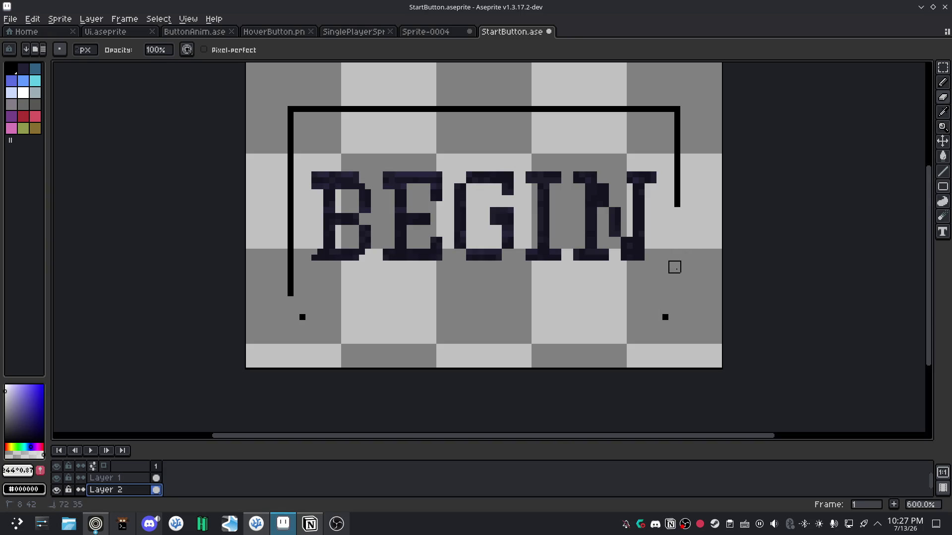
pyautogui.hotkey('ctrl', 'z')
pyautogui.hotkey('ctrl', 'z')
pyautogui.hotkey('ctrl', 'z')
pyautogui.moveTo(314, 317); pyautogui.dragTo(330, 315)
pyautogui.click(665, 109)
# Pick black from the border and patch its gaps at the bottom-left and top-left.
pyautogui.click(57, 478)
pyautogui.click(56, 490)
pyautogui.click(105, 489)
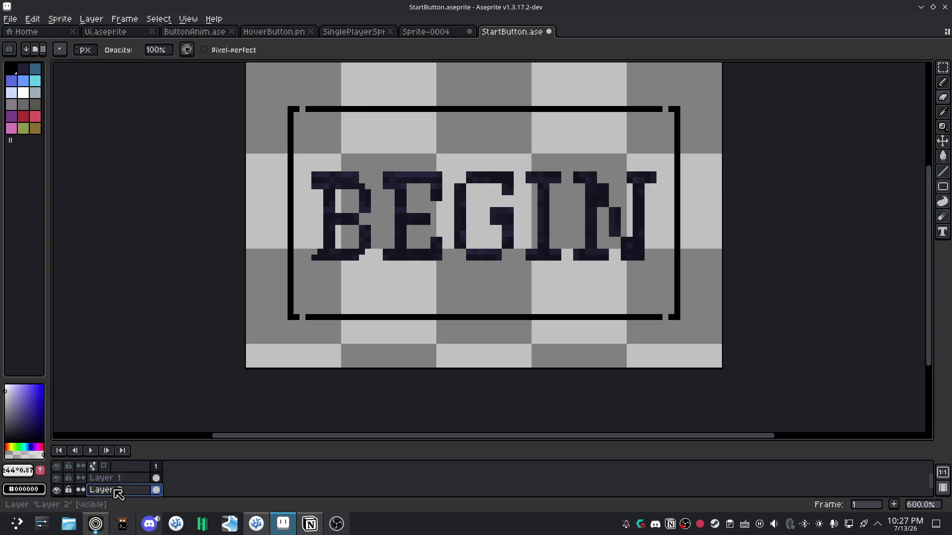
pyautogui.keyDown('alt'); pyautogui.click(317, 316); pyautogui.keyUp('alt')
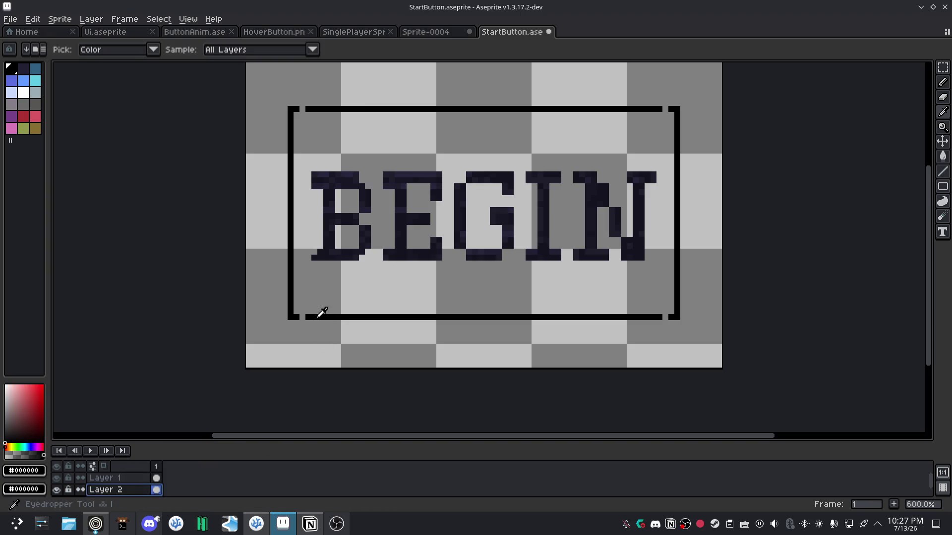
pyautogui.press('b')
pyautogui.click(302, 316)
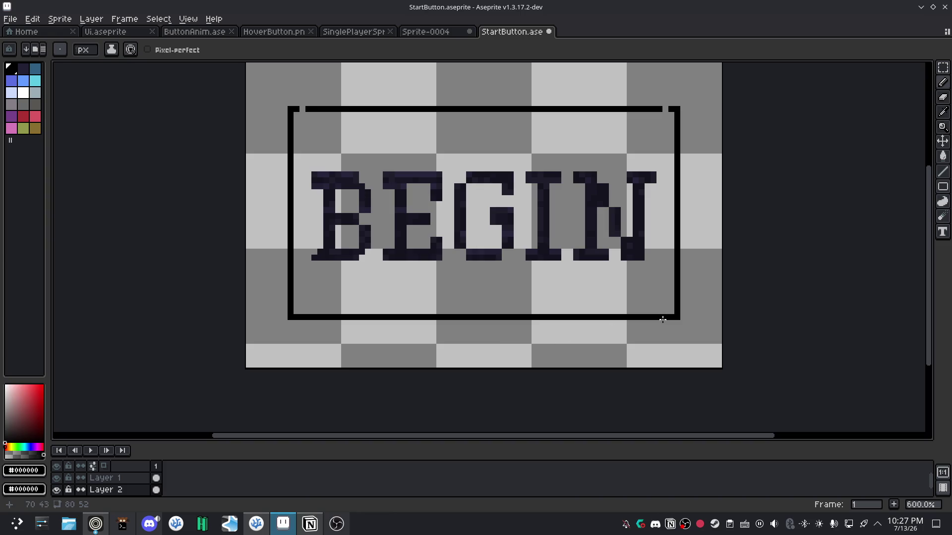
pyautogui.click(302, 109)
# Toggle Layer 2 and Layer 1 visibility to check the border and lettering.
pyautogui.click(57, 490)
pyautogui.click(56, 489)
pyautogui.click(56, 478)
pyautogui.click(57, 478)
# Fill the inside of the black border with light grey and save StartButton.aseprite.
pyautogui.click(6, 401)
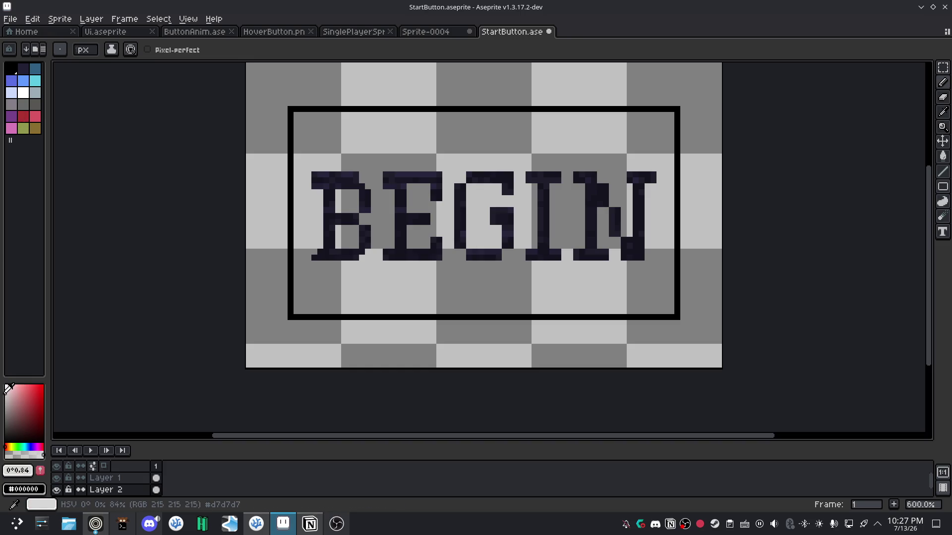
pyautogui.press('g')
pyautogui.click(417, 294)
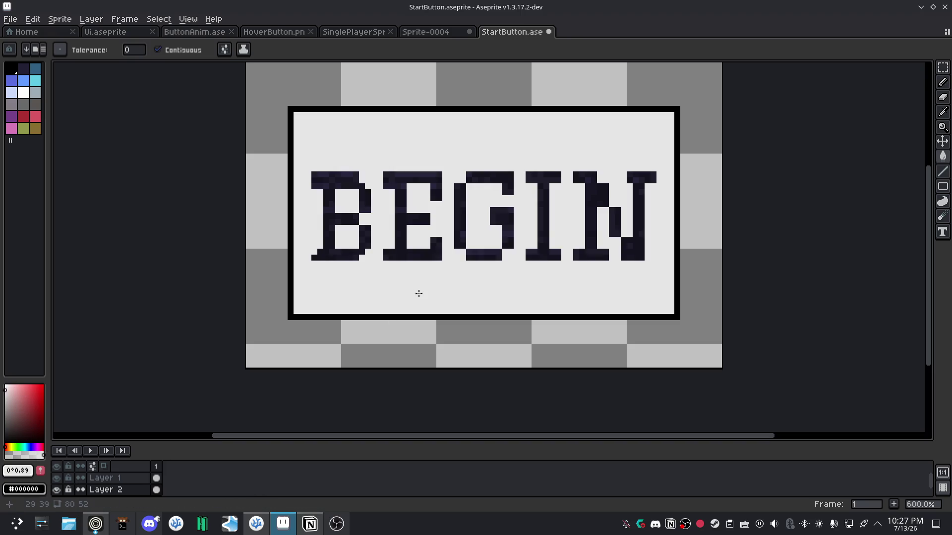
pyautogui.scroll(-2, 428, 286)
pyautogui.scroll(-1, 449, 283)
pyautogui.moveTo(449, 283)
pyautogui.mouseDown()
pyautogui.moveTo(452, 319)
pyautogui.moveTo(451, 292)
pyautogui.mouseUp()
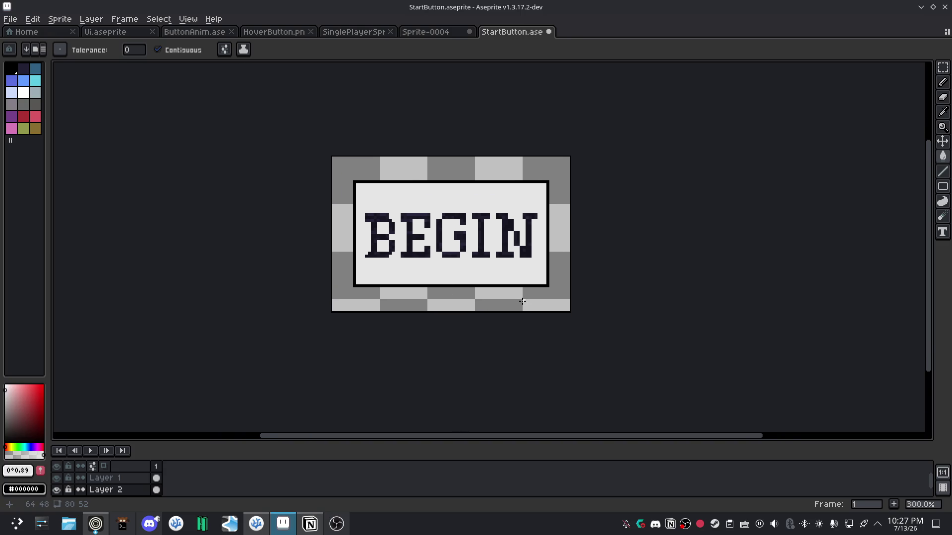
pyautogui.scroll(1, 522, 301)
pyautogui.moveTo(374, 325); pyautogui.dragTo(401, 371)
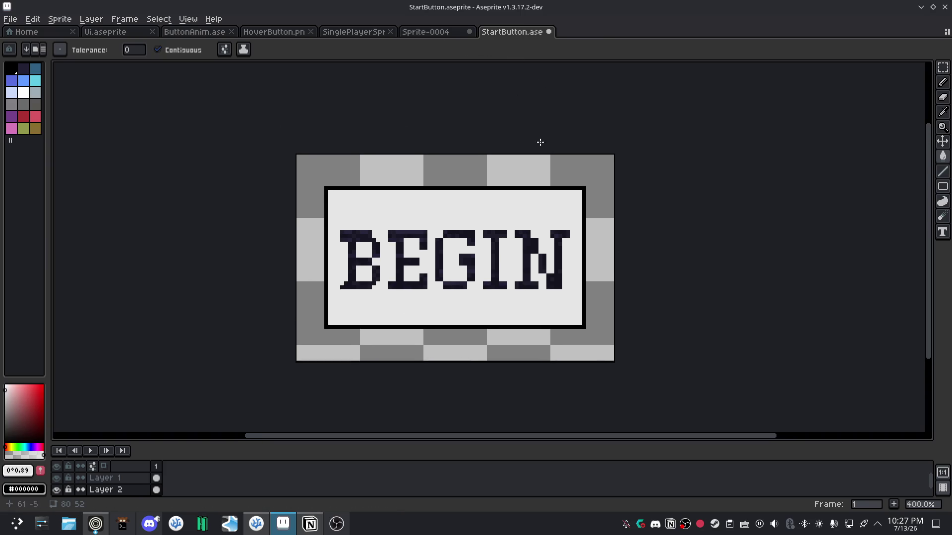
pyautogui.hotkey('ctrl', 's')
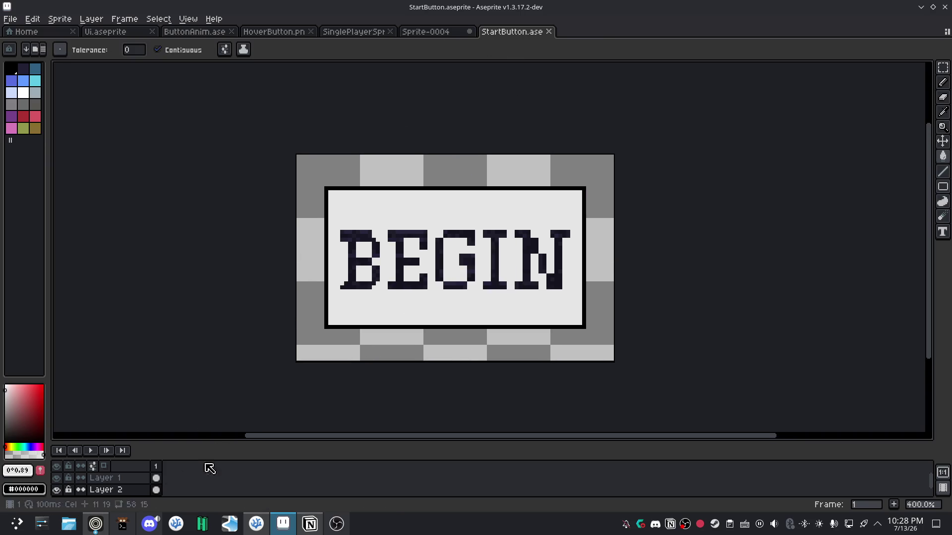
pyautogui.click(88, 521)
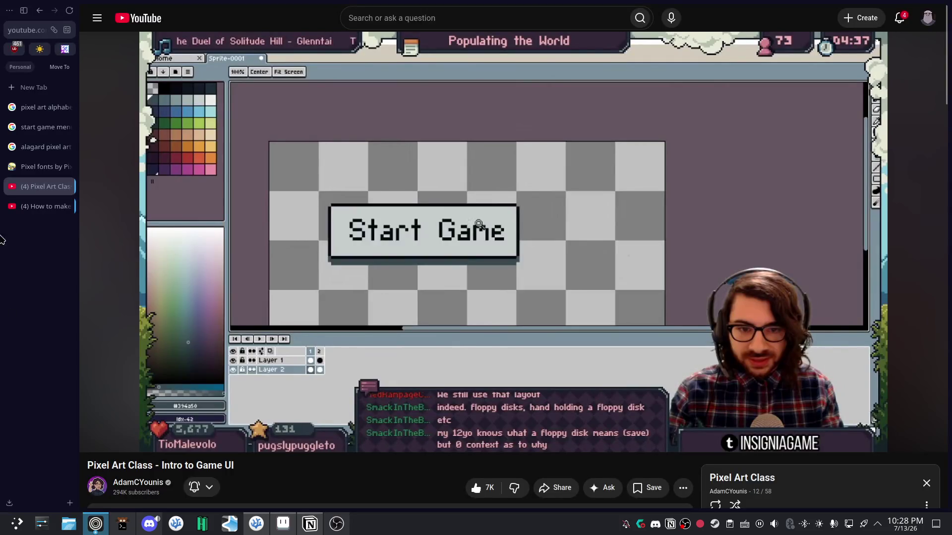
# Search 'how to do gradients in aseprite', then watch and pause the Gradient tool short.
pyautogui.click(59, 95)
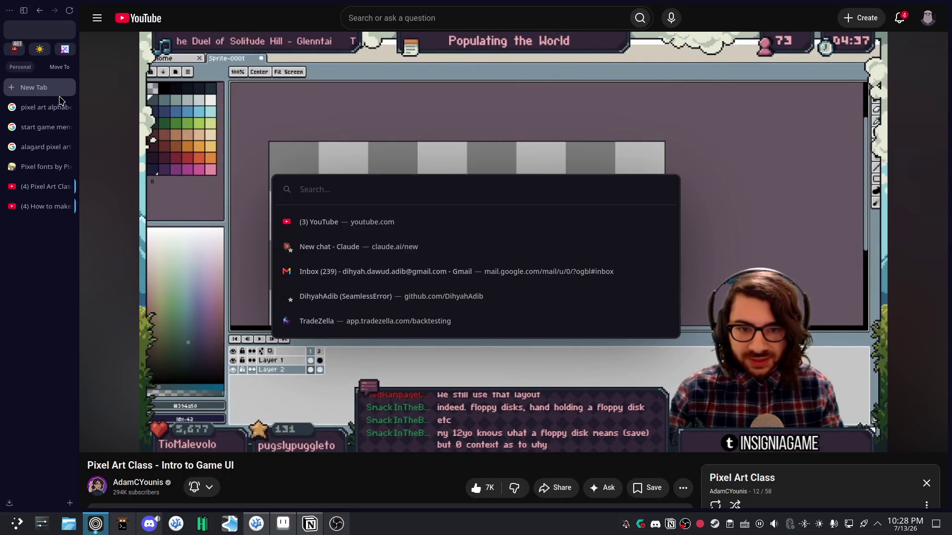
pyautogui.write('how to do g')
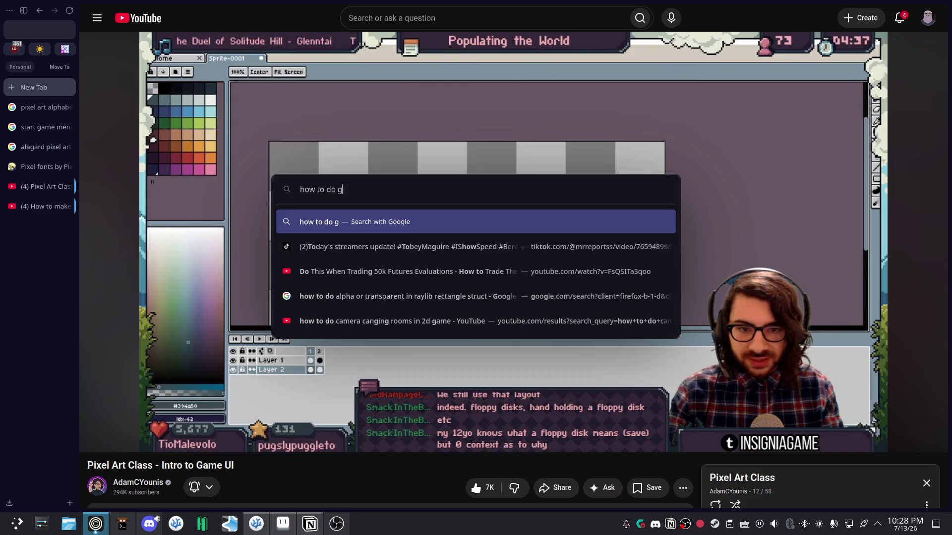
pyautogui.write('radients in krita')
pyautogui.press('BackSpace')
pyautogui.press('BackSpace')
pyautogui.press('BackSpace')
pyautogui.press('BackSpace')
pyautogui.press('BackSpace')
pyautogui.press('BackSpace')
pyautogui.write('aseprite')
pyautogui.press('Return')
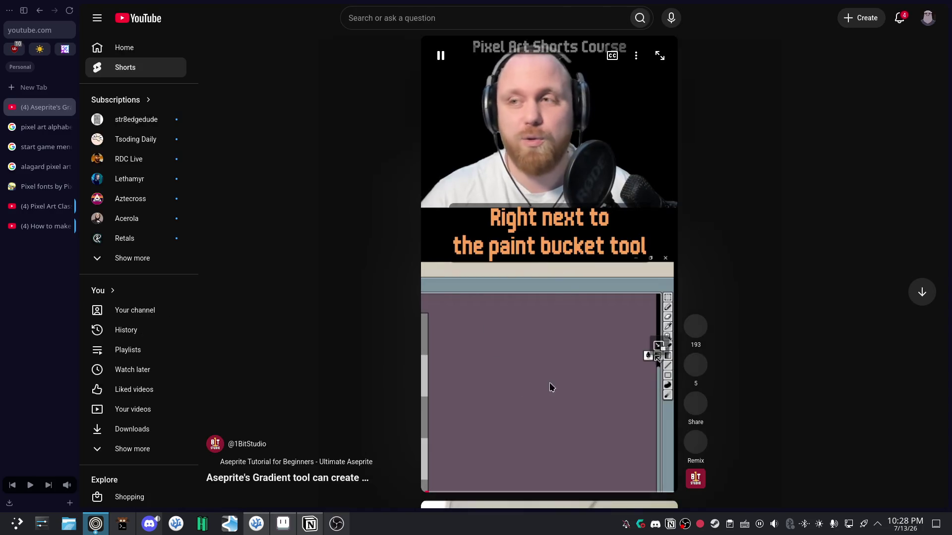
pyautogui.moveTo(489, 58); pyautogui.dragTo(496, 59)
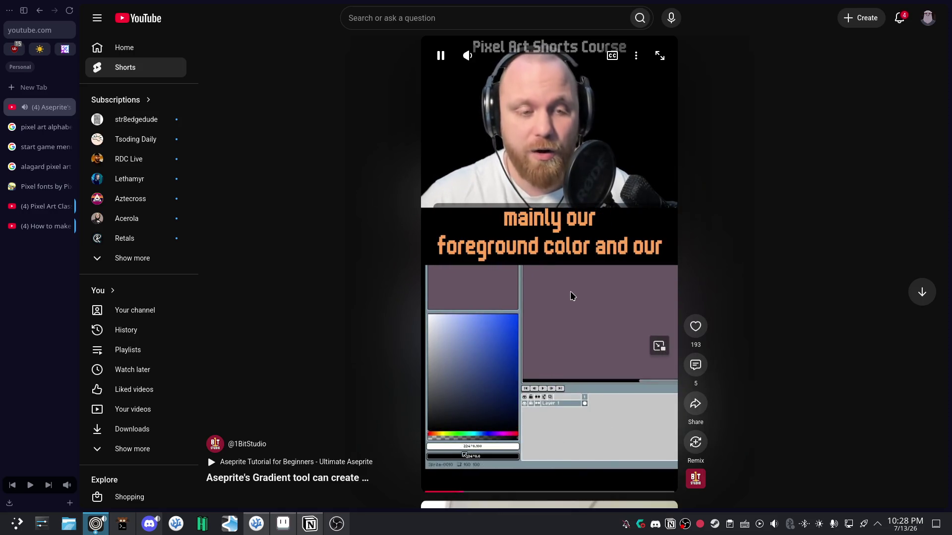
pyautogui.click(526, 336)
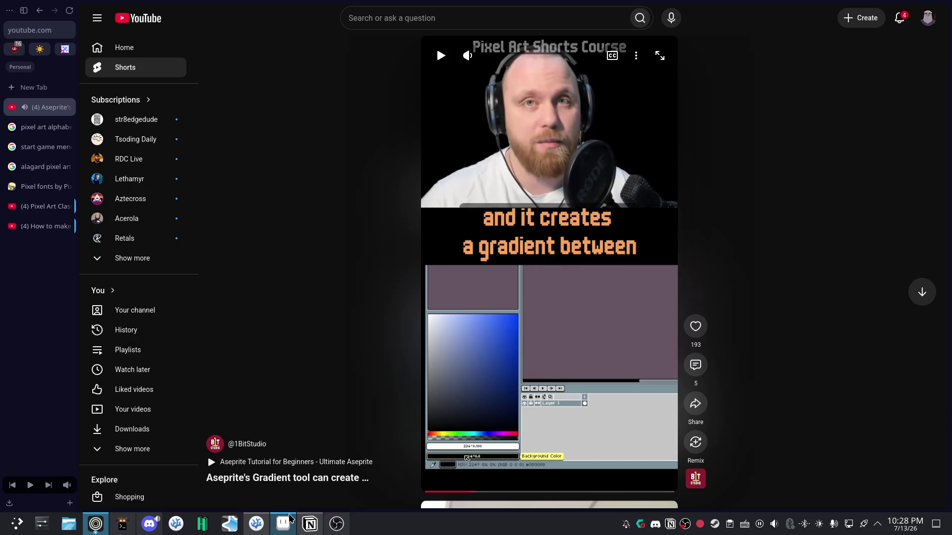
pyautogui.click(120, 525)
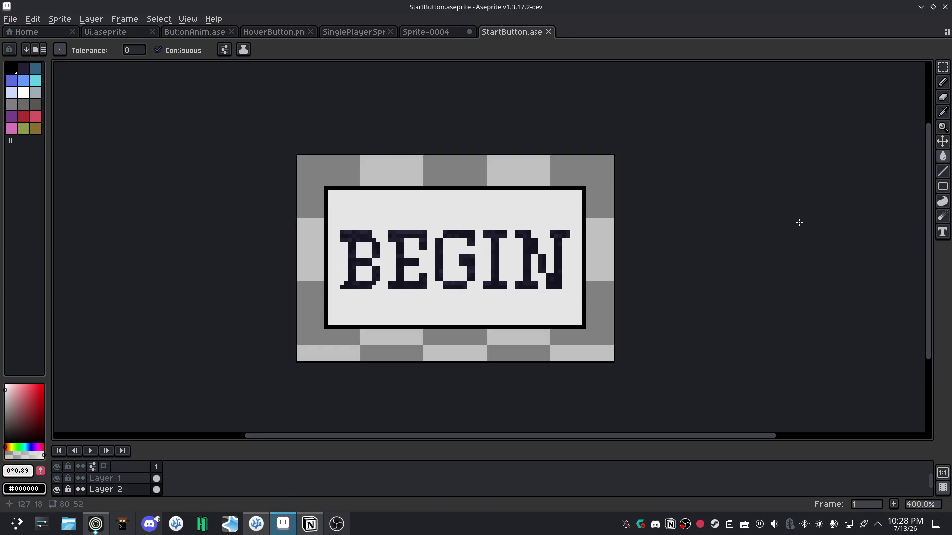
# Choose the Gradient tool, hide Layer 2, select Layer 1, and undo a test gradient.
pyautogui.hotkey('shift', 'g')
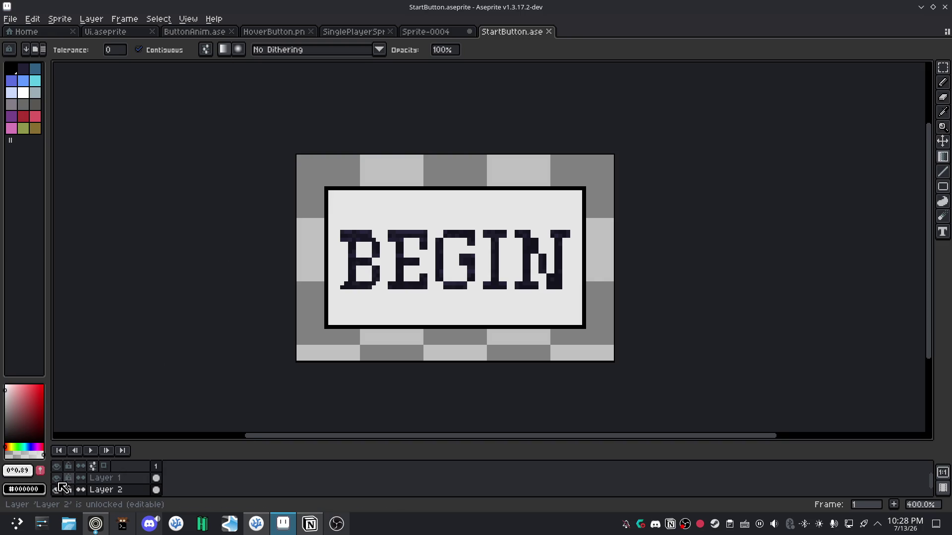
pyautogui.click(57, 490)
pyautogui.click(57, 491)
pyautogui.click(57, 491)
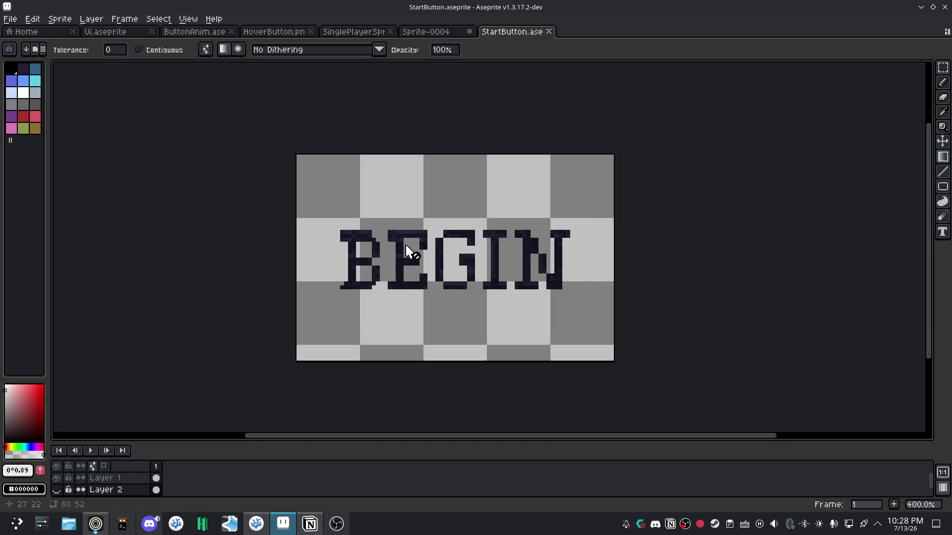
pyautogui.click(102, 478)
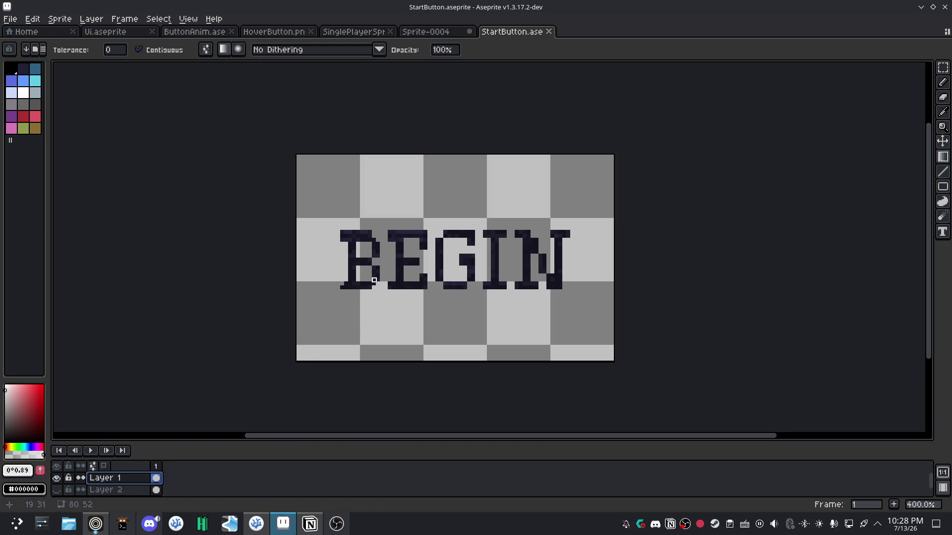
pyautogui.moveTo(350, 259); pyautogui.dragTo(564, 260)
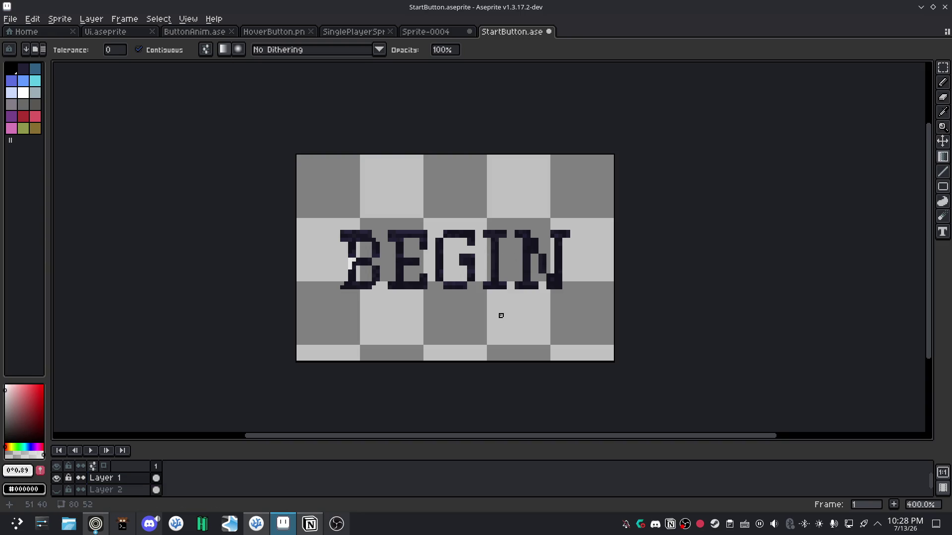
pyautogui.hotkey('ctrl', 'z')
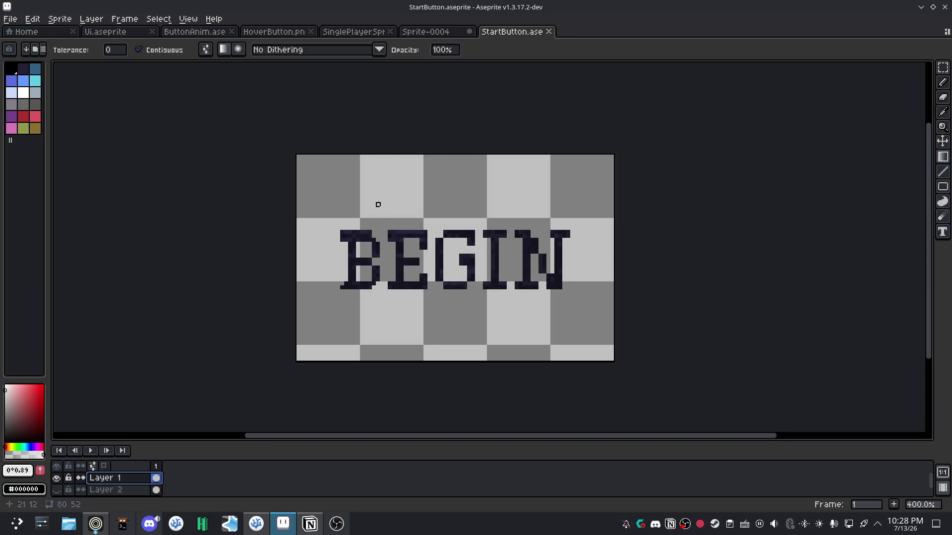
pyautogui.scroll(1, 342, 268)
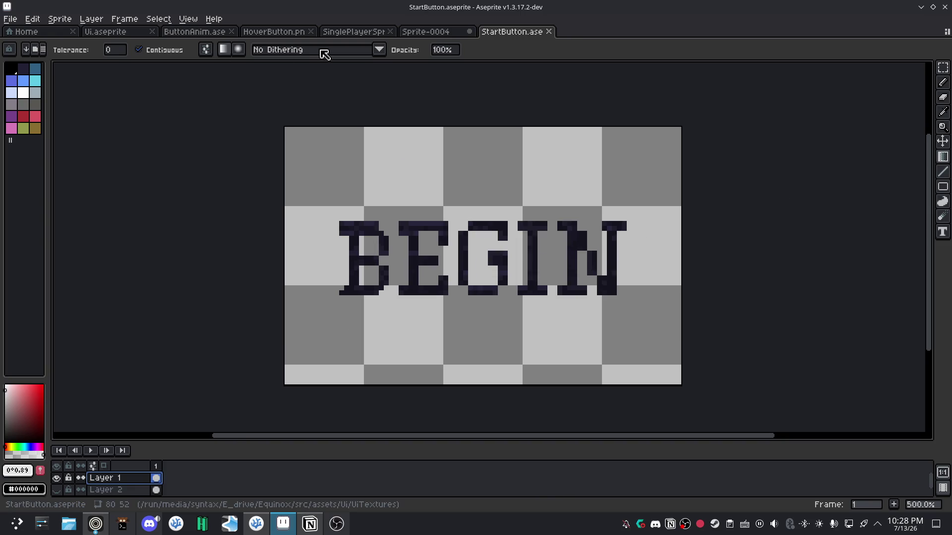
# Set gradient dithering to Bayer Matrix 8x8, then undo a test fill.
pyautogui.click(324, 51)
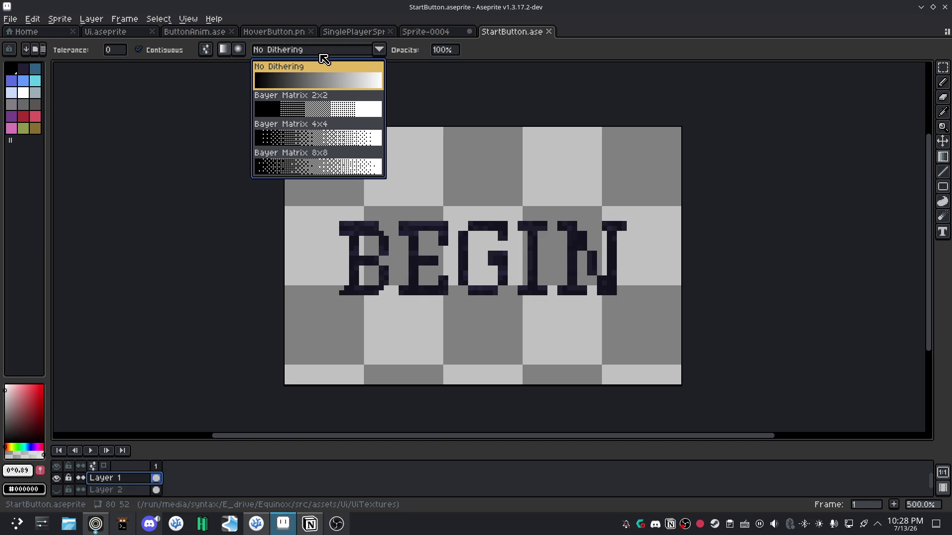
pyautogui.click(318, 170)
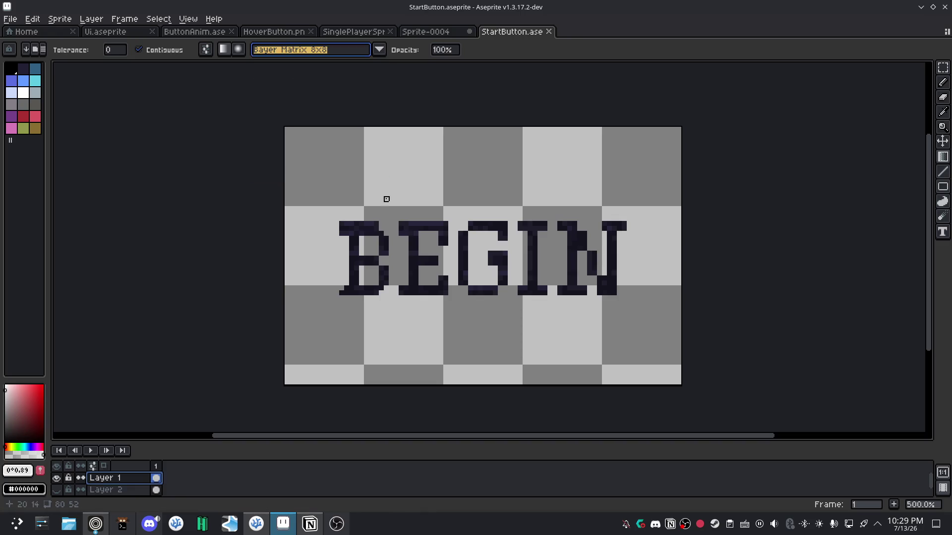
pyautogui.click(357, 204)
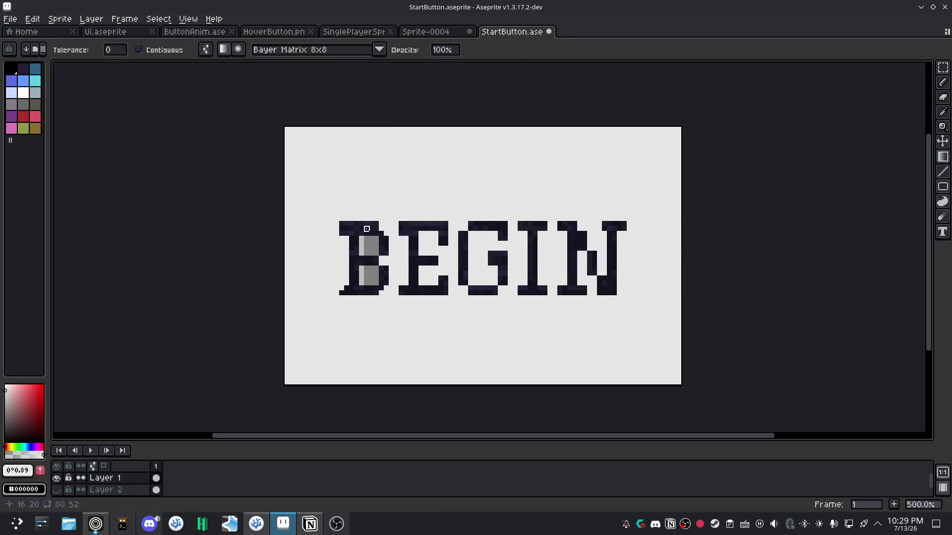
pyautogui.hotkey('ctrl', 'z')
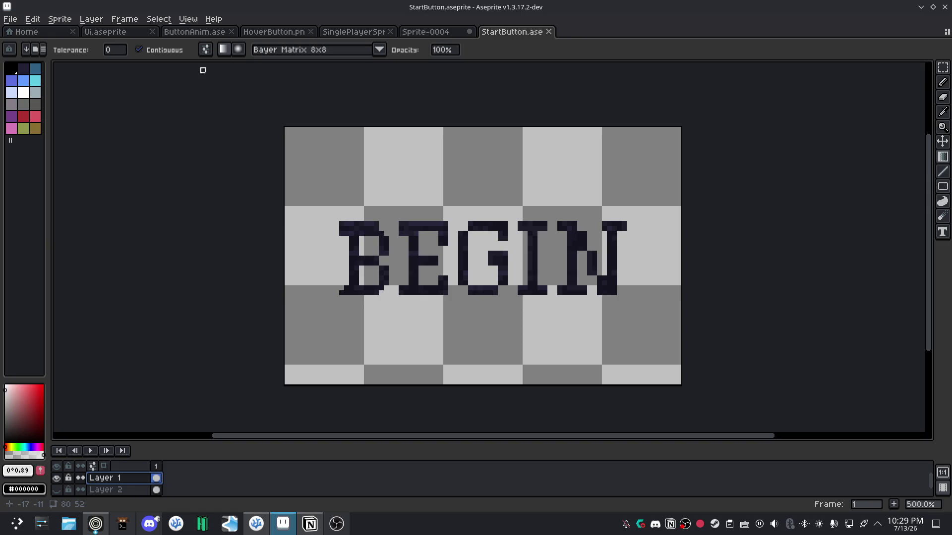
pyautogui.click(227, 54)
pyautogui.moveTo(347, 254); pyautogui.dragTo(510, 259)
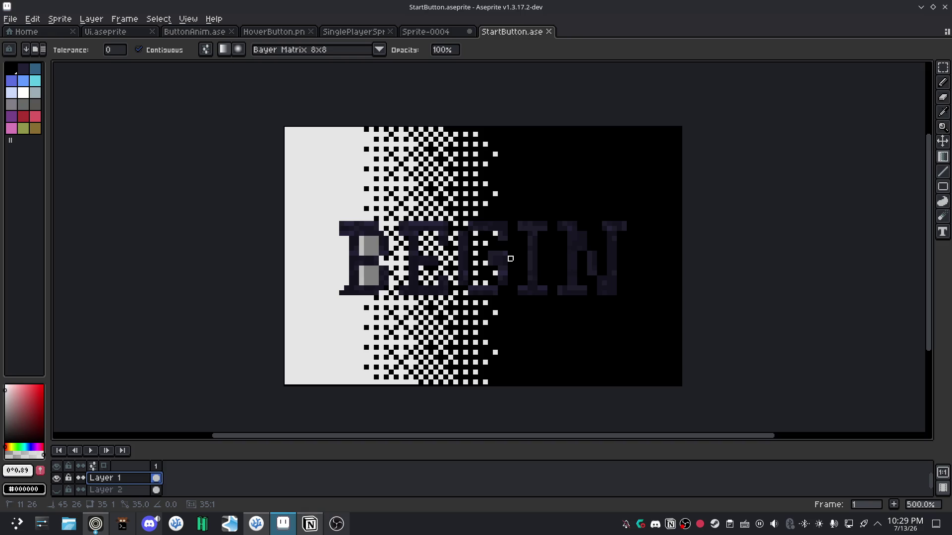
pyautogui.moveTo(511, 259)
pyautogui.mouseDown()
pyautogui.moveTo(327, 224)
pyautogui.moveTo(555, 244)
pyautogui.moveTo(540, 259)
pyautogui.moveTo(476, 264)
pyautogui.moveTo(505, 259)
pyautogui.mouseUp()
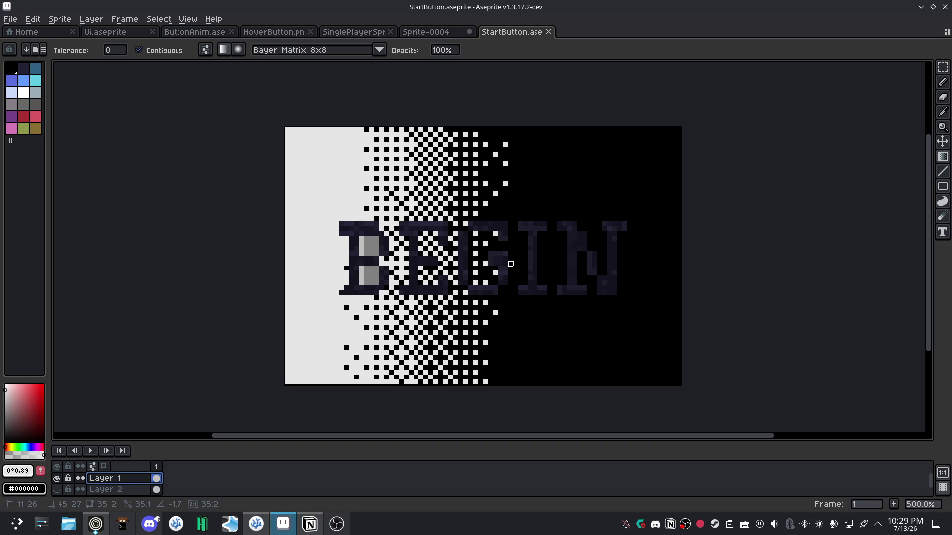
pyautogui.moveTo(506, 259); pyautogui.dragTo(505, 259)
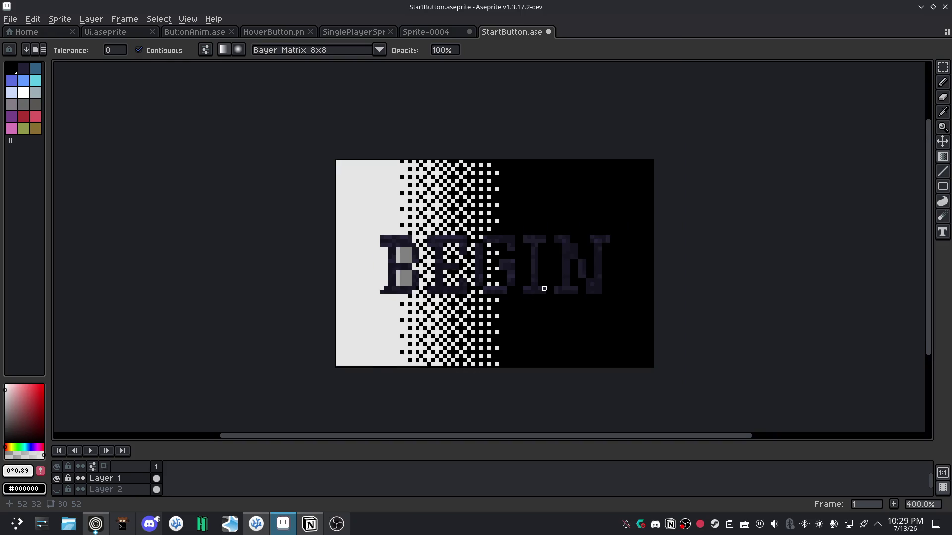
pyautogui.hotkey('ctrl', 'z')
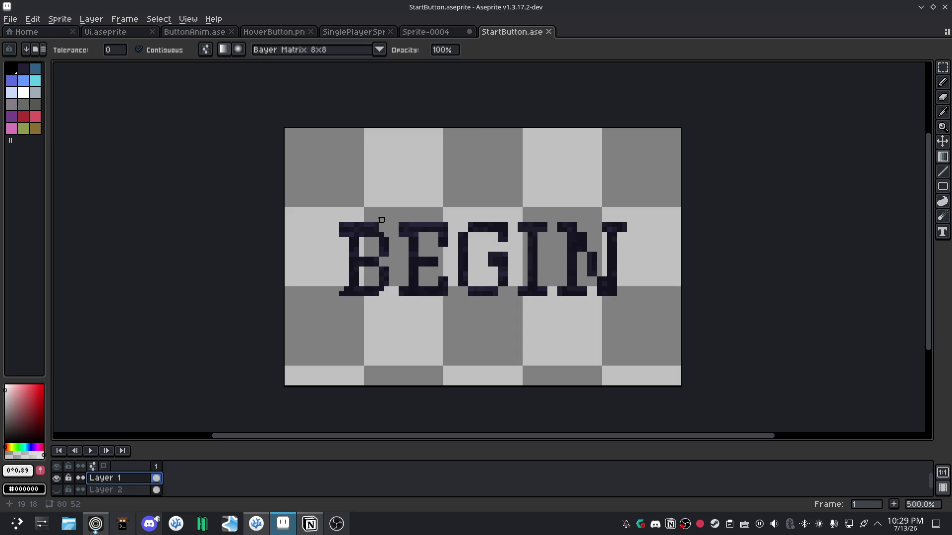
# Marquee-select a rectangle around BEGIN and paint a gradient across it from the B.
pyautogui.press('m')
pyautogui.moveTo(336, 225); pyautogui.dragTo(620, 293)
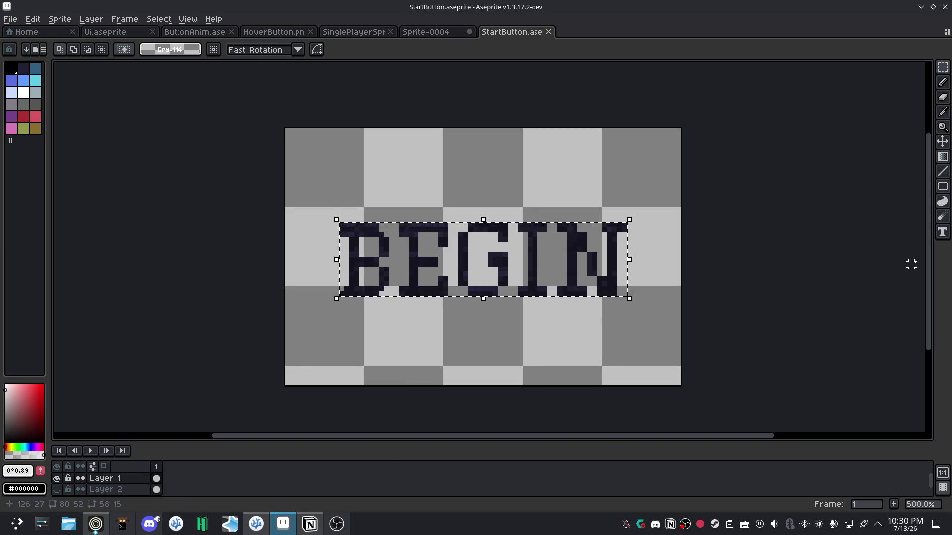
pyautogui.hotkey('shift', 'g')
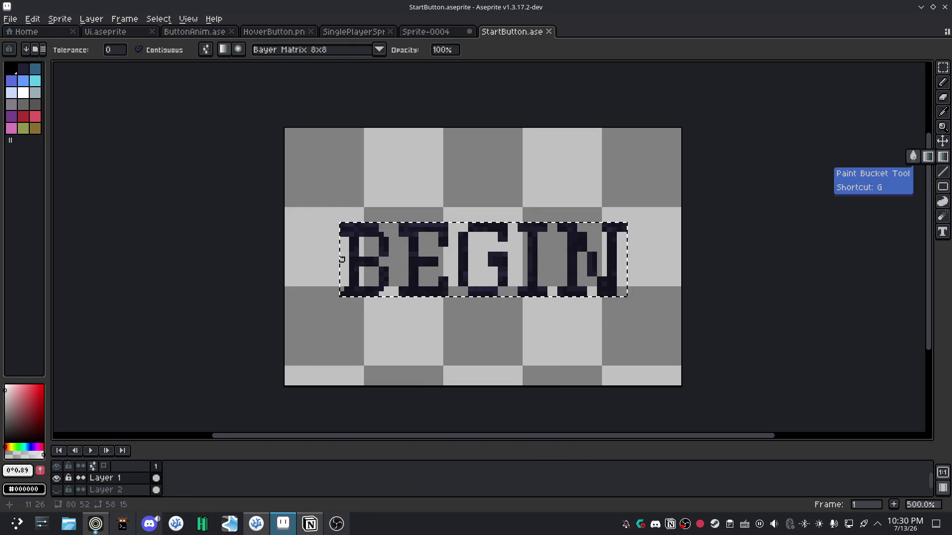
pyautogui.moveTo(341, 259); pyautogui.dragTo(580, 260)
pyautogui.hotkey('ctrl', 'z')
pyautogui.hotkey('ctrl', 'y')
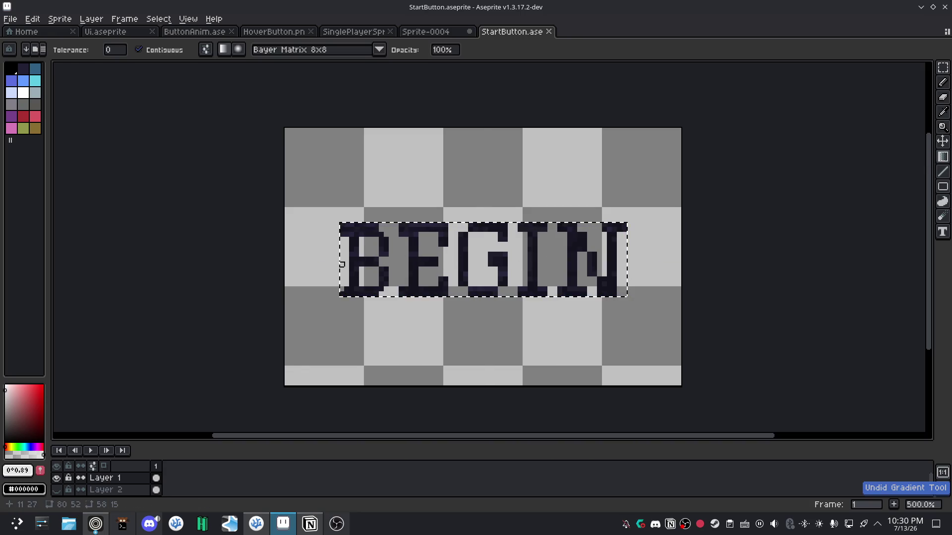
# Undo a gradient started near the G and inspect the foreground colour's sliders.
pyautogui.moveTo(475, 259)
pyautogui.mouseDown()
pyautogui.moveTo(436, 264)
pyautogui.moveTo(490, 260)
pyautogui.moveTo(488, 271)
pyautogui.mouseUp()
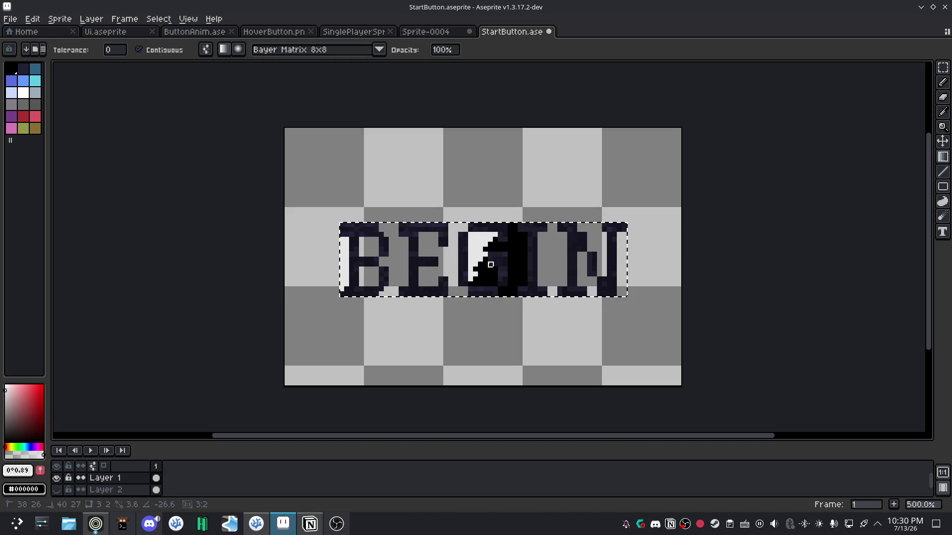
pyautogui.hotkey('ctrl', 'z')
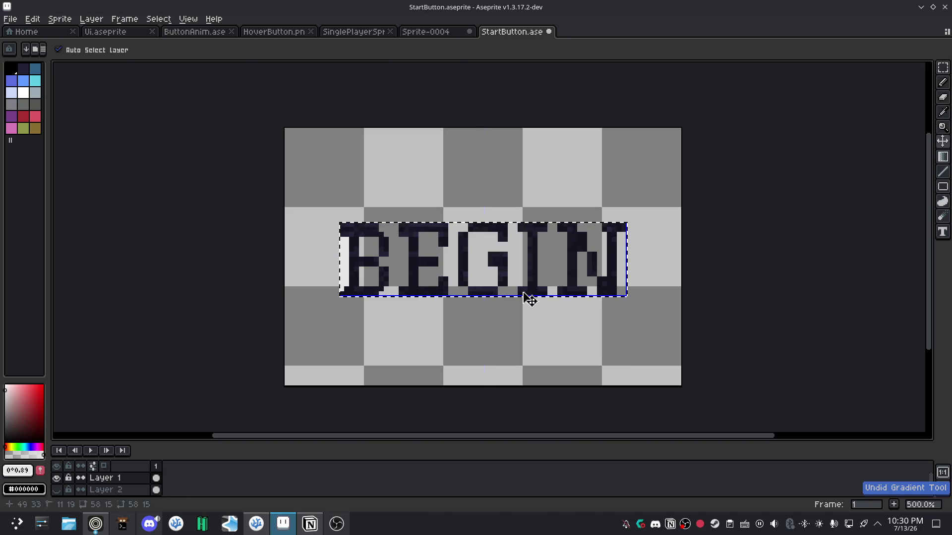
pyautogui.click(23, 494)
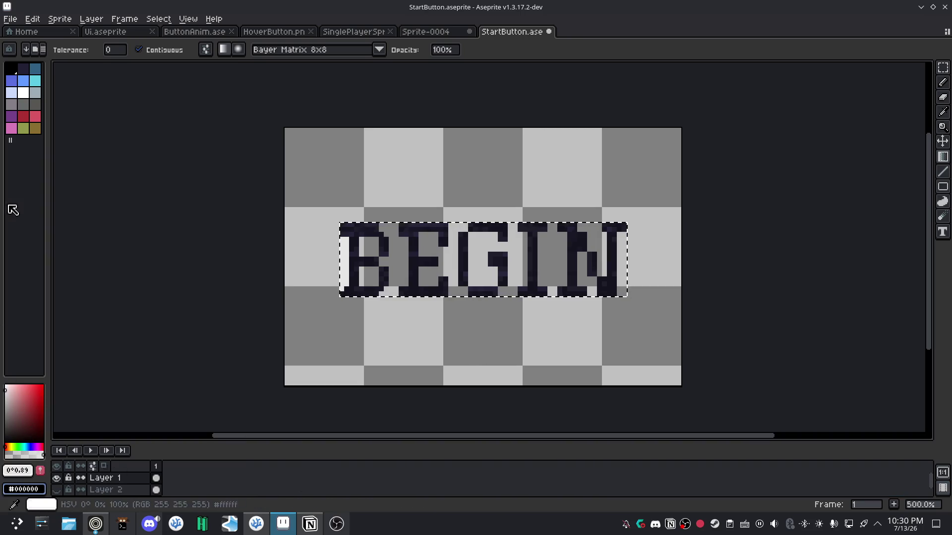
pyautogui.click(23, 489)
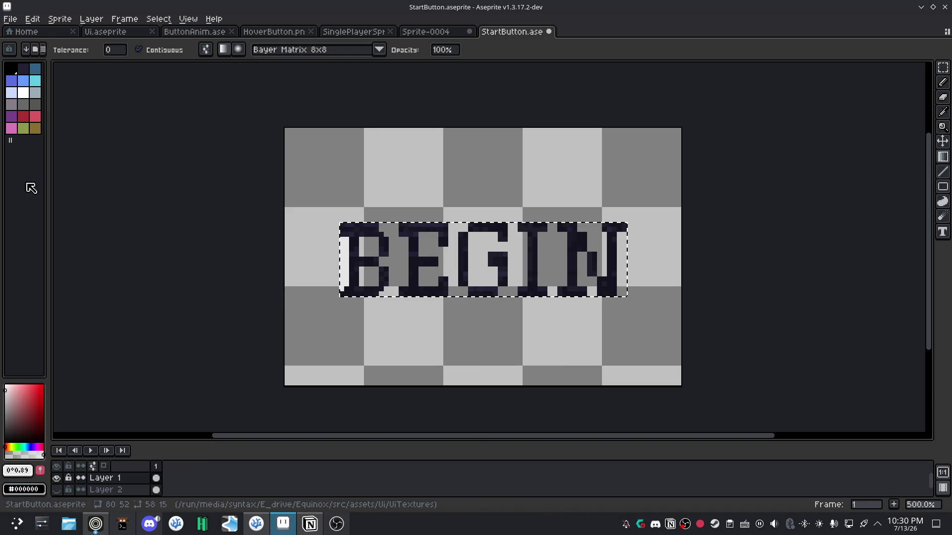
# Try palette colours, then set the foreground to a partly transparent light grey.
pyautogui.click(23, 73)
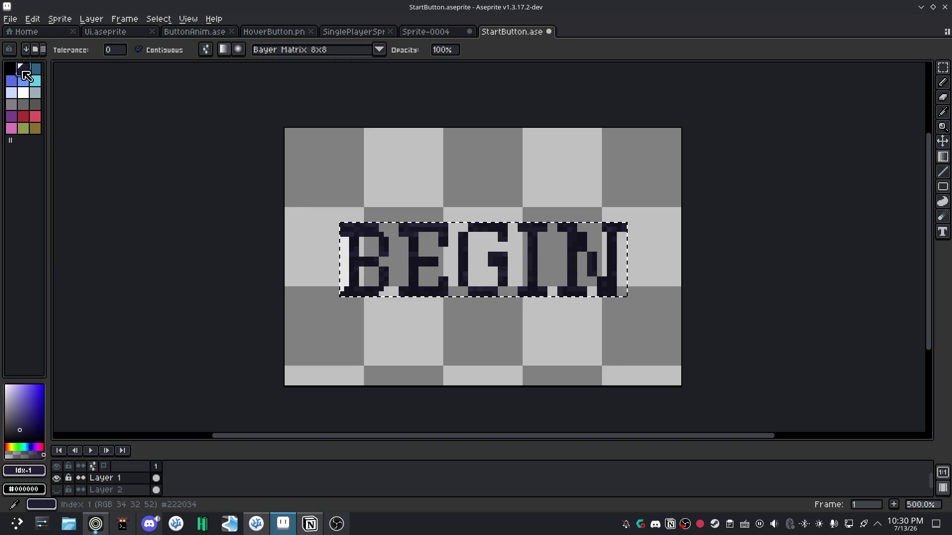
pyautogui.click(30, 491)
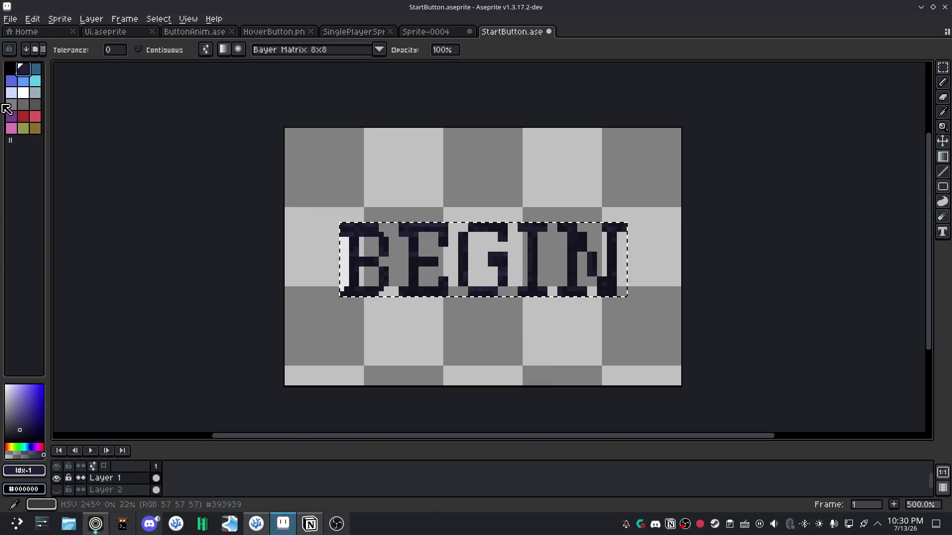
pyautogui.click(14, 94)
pyautogui.click(8, 386)
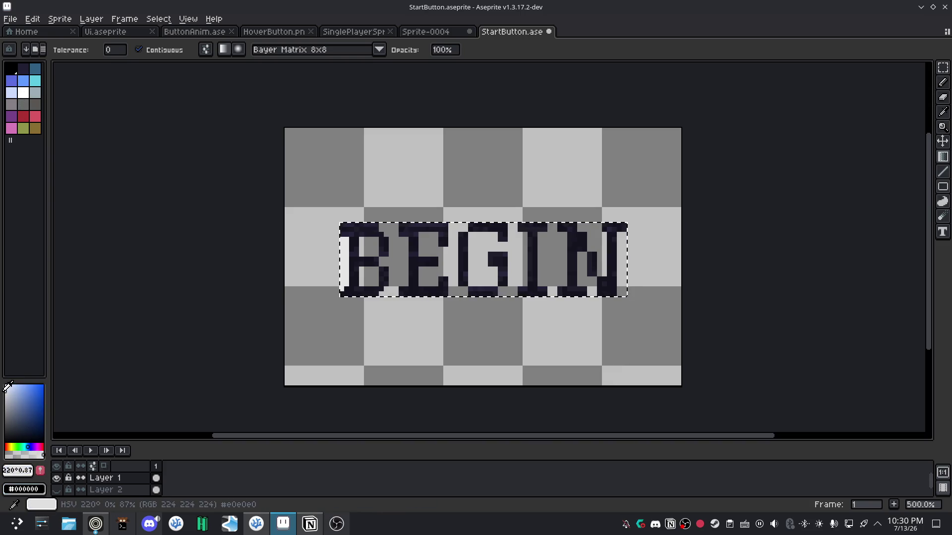
pyautogui.click(20, 469)
pyautogui.click(103, 472)
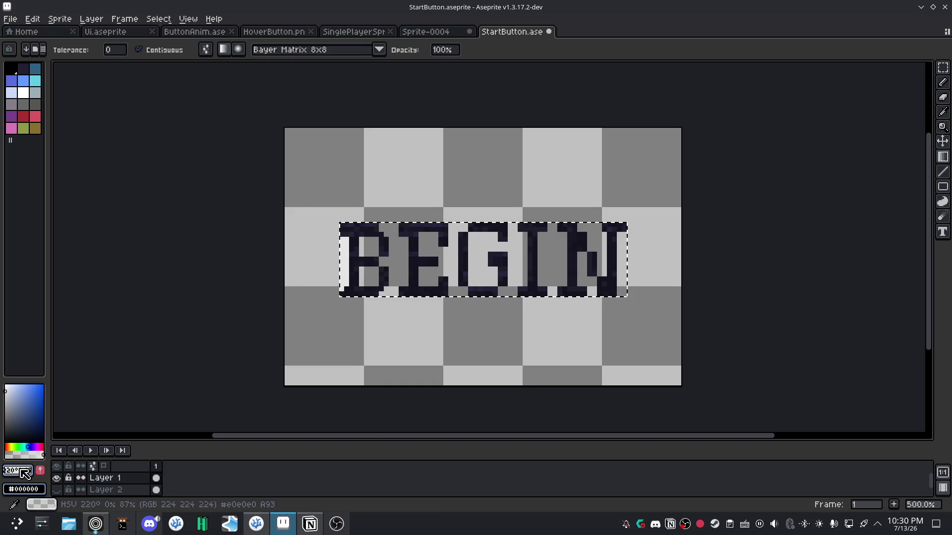
# Set the background colour to very dark violet #0f0030, raising the HSV value to about 20.
pyautogui.click(24, 490)
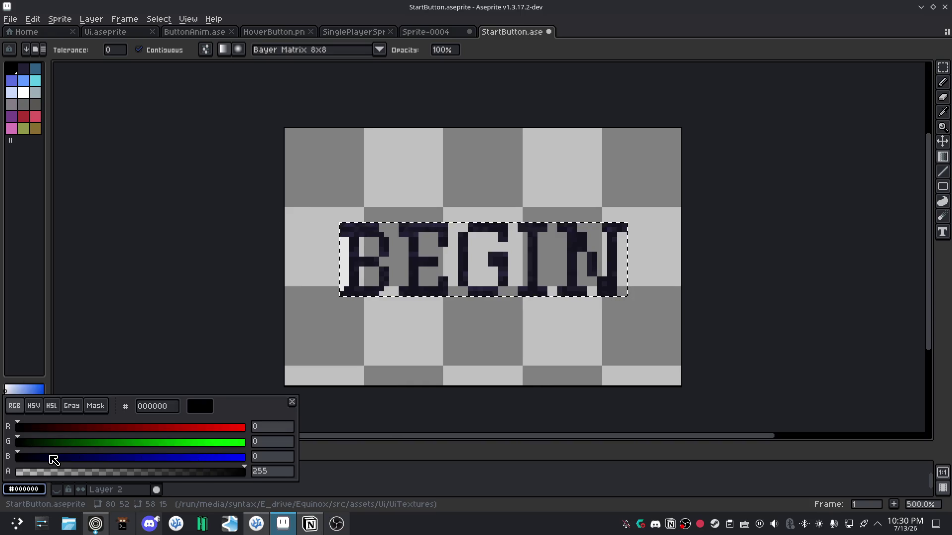
pyautogui.click(51, 456)
pyautogui.moveTo(35, 427); pyautogui.dragTo(28, 427)
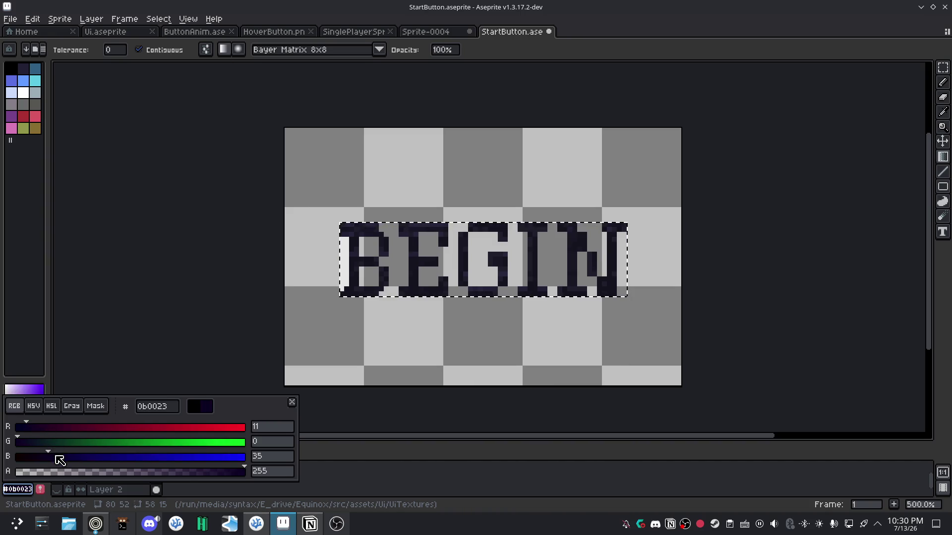
pyautogui.moveTo(246, 471); pyautogui.dragTo(230, 471)
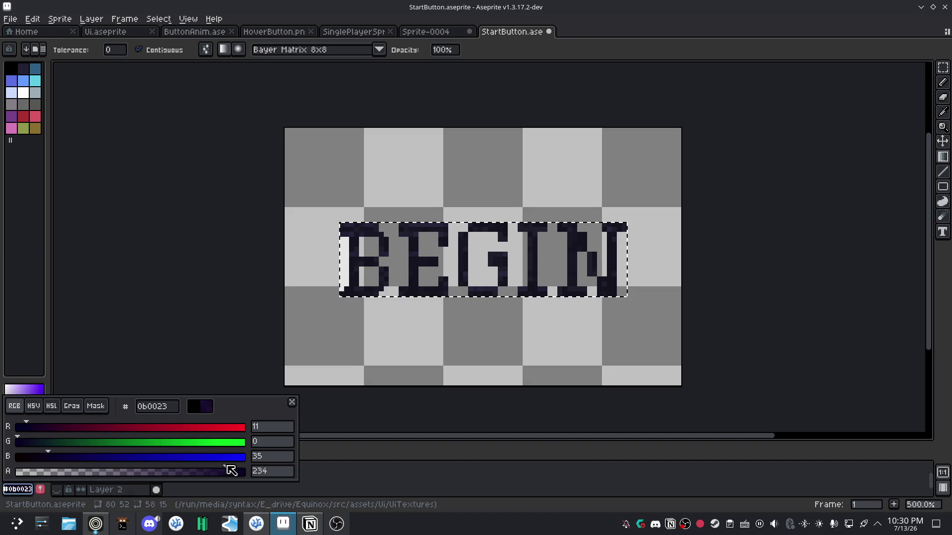
pyautogui.click(33, 406)
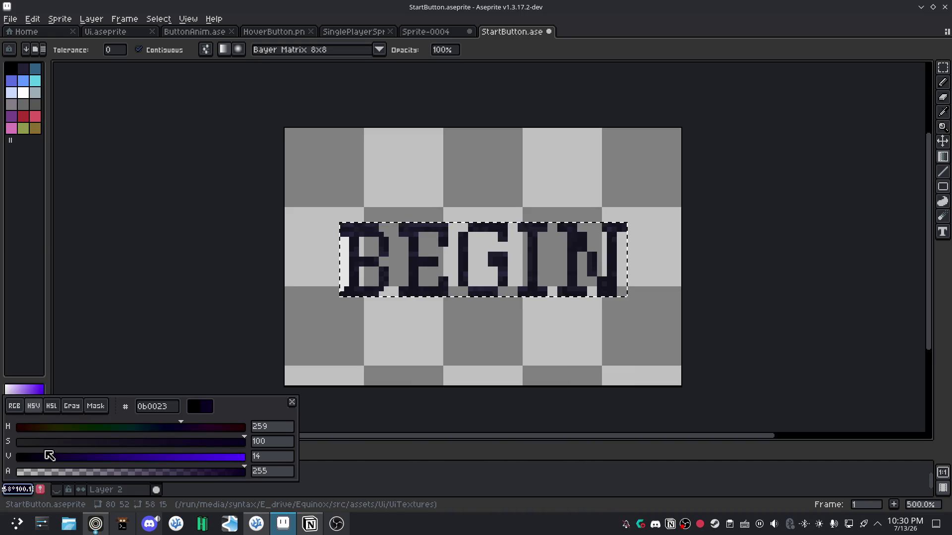
pyautogui.moveTo(54, 455)
pyautogui.mouseDown()
pyautogui.moveTo(68, 455)
pyautogui.moveTo(52, 454)
pyautogui.mouseUp()
pyautogui.click(392, 290)
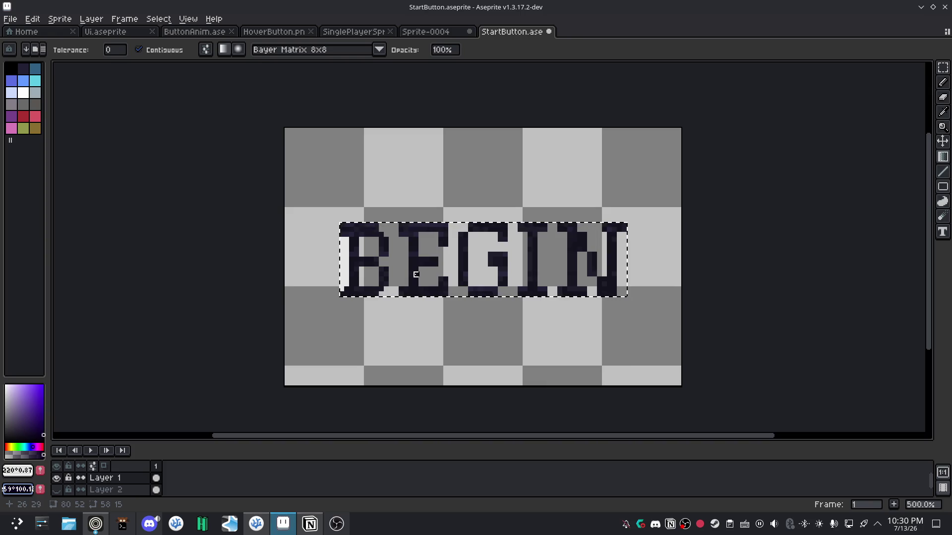
# Try Gradient tool fills inside the E, G and N letters, undoing each one.
pyautogui.moveTo(417, 265); pyautogui.dragTo(413, 247)
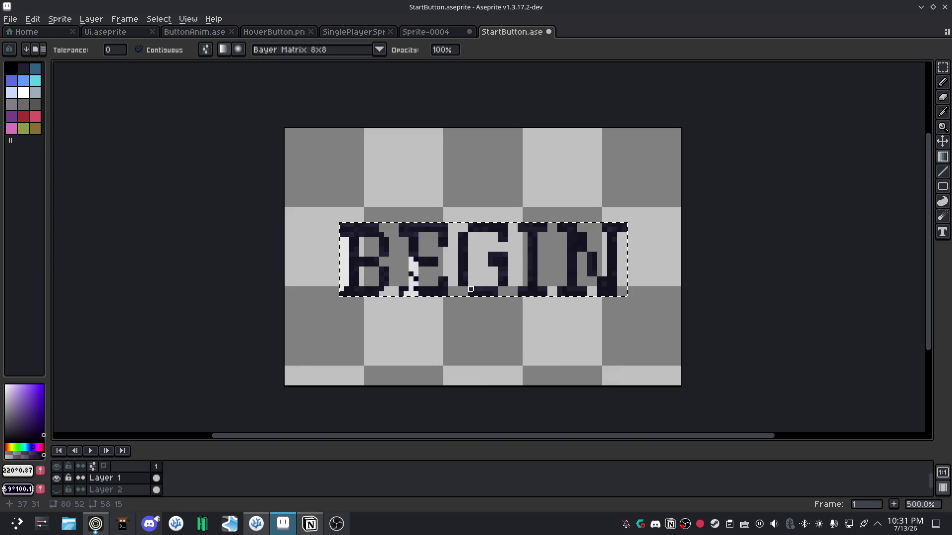
pyautogui.hotkey('ctrl', 'z')
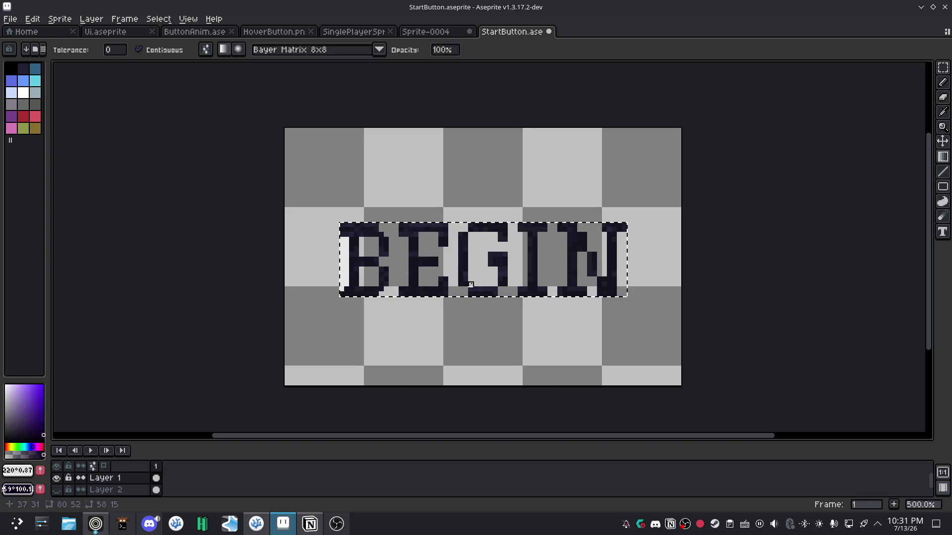
pyautogui.scroll(2, 471, 290)
pyautogui.moveTo(468, 248); pyautogui.dragTo(560, 251)
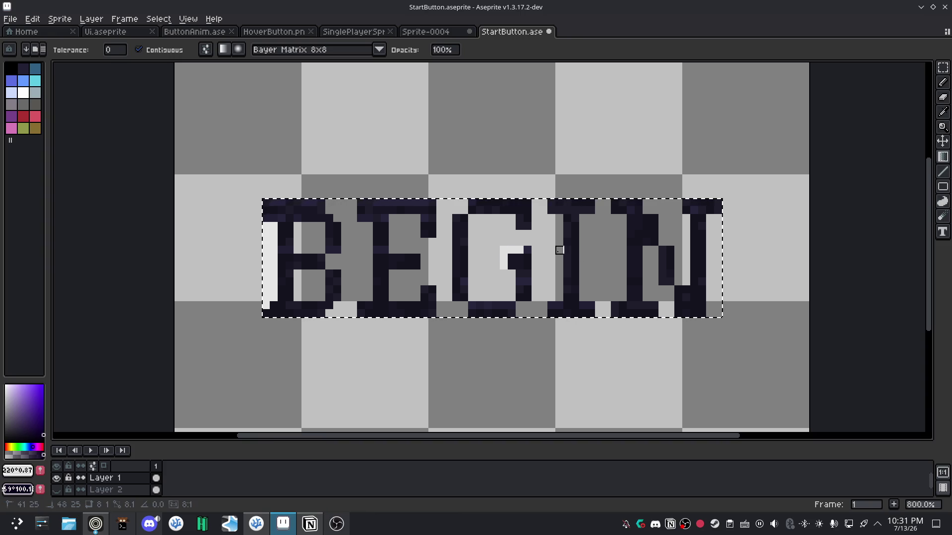
pyautogui.click(686, 258)
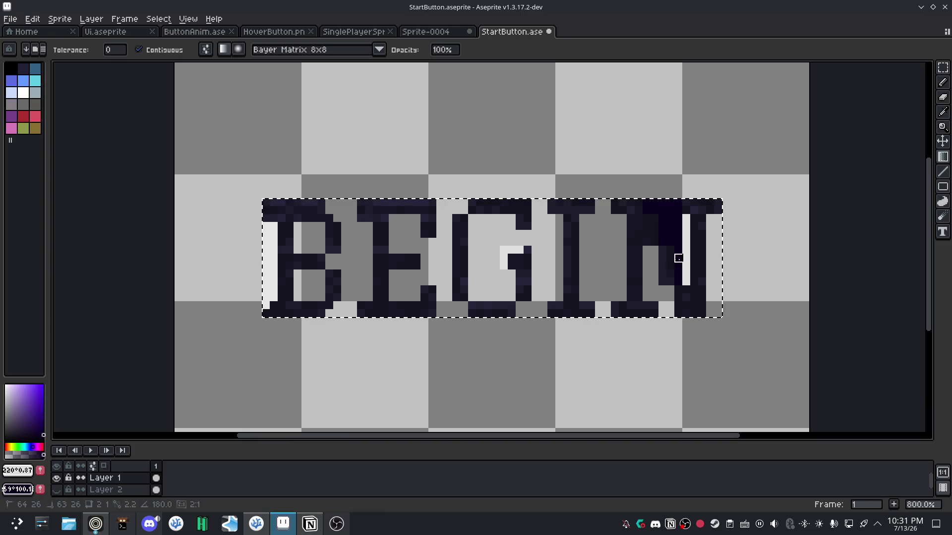
pyautogui.moveTo(686, 258)
pyautogui.mouseDown()
pyautogui.moveTo(655, 234)
pyautogui.moveTo(667, 241)
pyautogui.mouseUp()
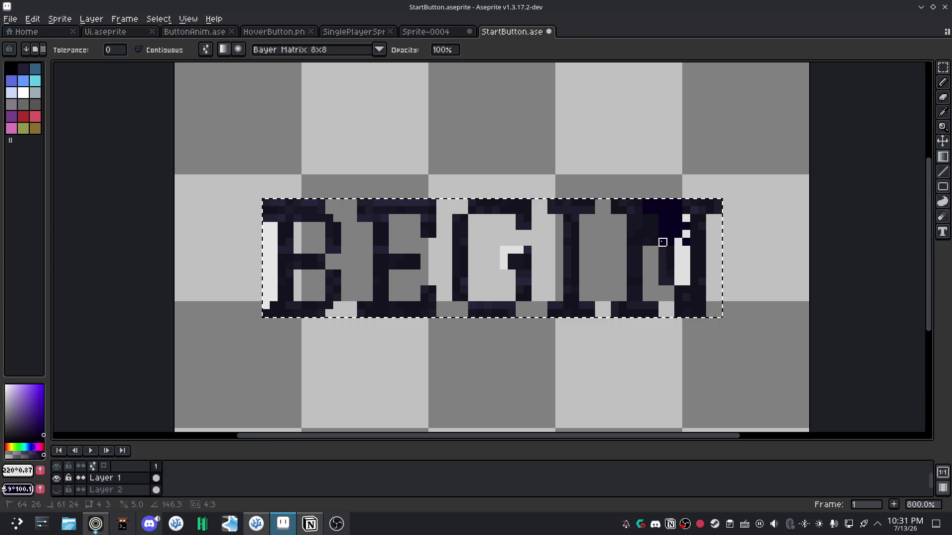
pyautogui.hotkey('ctrl', 'z')
pyautogui.hotkey('ctrl', 'z')
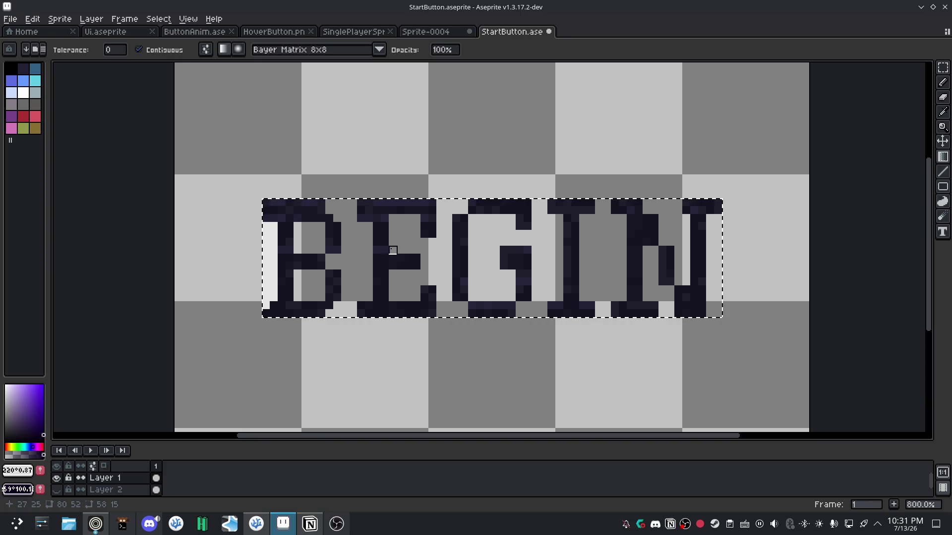
pyautogui.moveTo(526, 214); pyautogui.dragTo(583, 297)
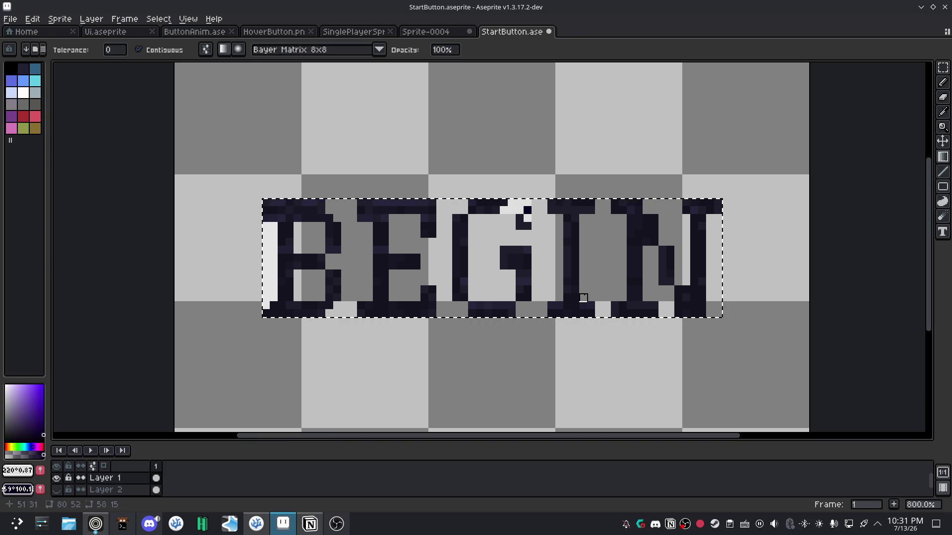
pyautogui.hotkey('ctrl', 'z')
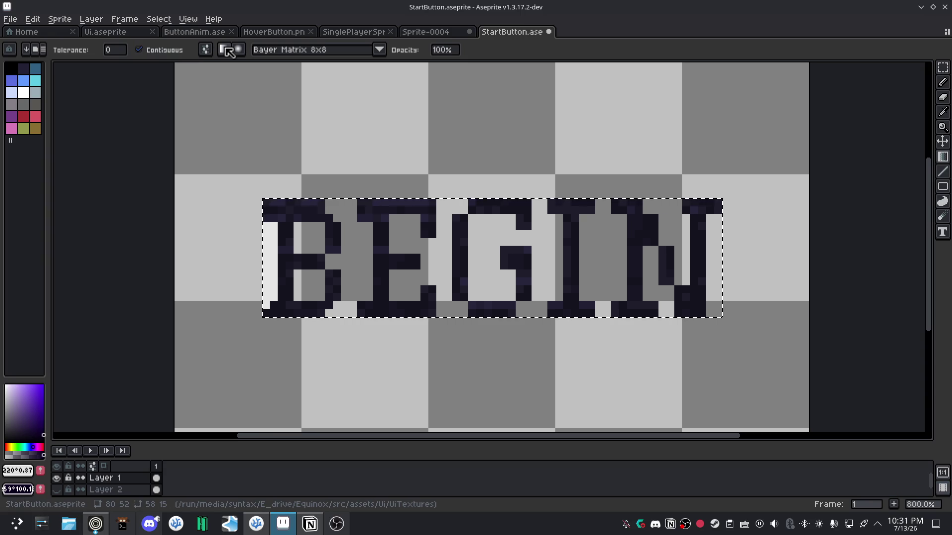
# Set gradient dithering to No Dithering and test, then undo, a smooth gradient across the E.
pyautogui.click(310, 52)
pyautogui.click(277, 70)
pyautogui.moveTo(382, 258)
pyautogui.mouseDown()
pyautogui.moveTo(385, 242)
pyautogui.moveTo(392, 274)
pyautogui.mouseUp()
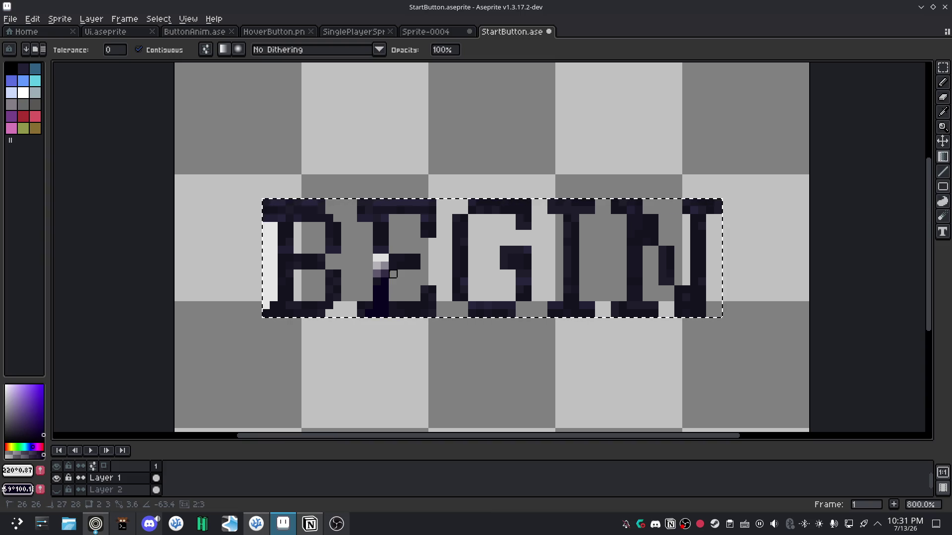
pyautogui.moveTo(385, 273); pyautogui.dragTo(345, 282)
pyautogui.hotkey('ctrl', 'z')
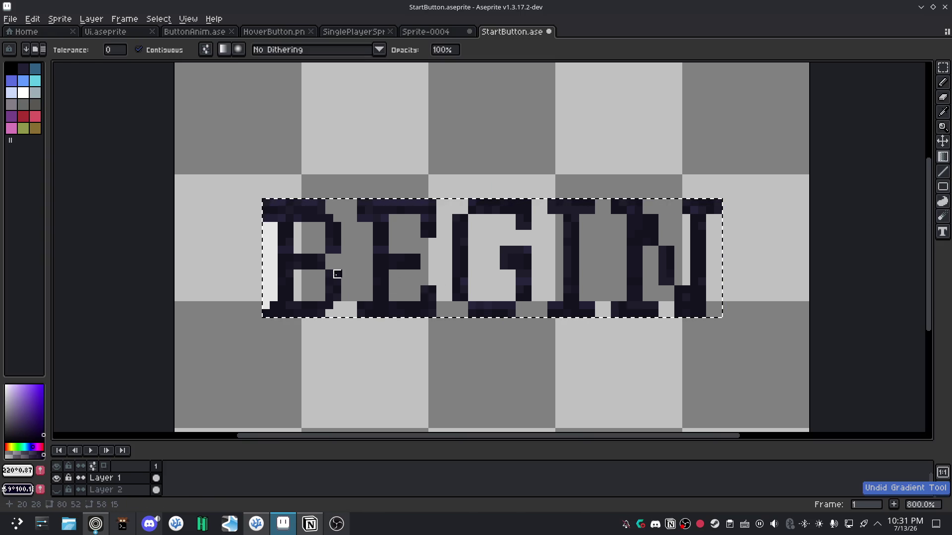
# Undo one last trial gradient and play the Aseprite Gradient tool short on YouTube.
pyautogui.scroll(-2, 353, 266)
pyautogui.scroll(1, 353, 266)
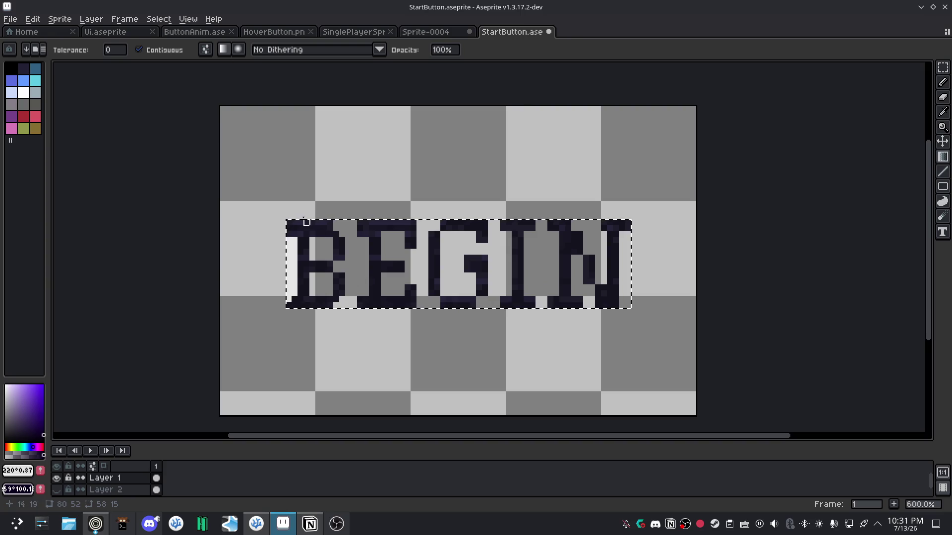
pyautogui.moveTo(287, 221)
pyautogui.mouseDown()
pyautogui.moveTo(425, 258)
pyautogui.moveTo(295, 229)
pyautogui.moveTo(342, 263)
pyautogui.mouseUp()
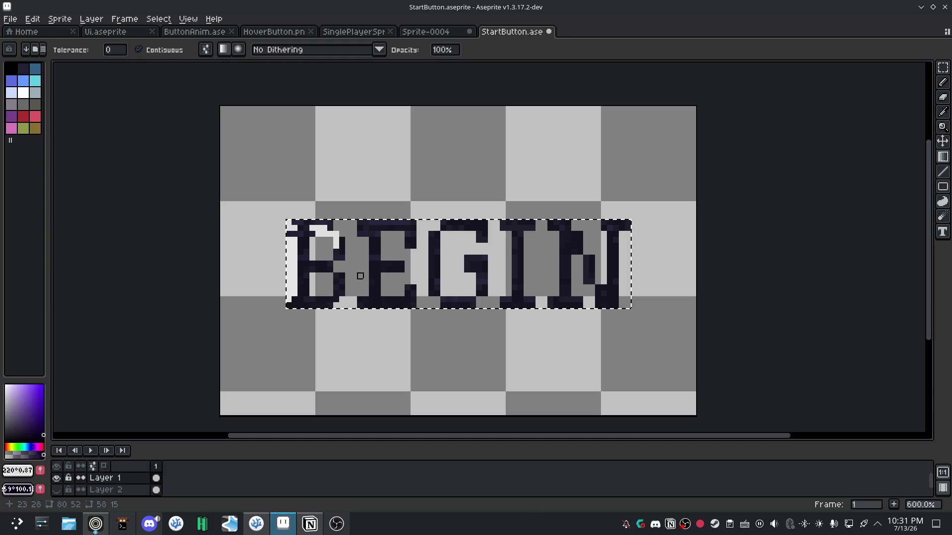
pyautogui.hotkey('ctrl', 'z')
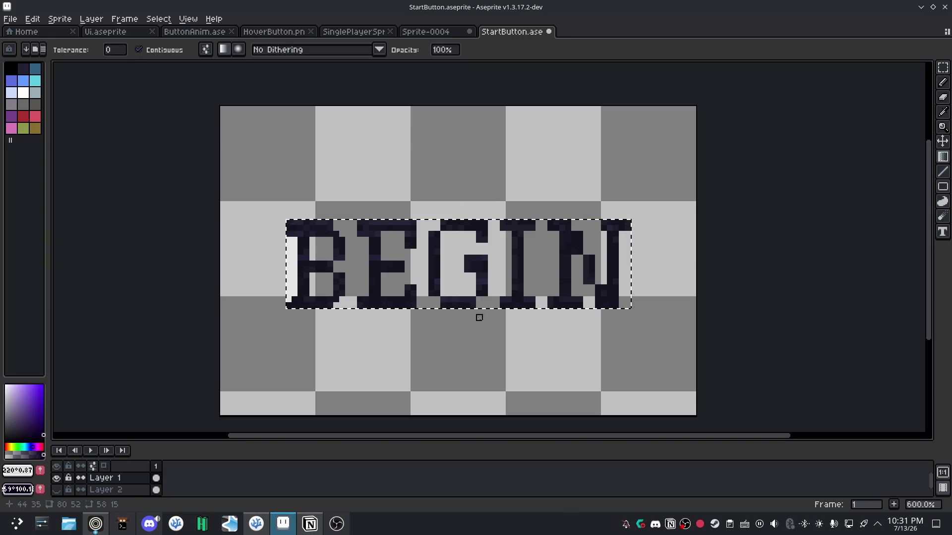
pyautogui.click(101, 524)
pyautogui.click(531, 332)
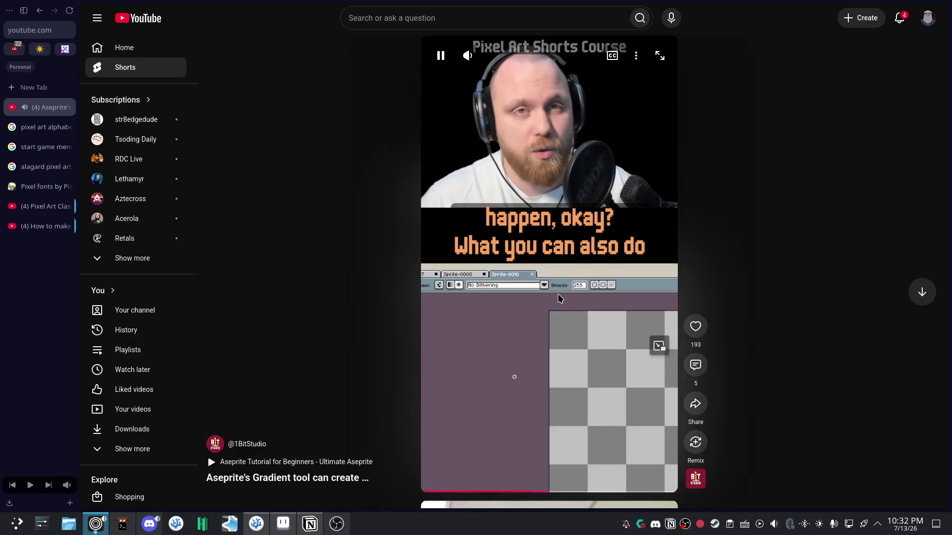
# Pause the gradient short at its radial options, then hide the BEGIN text layer in Aseprite.
pyautogui.click(558, 298)
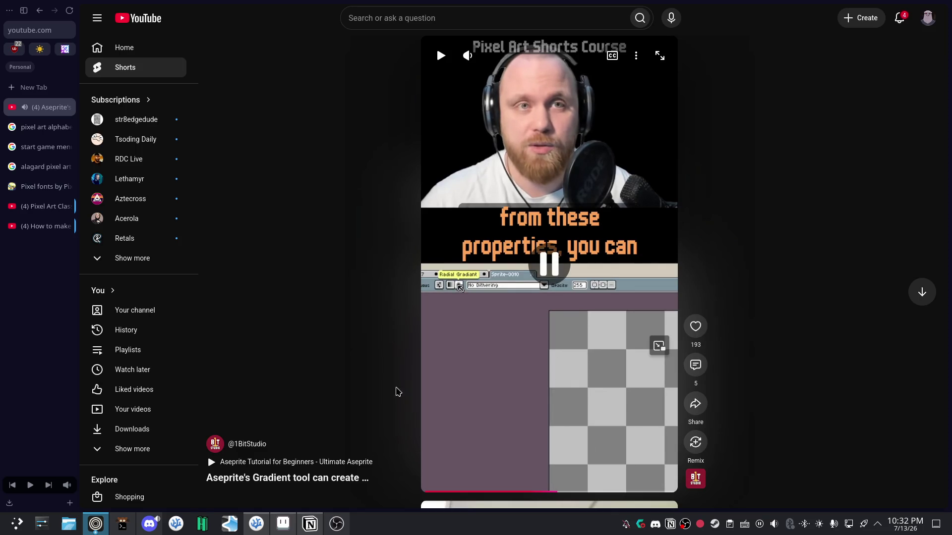
pyautogui.click(291, 524)
pyautogui.click(58, 490)
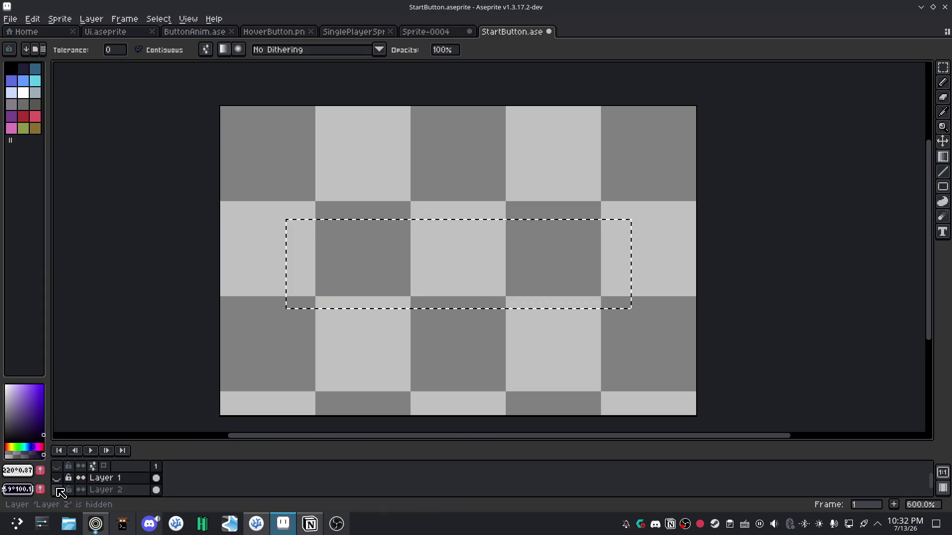
# Show the black-bordered panel layer, clear the selection, and make Layer 2 active.
pyautogui.click(58, 491)
pyautogui.hotkey('ctrl', 'd')
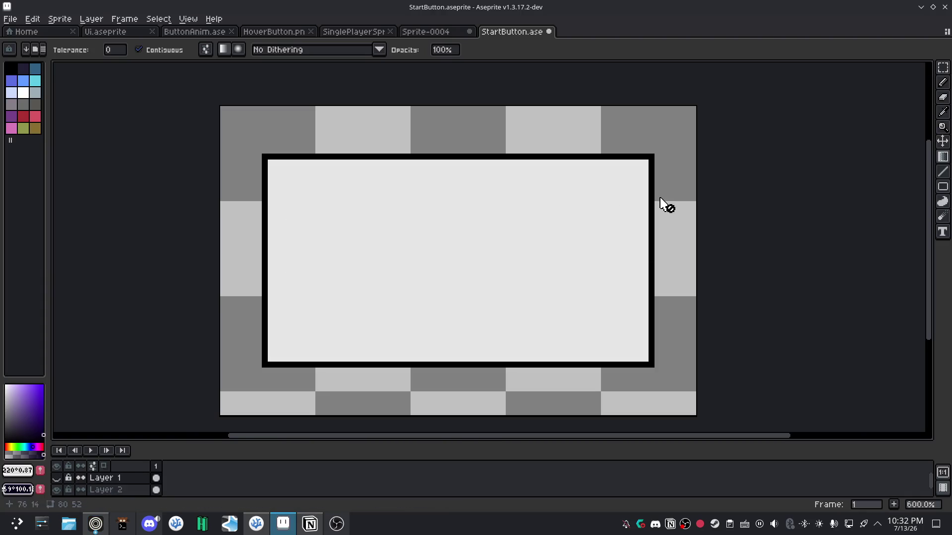
pyautogui.click(104, 489)
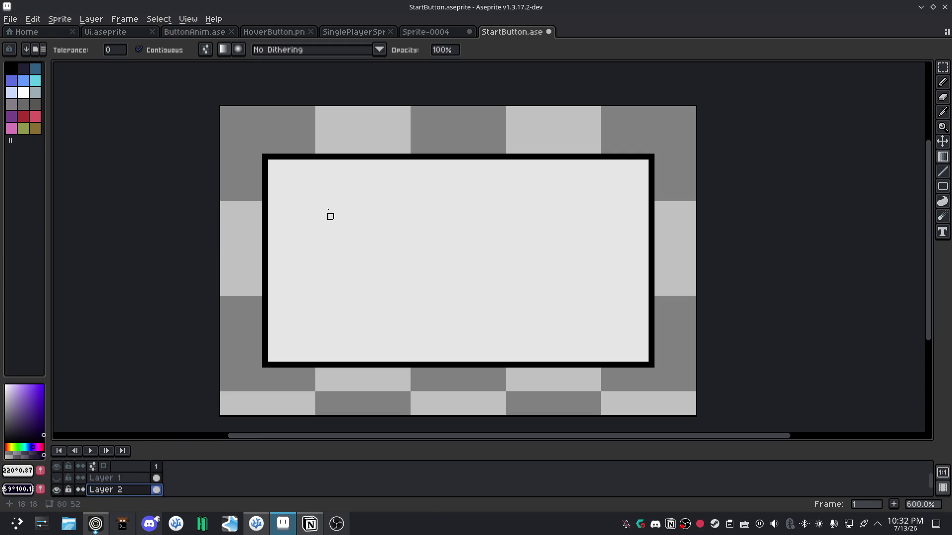
# Fill the panel with a left-to-right light-grey-to-dark-violet gradient, briefly showing the BEGIN text to check.
pyautogui.click(289, 252)
pyautogui.hotkey('ctrl', 'z')
pyautogui.moveTo(273, 253)
pyautogui.mouseDown()
pyautogui.moveTo(461, 258)
pyautogui.moveTo(336, 247)
pyautogui.moveTo(569, 317)
pyautogui.moveTo(460, 258)
pyautogui.mouseUp()
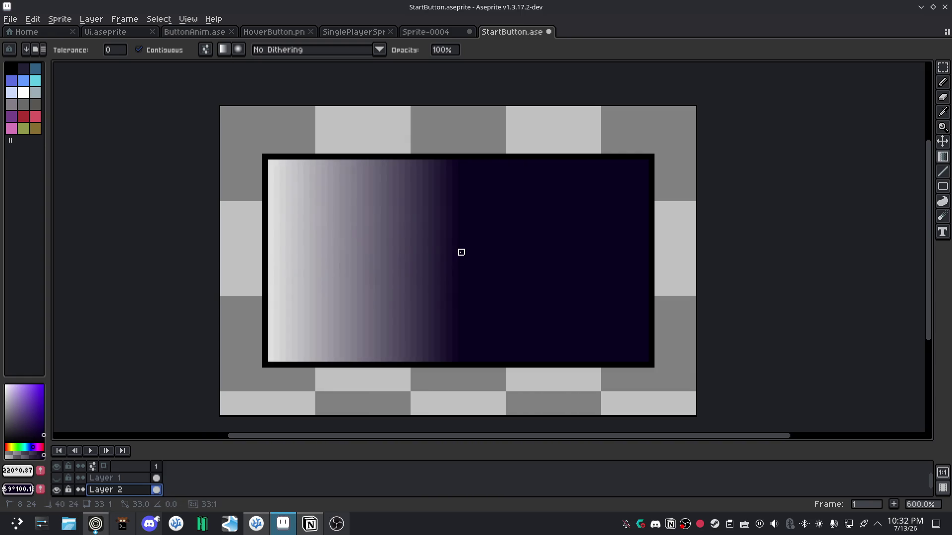
pyautogui.moveTo(461, 252)
pyautogui.mouseDown()
pyautogui.moveTo(645, 258)
pyautogui.moveTo(584, 204)
pyautogui.moveTo(465, 164)
pyautogui.moveTo(335, 162)
pyautogui.moveTo(259, 175)
pyautogui.moveTo(271, 174)
pyautogui.moveTo(271, 157)
pyautogui.moveTo(639, 246)
pyautogui.mouseUp()
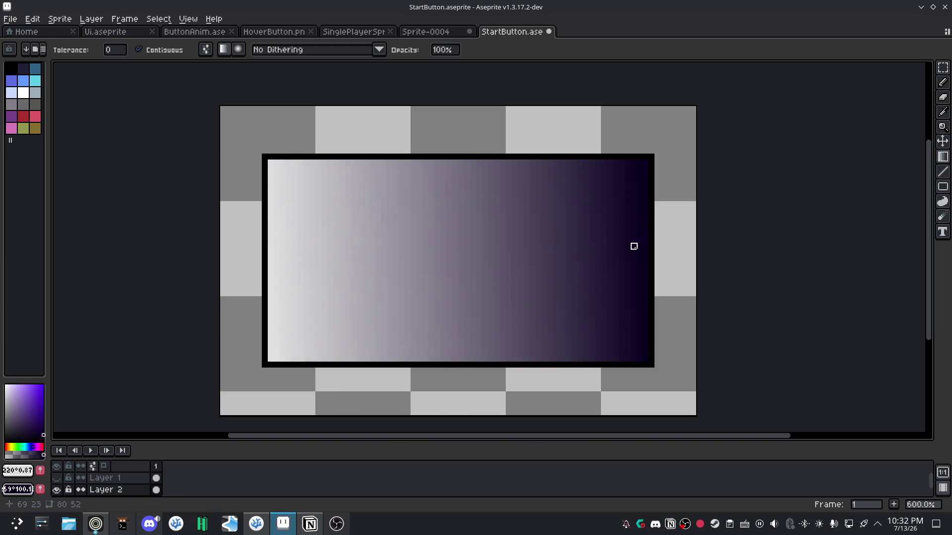
pyautogui.scroll(-2, 530, 317)
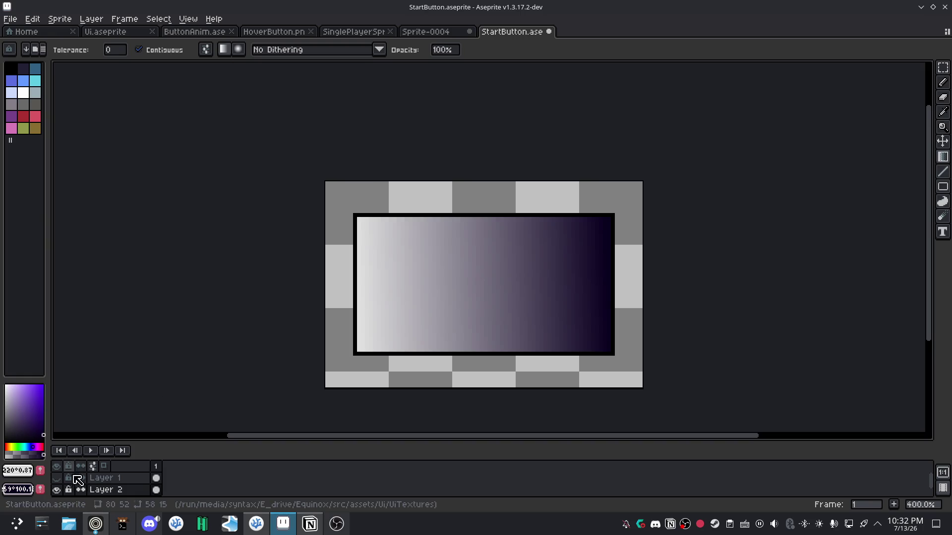
pyautogui.click(57, 478)
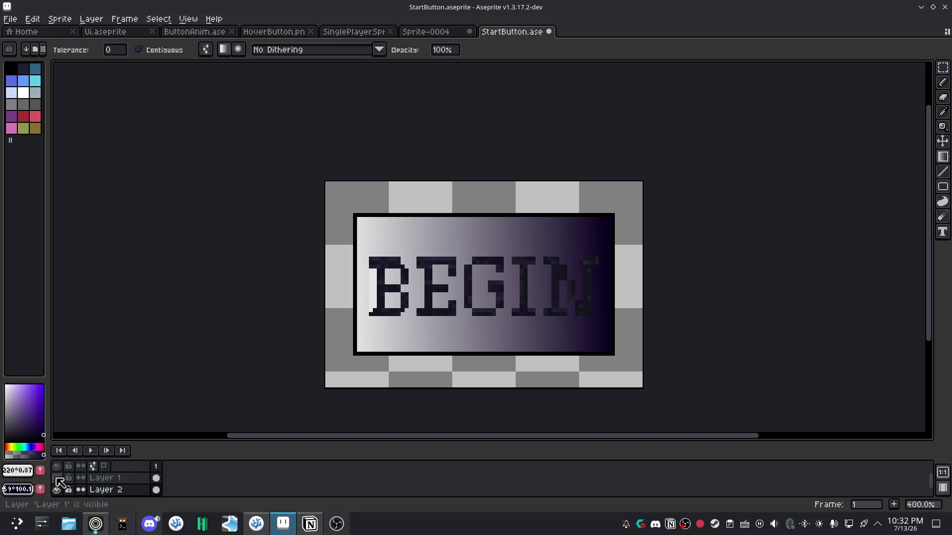
pyautogui.click(57, 478)
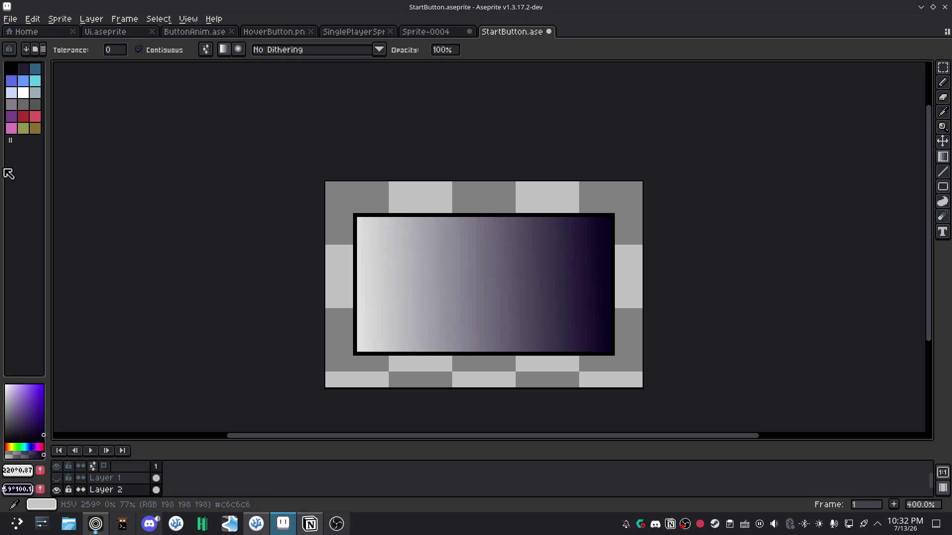
# Set the foreground colour in RGB to pale yellow #efe890 (239, 232, 144) with alpha 255.
pyautogui.click(17, 471)
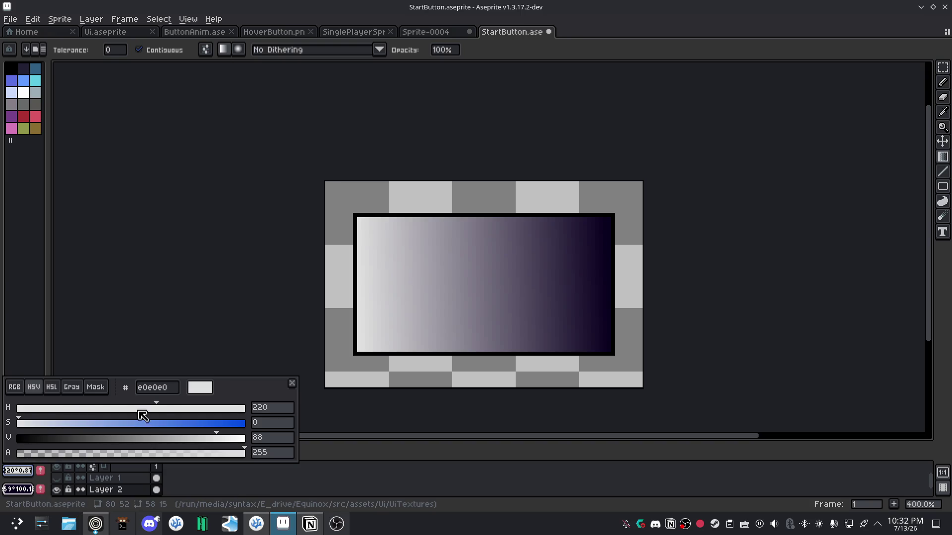
pyautogui.click(71, 387)
pyautogui.click(95, 387)
pyautogui.click(52, 387)
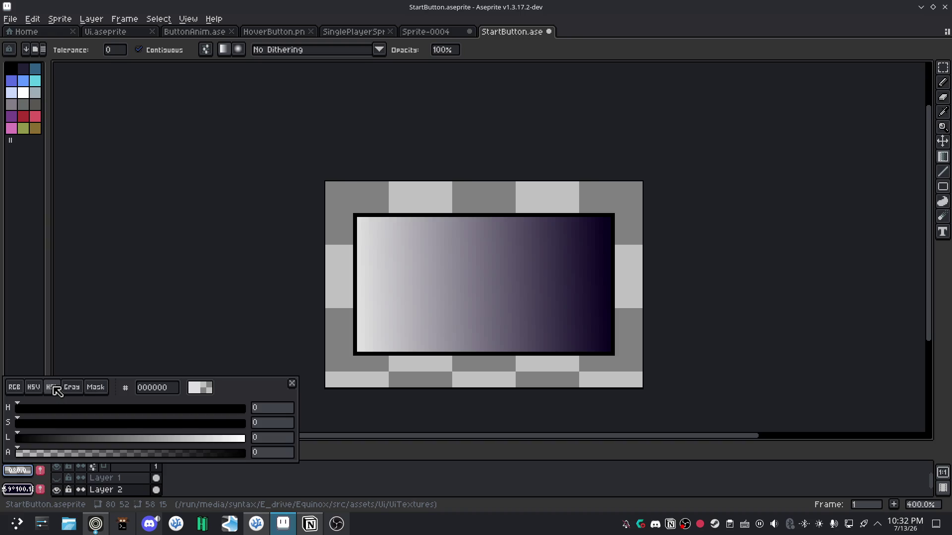
pyautogui.click(34, 387)
pyautogui.click(14, 387)
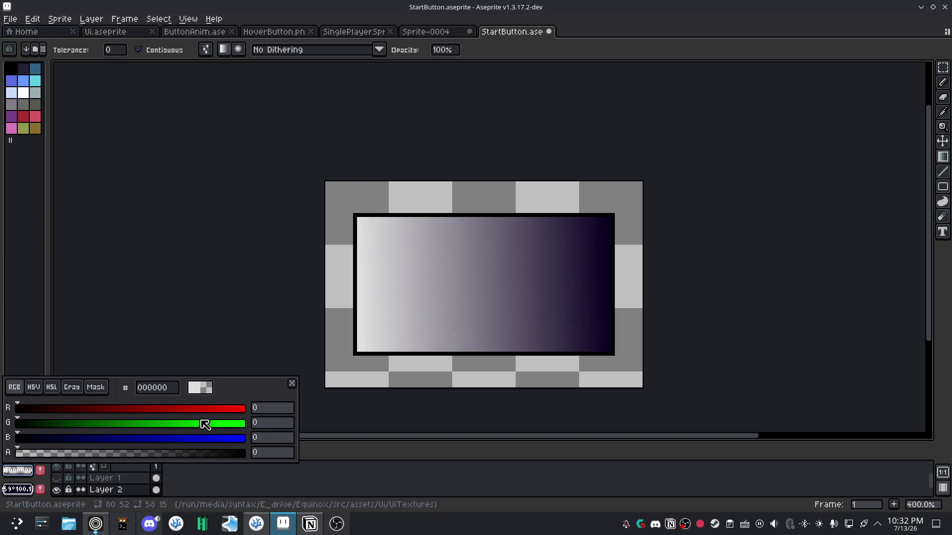
pyautogui.click(229, 408)
pyautogui.click(217, 424)
pyautogui.moveTo(216, 424); pyautogui.dragTo(231, 424)
pyautogui.moveTo(198, 453); pyautogui.dragTo(263, 453)
pyautogui.click(204, 438)
pyautogui.moveTo(204, 439); pyautogui.dragTo(144, 441)
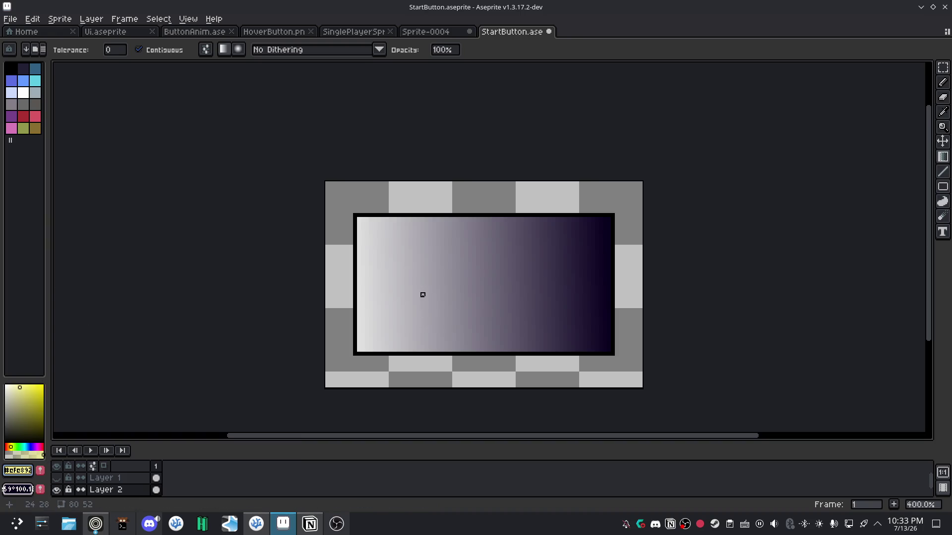
# Undo the grey gradient, test a yellow-to-dark fill, then drag a dark-to-pale-yellow gradient right to left.
pyautogui.hotkey('ctrl', 'z')
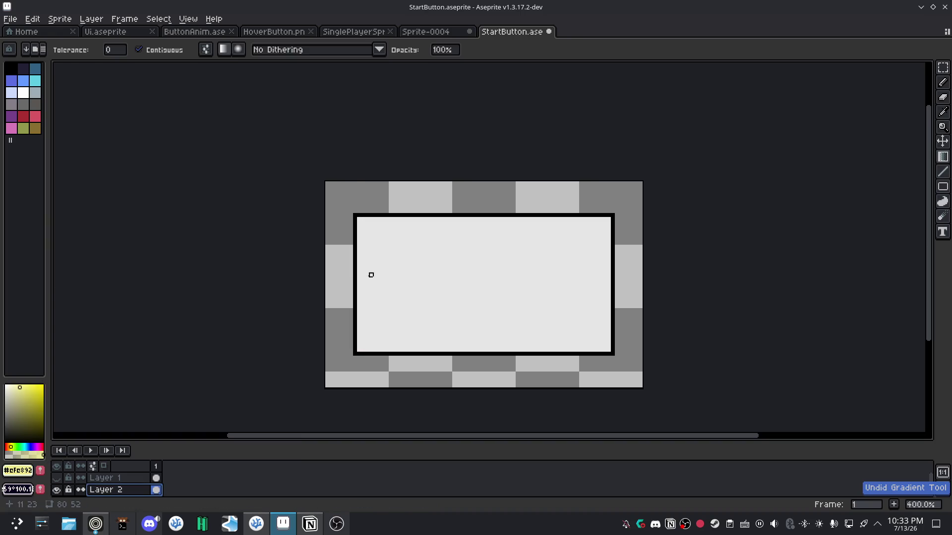
pyautogui.moveTo(361, 283); pyautogui.dragTo(509, 282)
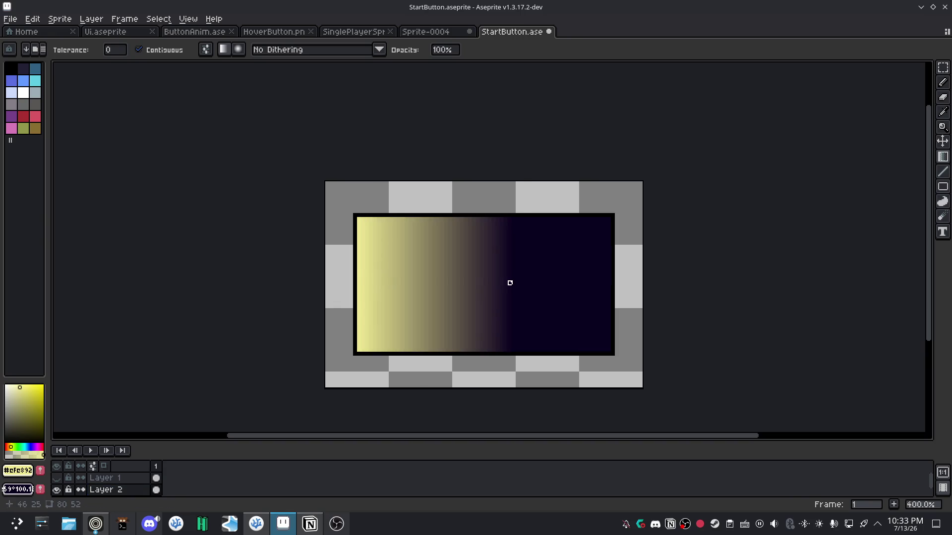
pyautogui.press('v')
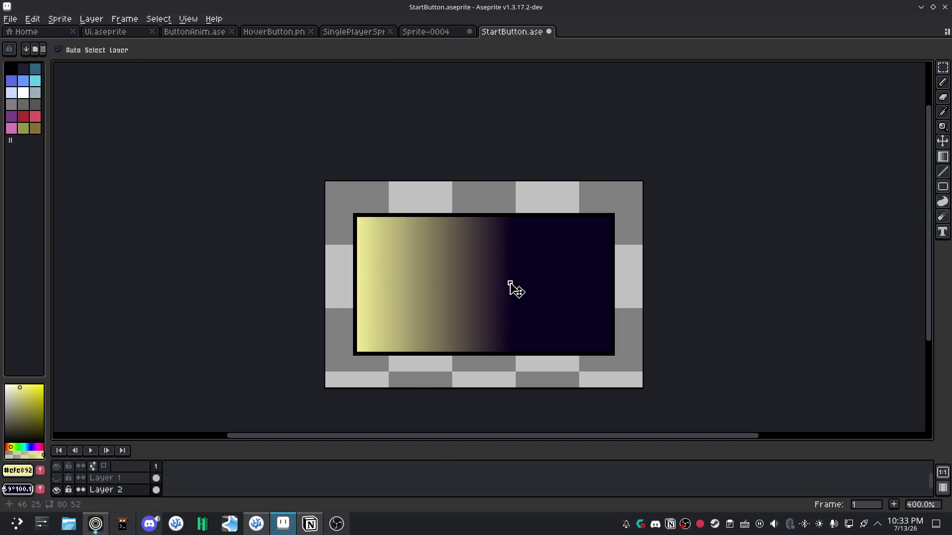
pyautogui.hotkey('ctrl', 'z')
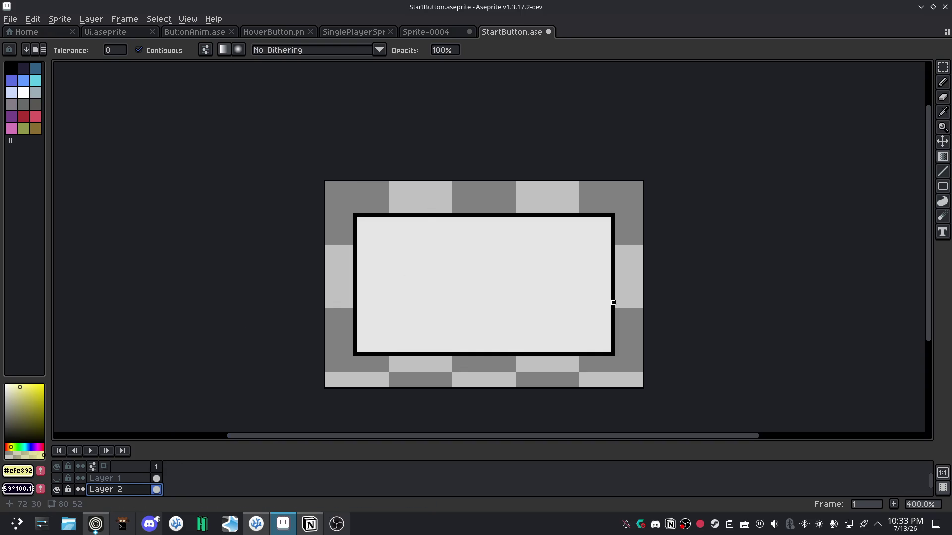
pyautogui.moveTo(609, 283); pyautogui.dragTo(360, 283)
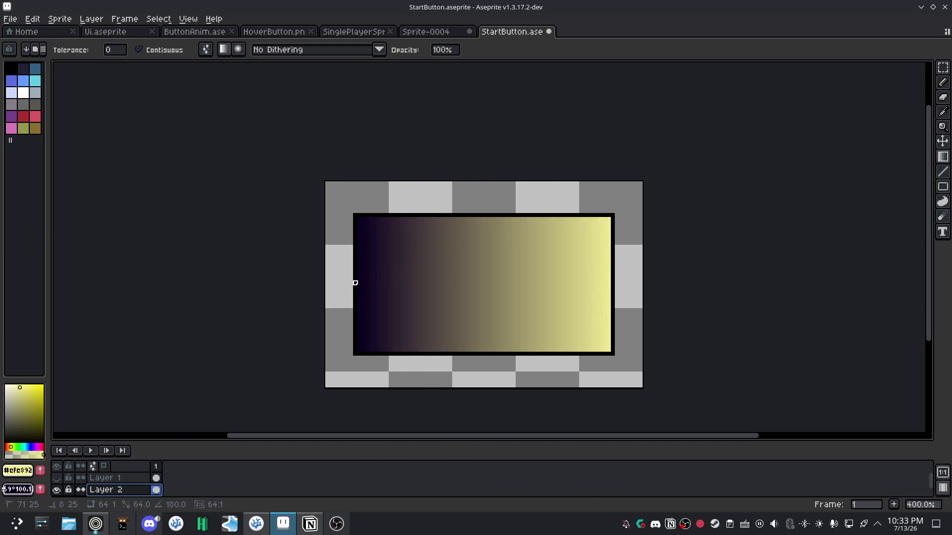
# Adjust the gradient's length and angle so deep violet on the left blends into pale yellow on the right.
pyautogui.moveTo(360, 282)
pyautogui.mouseDown()
pyautogui.moveTo(577, 283)
pyautogui.moveTo(371, 290)
pyautogui.mouseUp()
pyautogui.moveTo(355, 310)
pyautogui.mouseDown()
pyautogui.moveTo(355, 330)
pyautogui.moveTo(581, 287)
pyautogui.moveTo(363, 319)
pyautogui.moveTo(360, 287)
pyautogui.mouseUp()
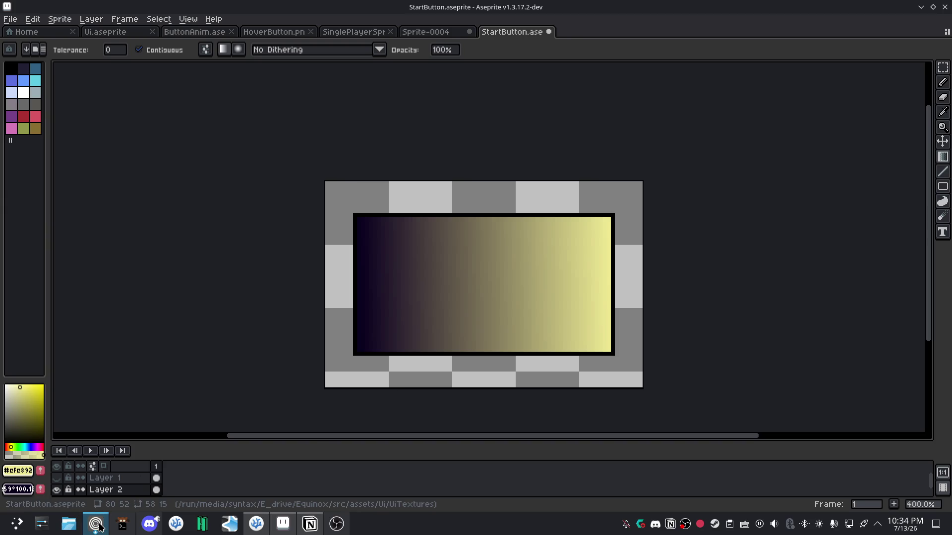
# In the browser, play part of the Pixel Art Class video, then pause it.
pyautogui.moveTo(99, 527)
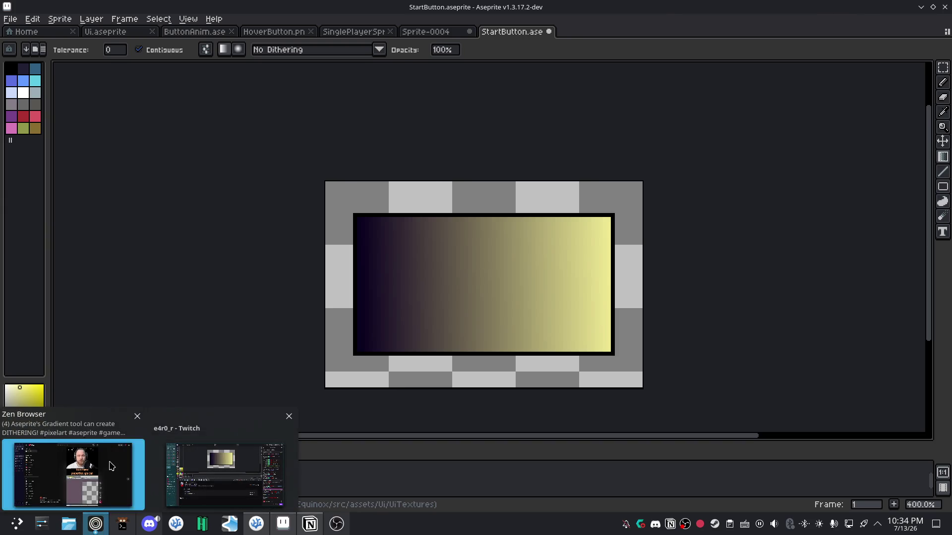
pyautogui.click(74, 475)
pyautogui.click(43, 214)
pyautogui.click(415, 284)
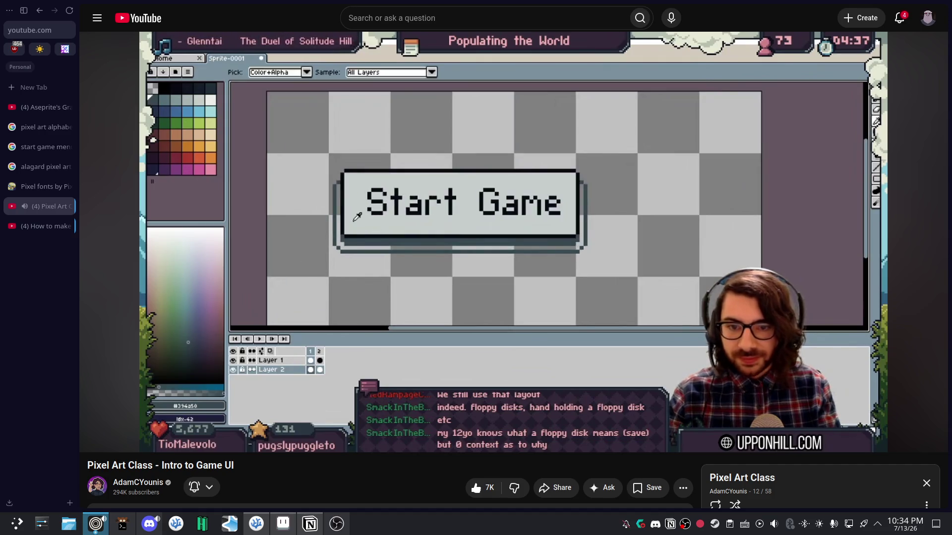
pyautogui.moveTo(488, 343)
pyautogui.click(412, 278)
# Search Google in a new tab for 'hovering button affect'.
pyautogui.hotkey('ctrl', 't')
pyautogui.write('hov')
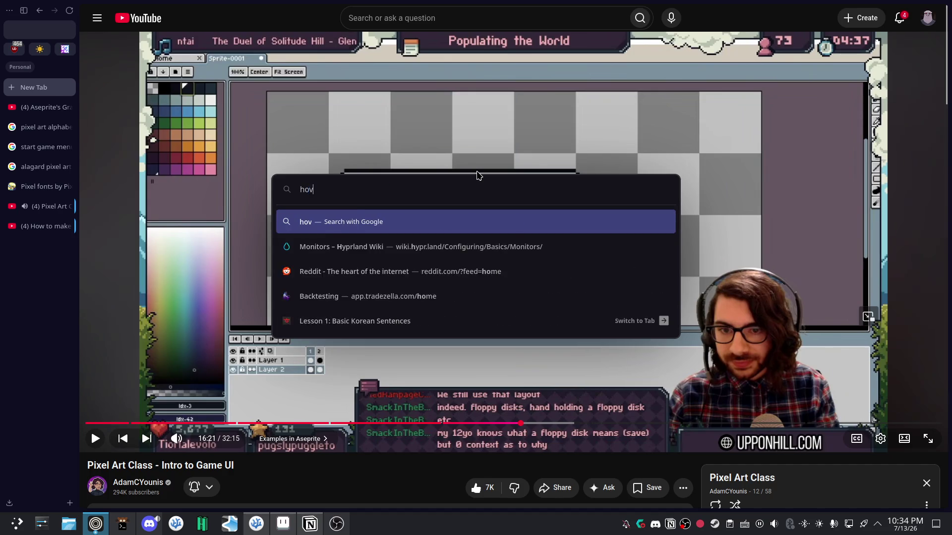
pyautogui.write('ering button a')
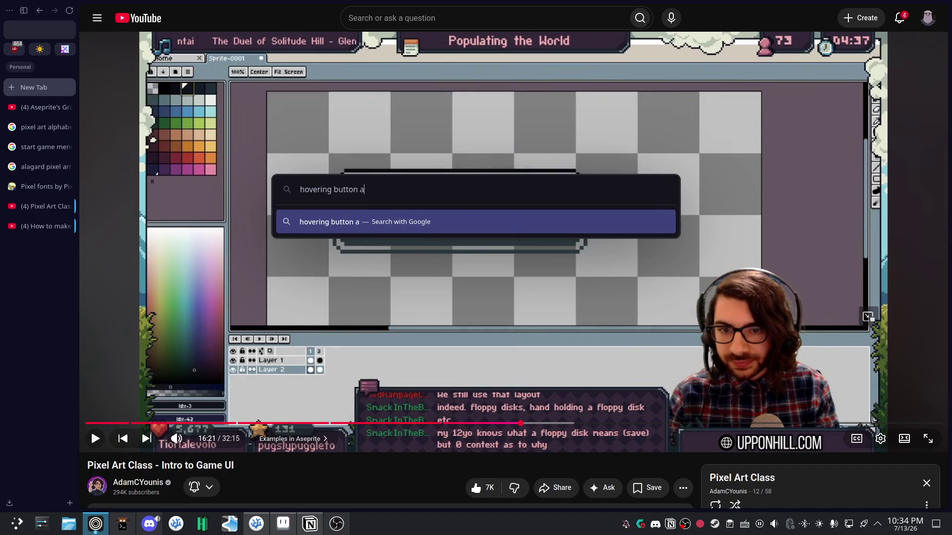
pyautogui.write('ffect')
pyautogui.press('Return')
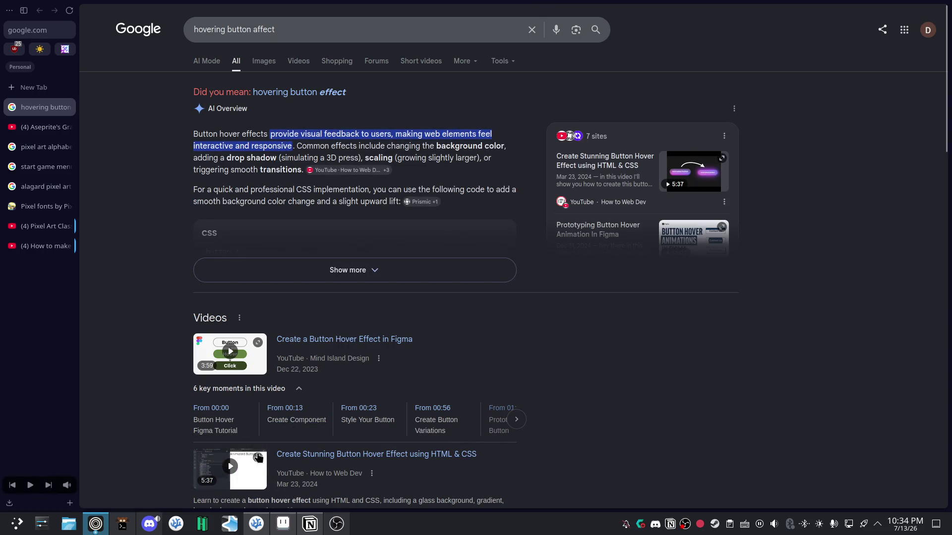
# Browse the image results for button hover effects.
pyautogui.click(264, 60)
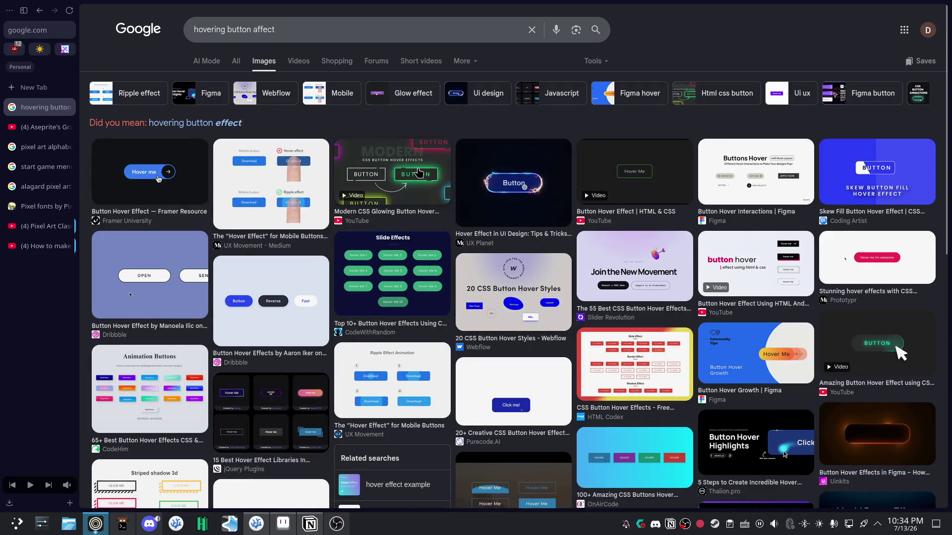
pyautogui.scroll(-5, 754, 490)
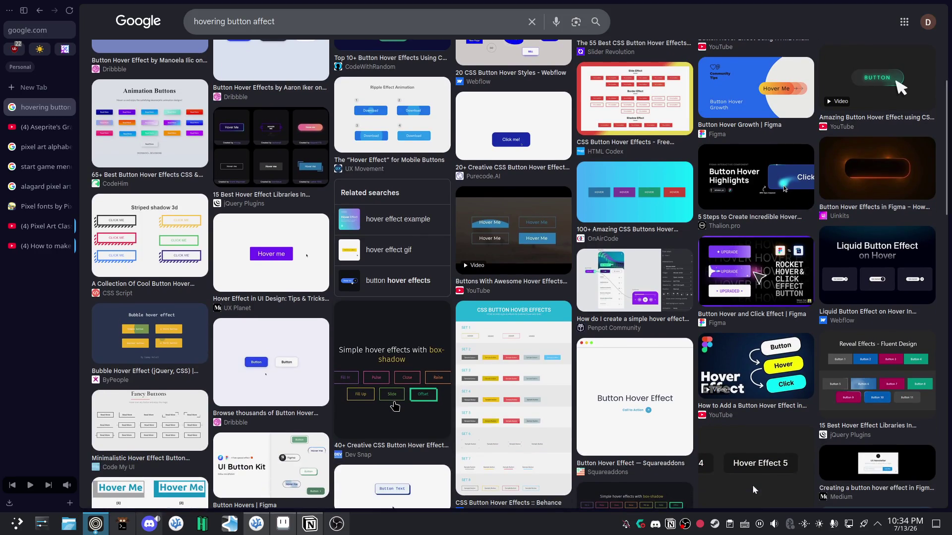
pyautogui.scroll(4, 395, 405)
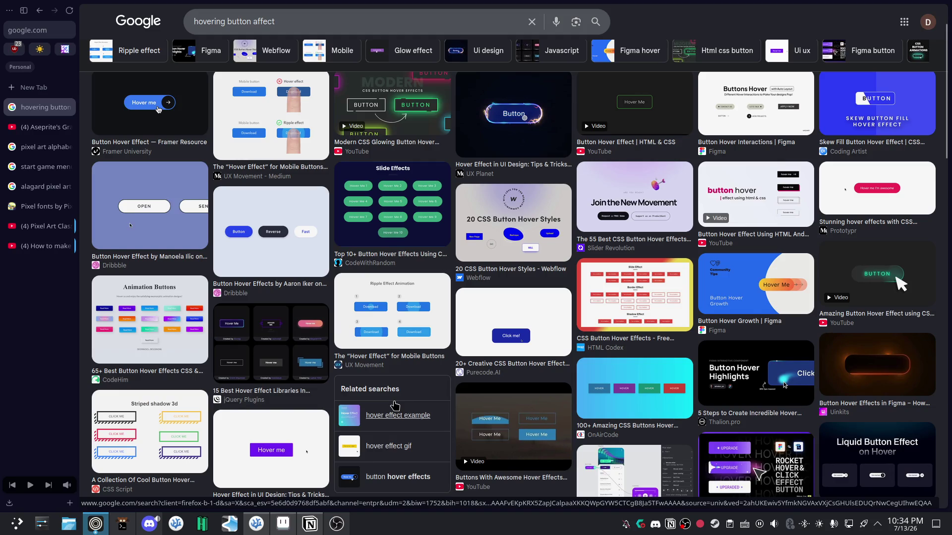
pyautogui.scroll(2, 395, 406)
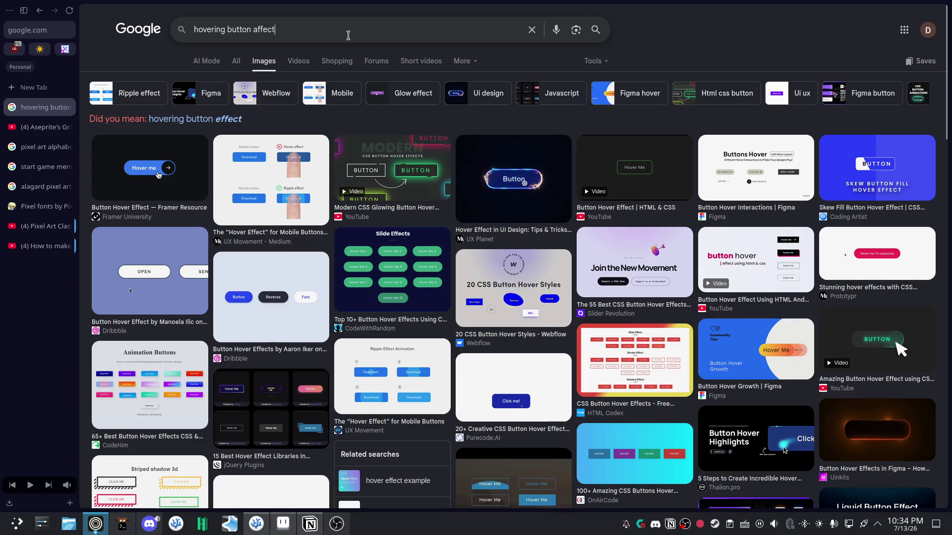
# Search 'floating button effect', skim the results, then close the tab and resume the Pixel Art Class video.
pyautogui.click(532, 29)
pyautogui.write('floating button ')
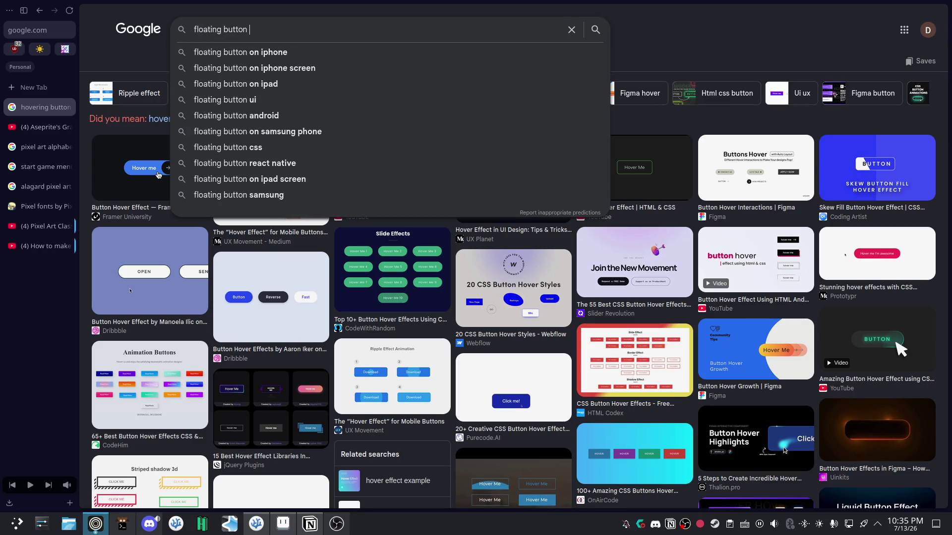
pyautogui.write('effect')
pyautogui.press('Return')
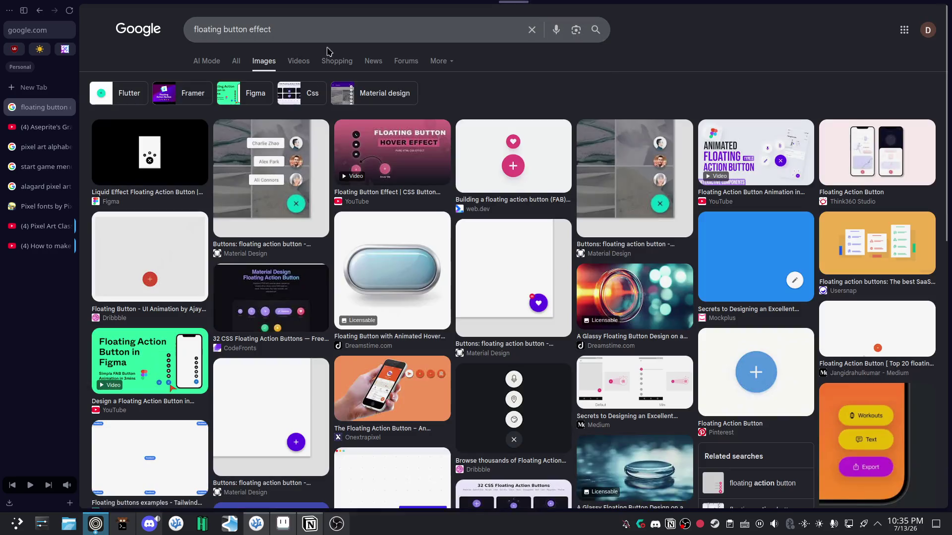
pyautogui.scroll(-5, 499, 302)
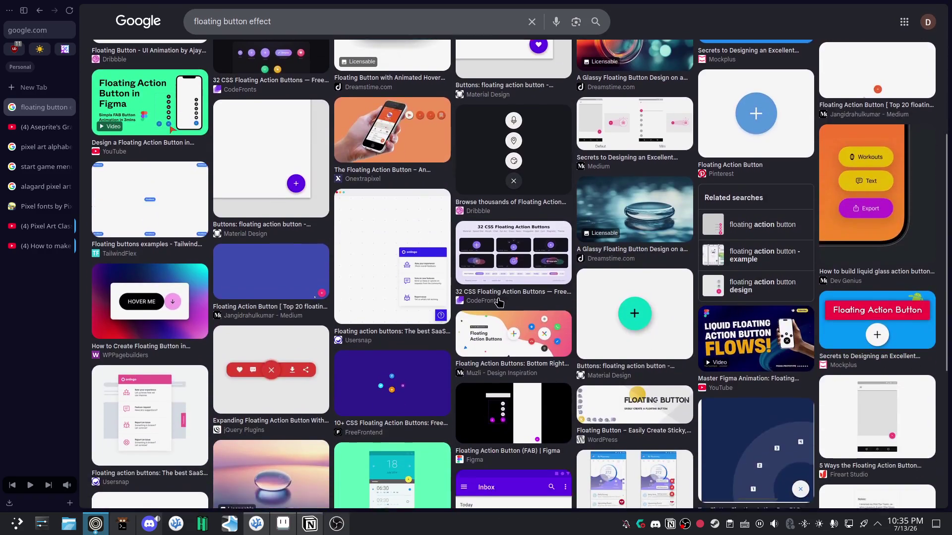
pyautogui.scroll(5, 772, 201)
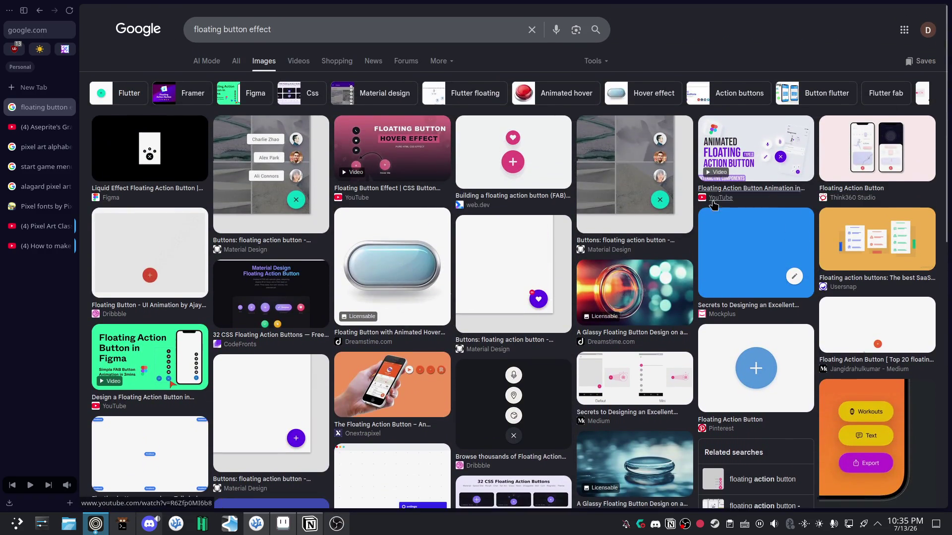
pyautogui.click(69, 107)
pyautogui.click(476, 289)
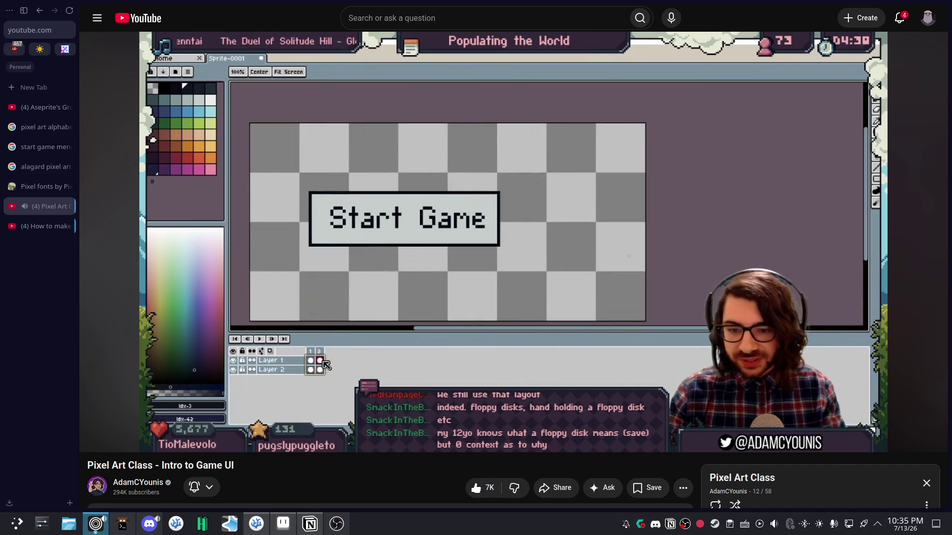
# Pause the Pixel Art Class video at 16:34 and bring StartButton.aseprite back to the front.
pyautogui.moveTo(520, 256)
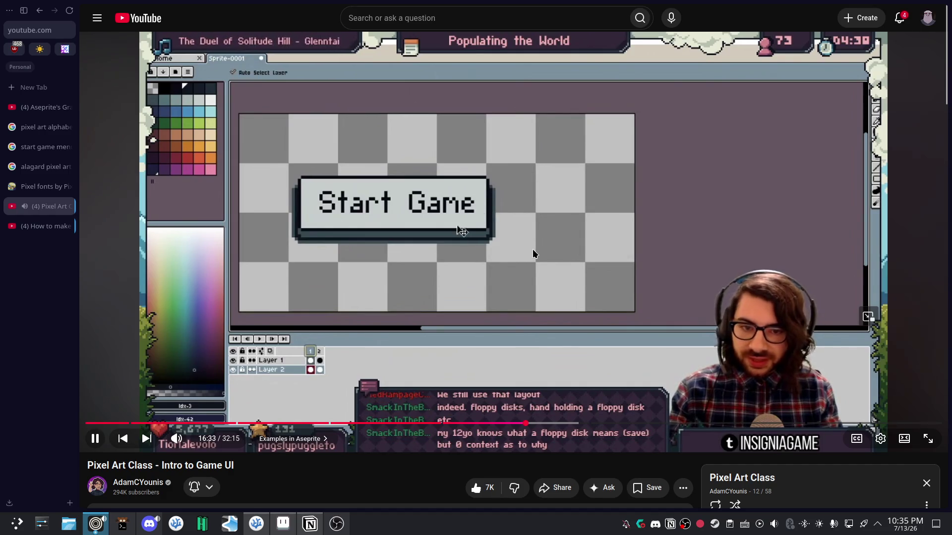
pyautogui.click(533, 254)
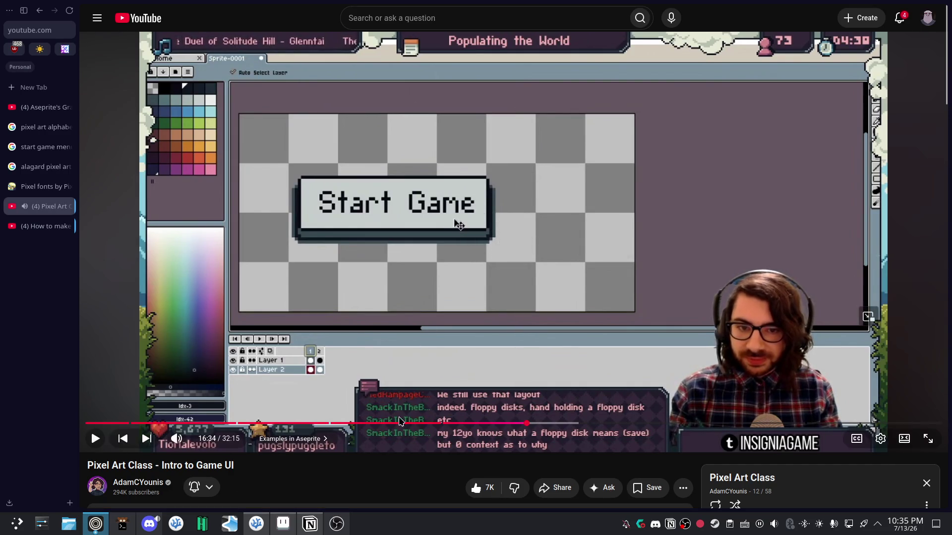
pyautogui.click(282, 524)
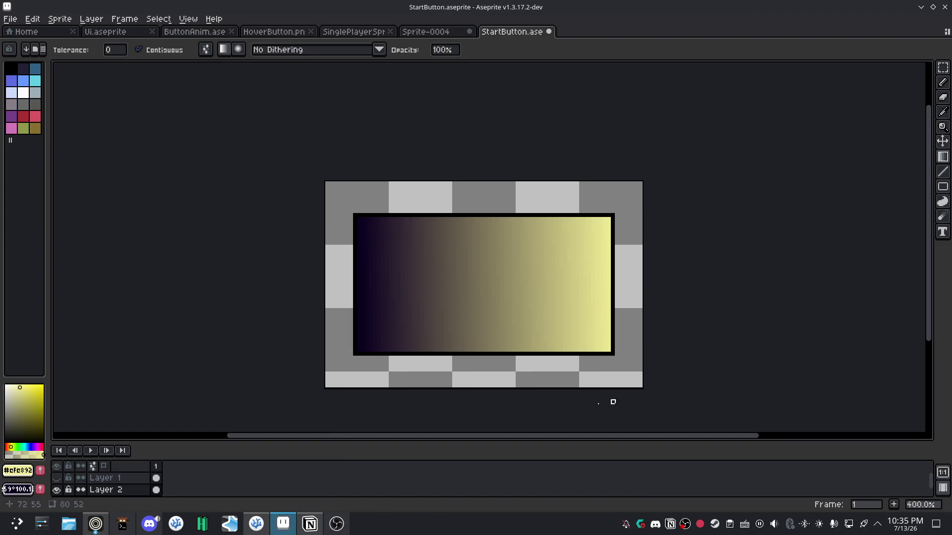
# Show the BEGIN layer, undo the old fill, and redraw the violet-to-pale-yellow gradient on Layer 2.
pyautogui.click(117, 478)
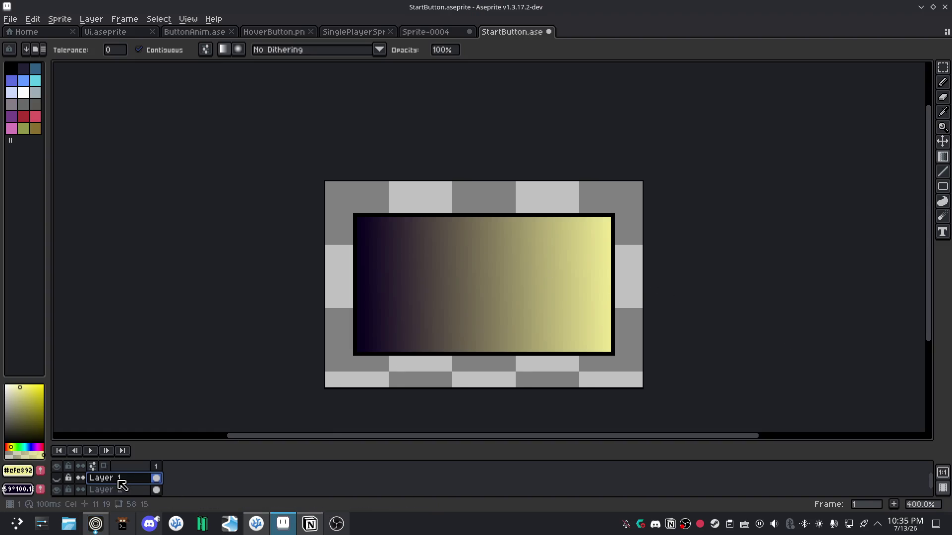
pyautogui.click(58, 478)
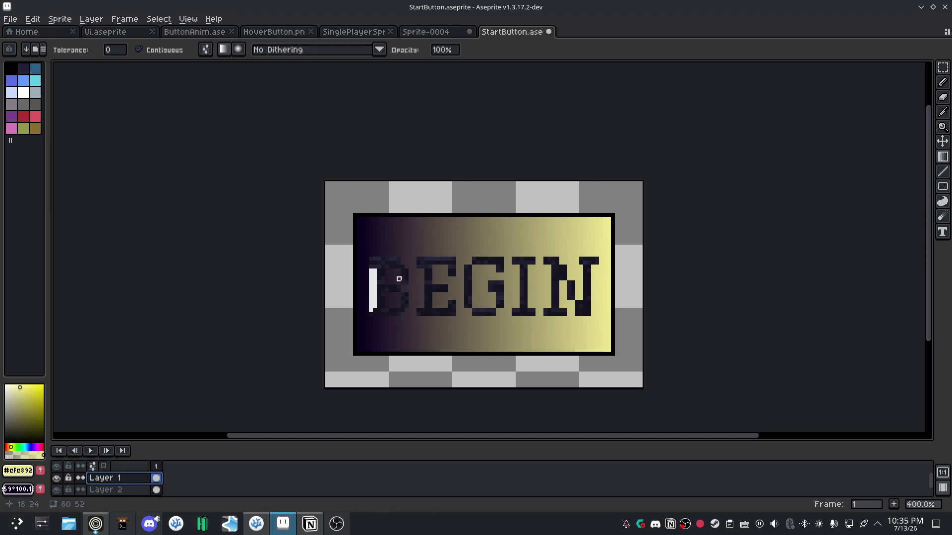
pyautogui.hotkey('ctrl', 'z')
pyautogui.hotkey('ctrl', 'z')
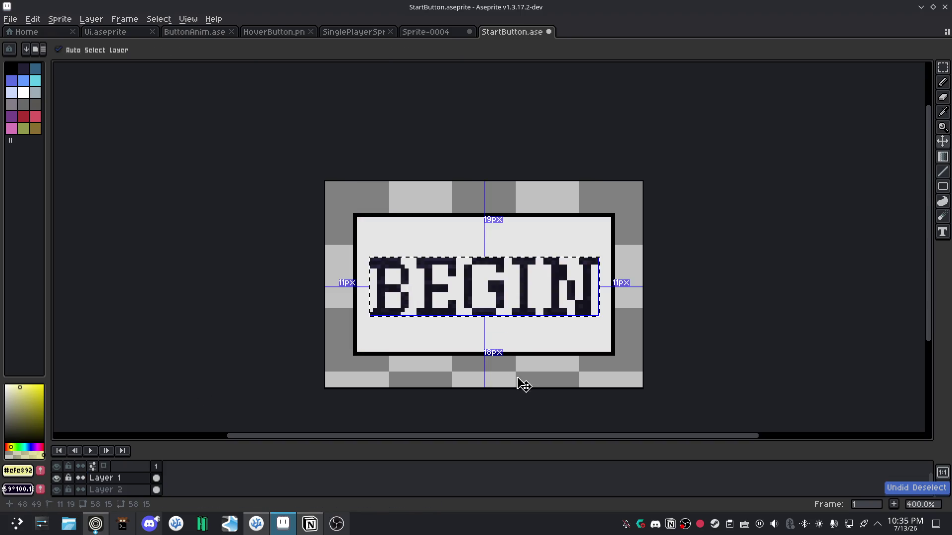
pyautogui.hotkey('ctrl', 'z')
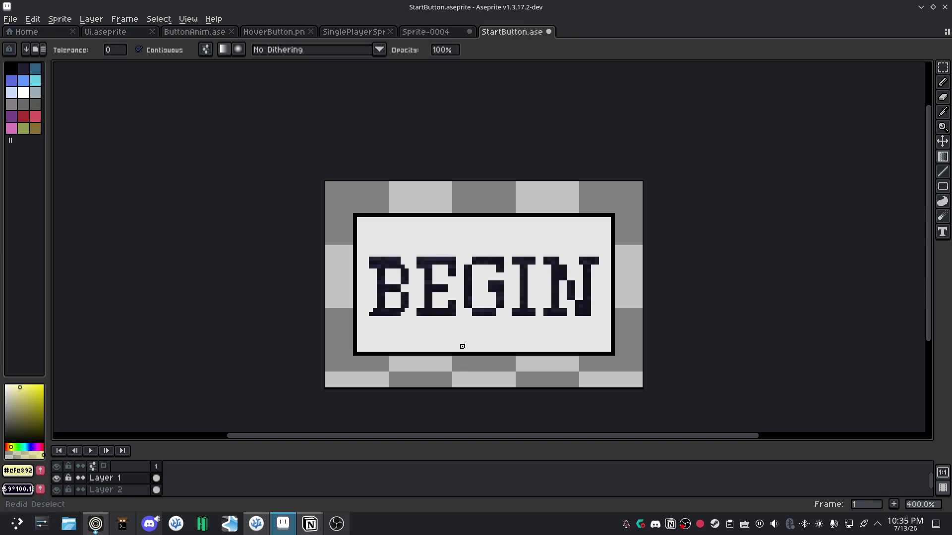
pyautogui.click(119, 489)
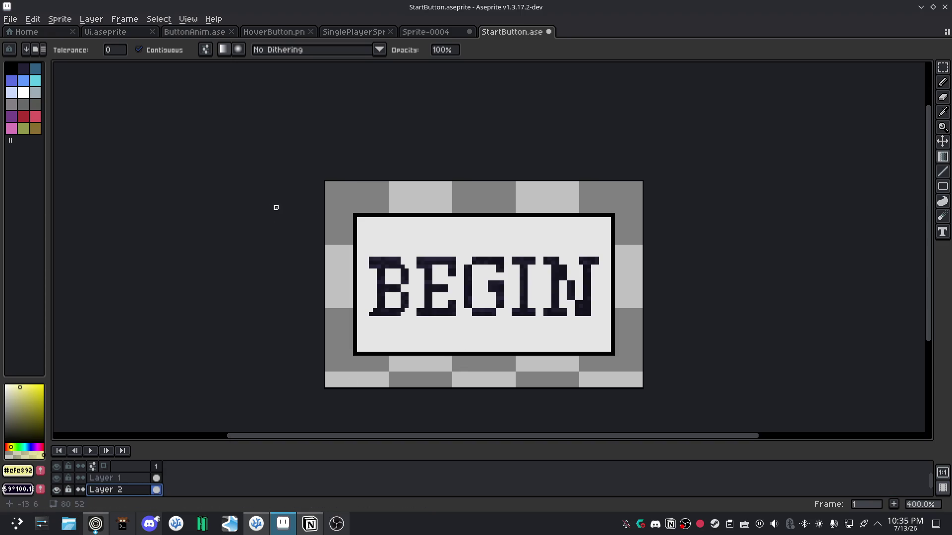
pyautogui.moveTo(609, 287); pyautogui.dragTo(356, 287)
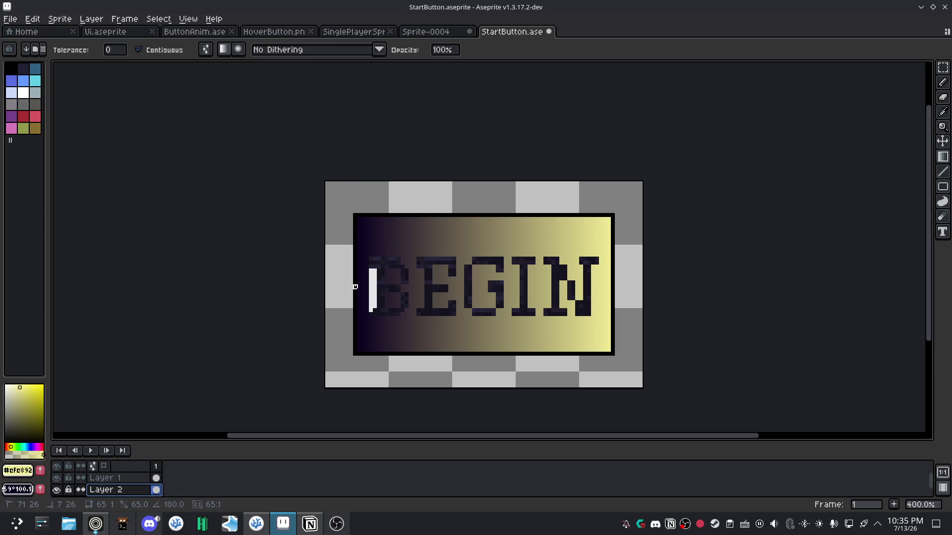
# Try strokes over the white strip left of the B on Layer 1, undoing the misfires.
pyautogui.scroll(1, 449, 297)
pyautogui.scroll(1, 388, 283)
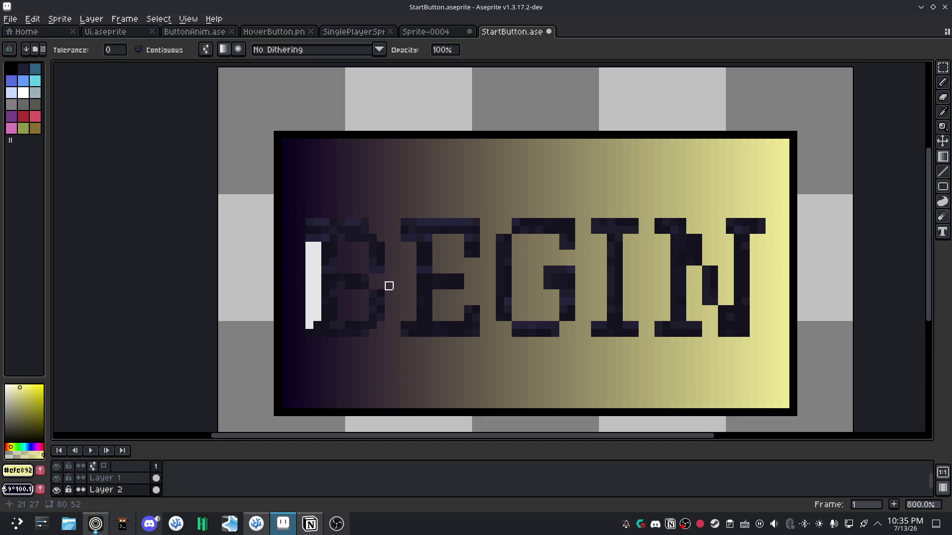
pyautogui.scroll(1, 442, 270)
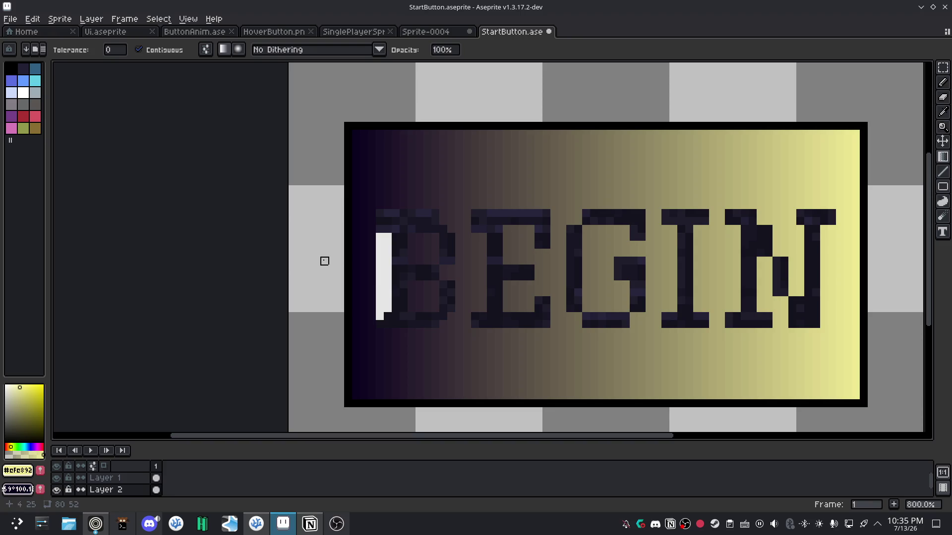
pyautogui.press('b')
pyautogui.click(111, 478)
pyautogui.moveTo(384, 241); pyautogui.dragTo(376, 289)
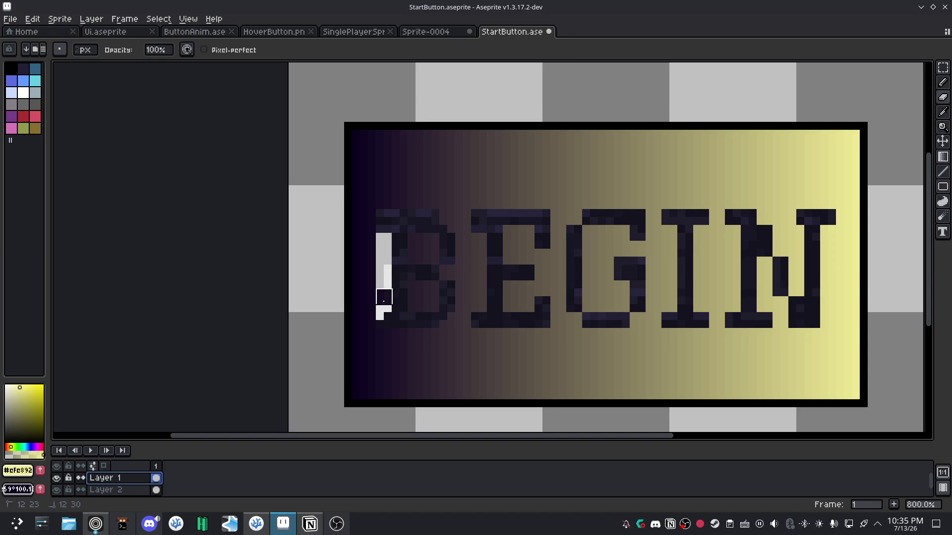
pyautogui.hotkey('ctrl', 'z')
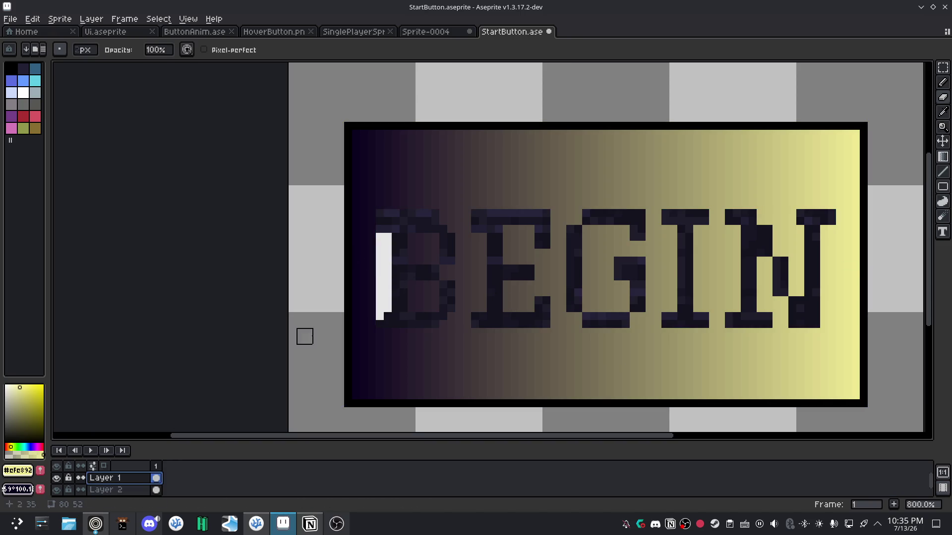
pyautogui.moveTo(376, 249); pyautogui.dragTo(375, 305)
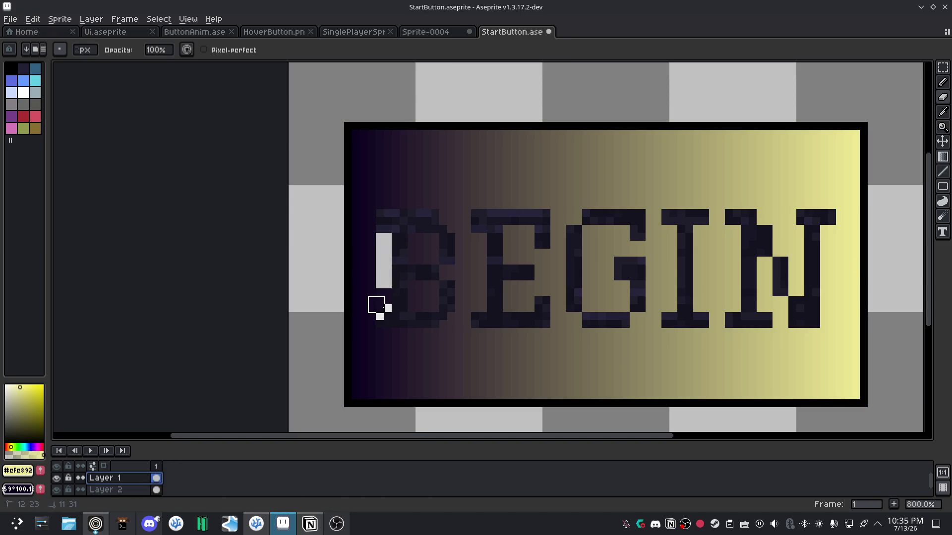
pyautogui.hotkey('ctrl', 'z')
pyautogui.hotkey('ctrl', 'z')
pyautogui.hotkey('ctrl', 'z')
pyautogui.hotkey('ctrl', 'z')
pyautogui.hotkey('ctrl', 'z')
pyautogui.hotkey('ctrl', 'z')
pyautogui.hotkey('ctrl', 'y')
pyautogui.hotkey('ctrl', 'y')
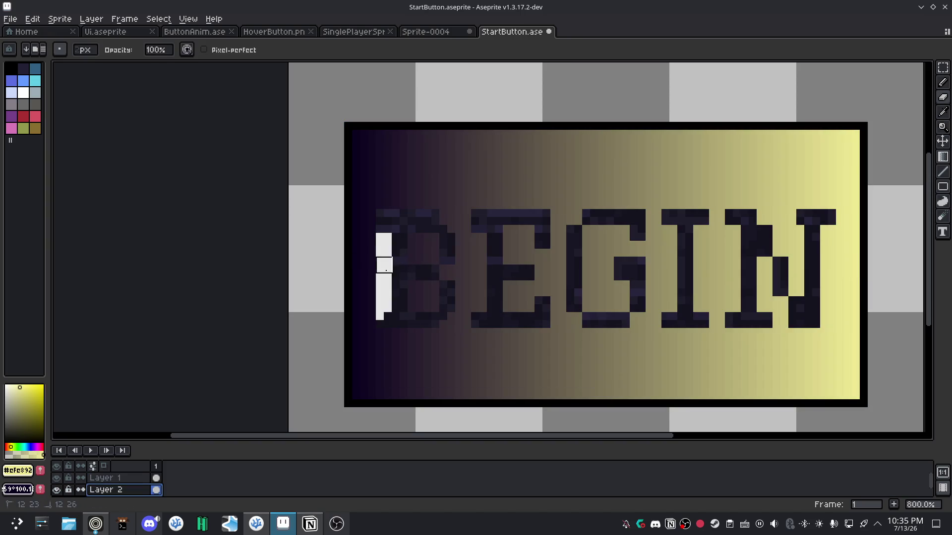
pyautogui.hotkey('ctrl', 'z')
pyautogui.press('v')
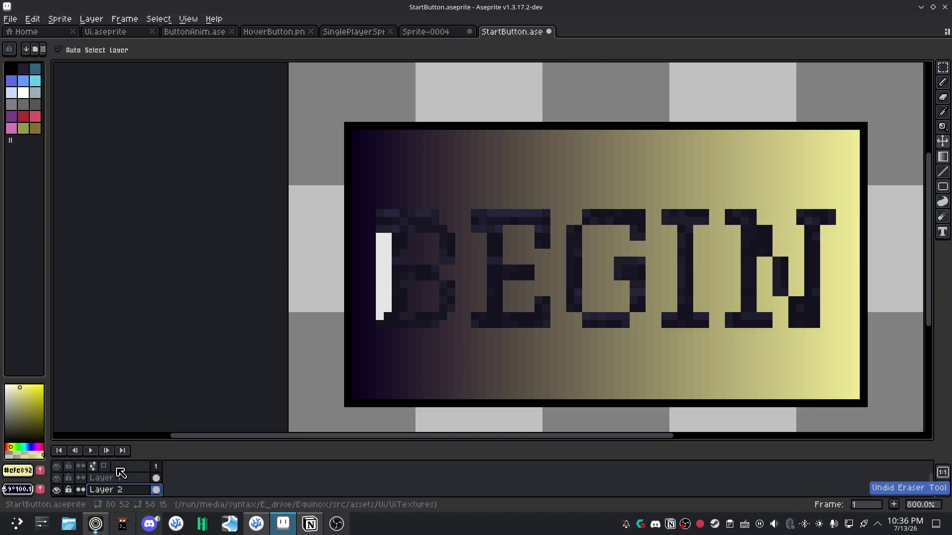
# Erase the white column left of the B on Layer 1 with the Eraser.
pyautogui.click(117, 477)
pyautogui.press('e')
pyautogui.moveTo(384, 238); pyautogui.dragTo(376, 305)
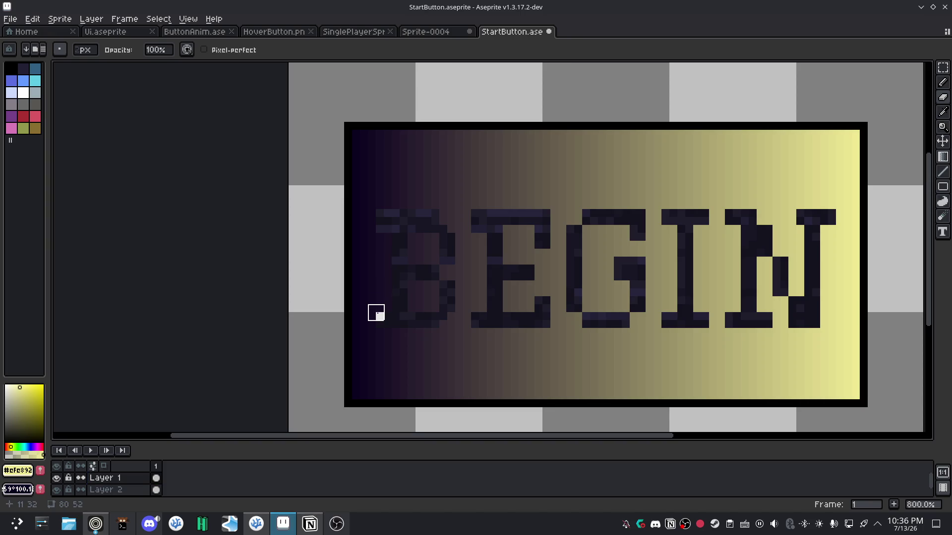
# Save the StartButton sprite with Ctrl+S.
pyautogui.moveTo(660, 266); pyautogui.dragTo(436, 272)
pyautogui.scroll(-1, 394, 285)
pyautogui.scroll(-1, 395, 284)
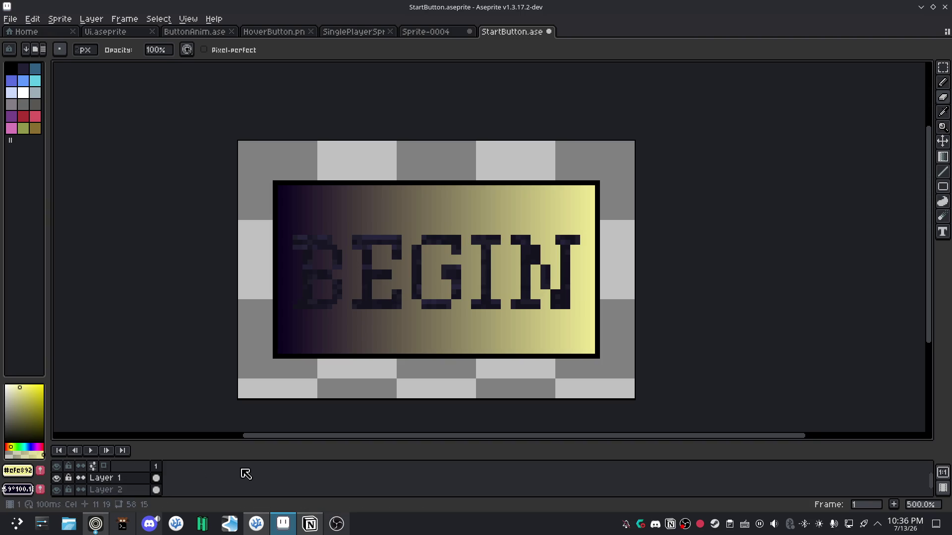
pyautogui.hotkey('ctrl', 's')
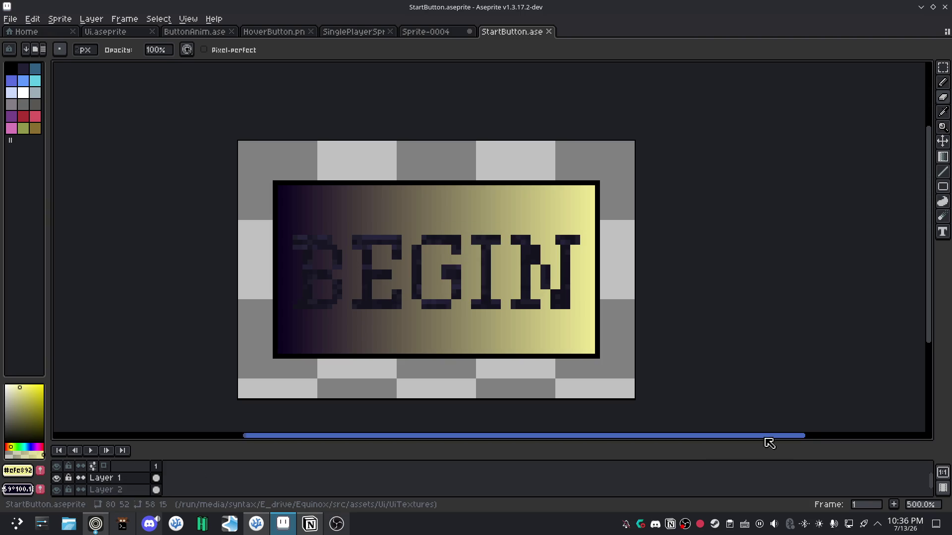
# Zoom and pan over the BEGIN letters to inspect the cleaned-up result.
pyautogui.hotkey('alt', 'Tab')
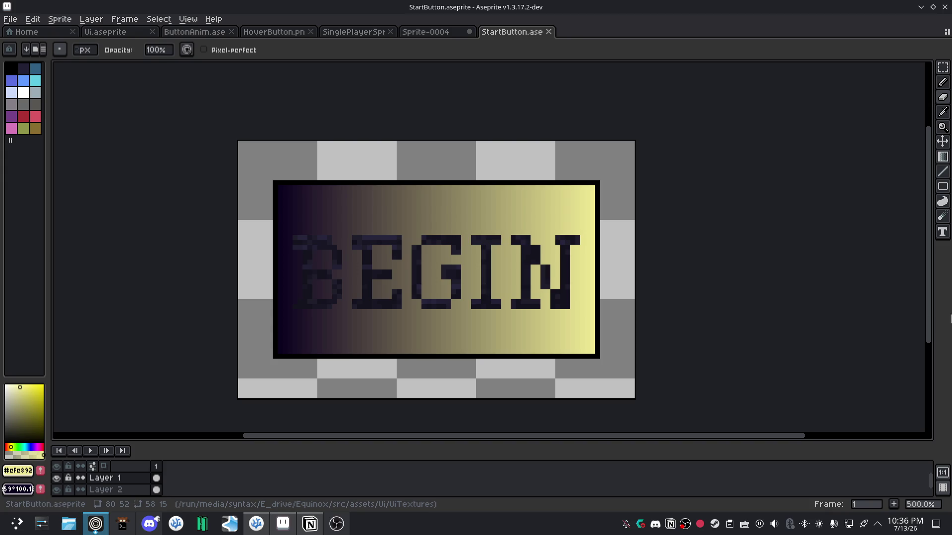
pyautogui.scroll(1, 427, 300)
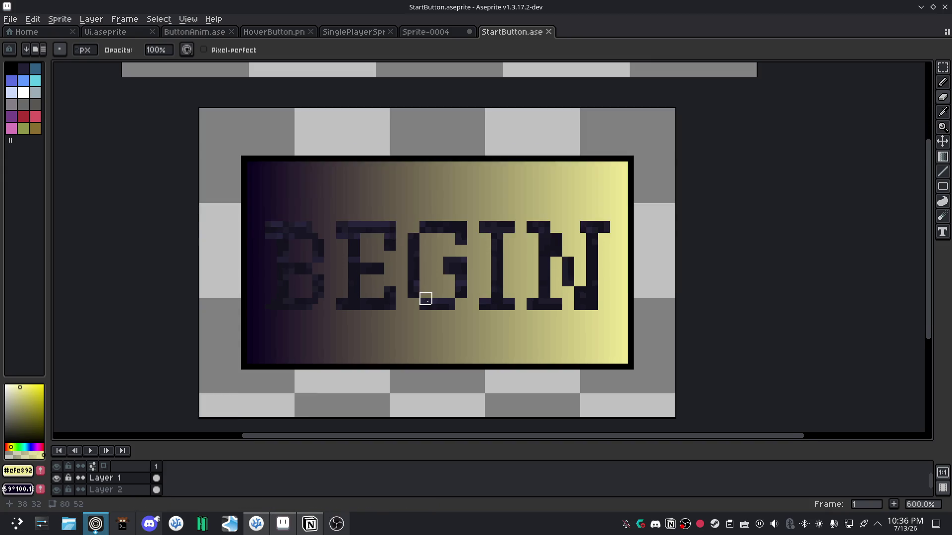
pyautogui.scroll(1, 310, 304)
pyautogui.moveTo(311, 304)
pyautogui.mouseDown()
pyautogui.moveTo(317, 314)
pyautogui.moveTo(310, 300)
pyautogui.mouseUp()
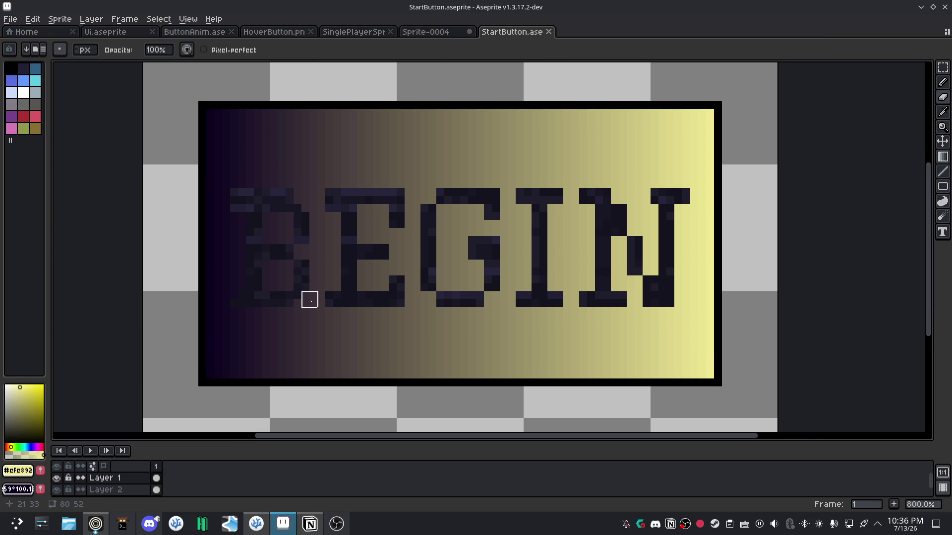
pyautogui.scroll(-1, 349, 308)
pyautogui.scroll(-1, 357, 311)
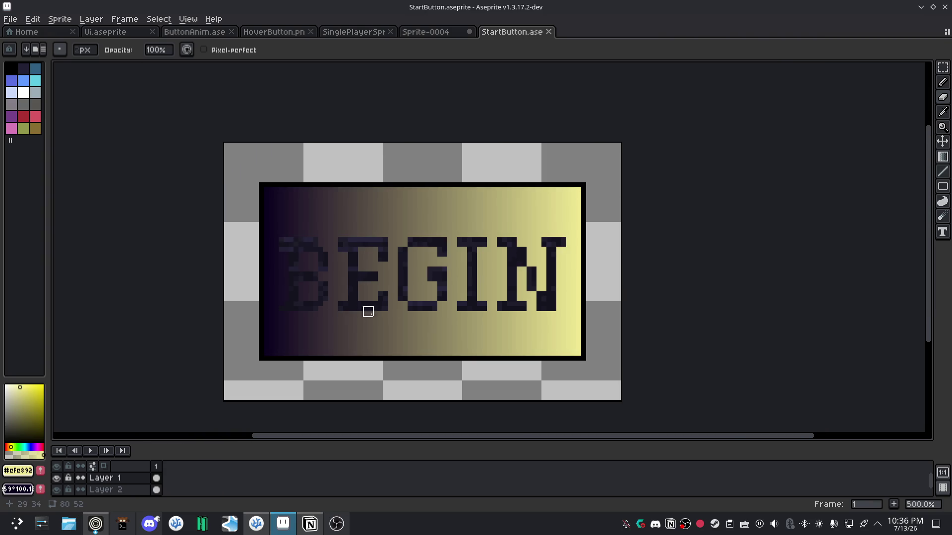
pyautogui.scroll(1, 492, 301)
pyautogui.scroll(-2, 493, 306)
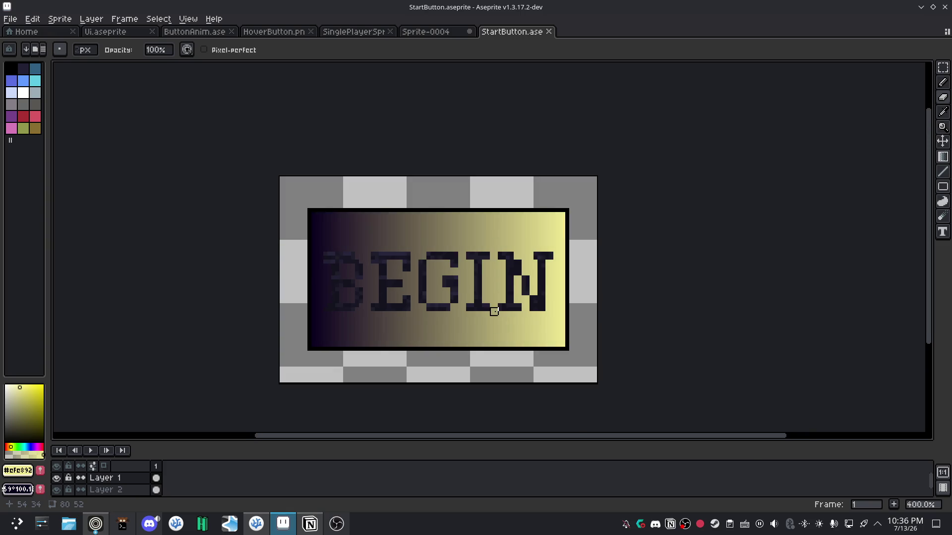
pyautogui.scroll(-4, 494, 312)
pyautogui.scroll(1, 494, 312)
pyautogui.scroll(1, 494, 312)
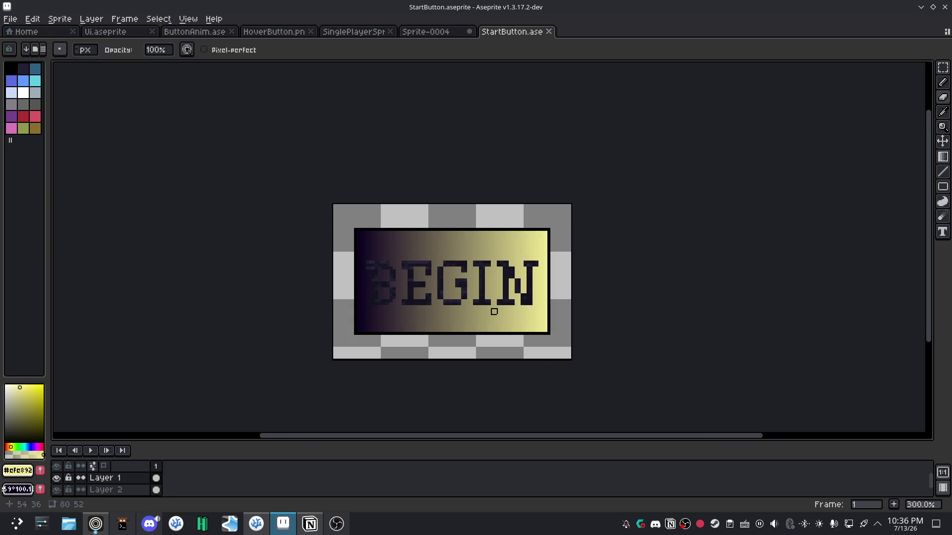
pyautogui.scroll(-1, 494, 312)
pyautogui.scroll(3, 461, 276)
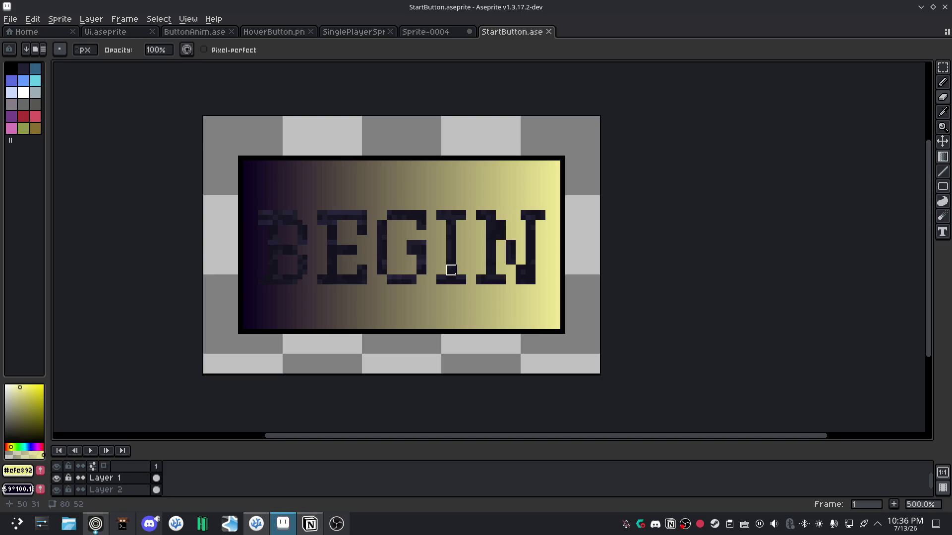
pyautogui.click(10, 68)
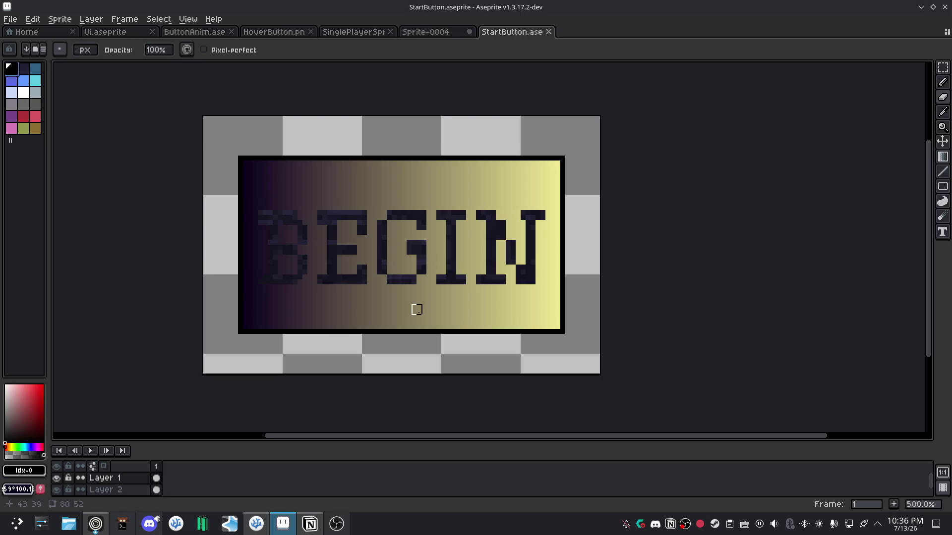
pyautogui.press('i')
pyautogui.click(421, 255)
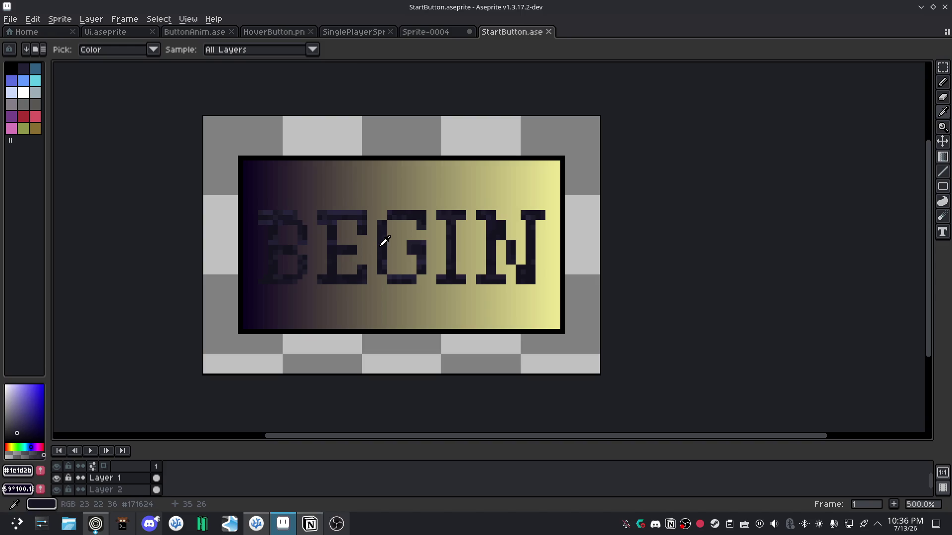
pyautogui.click(11, 68)
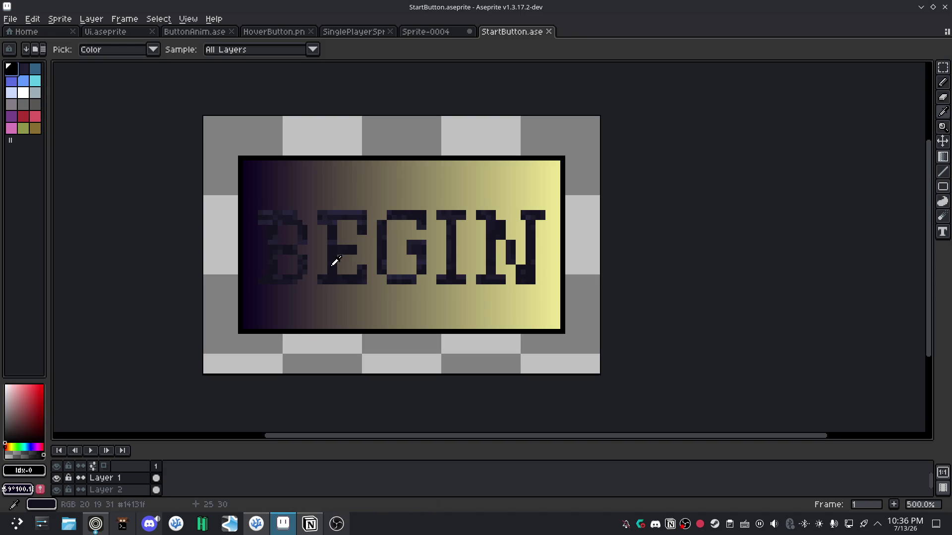
pyautogui.press('b')
pyautogui.press('g')
pyautogui.click(380, 247)
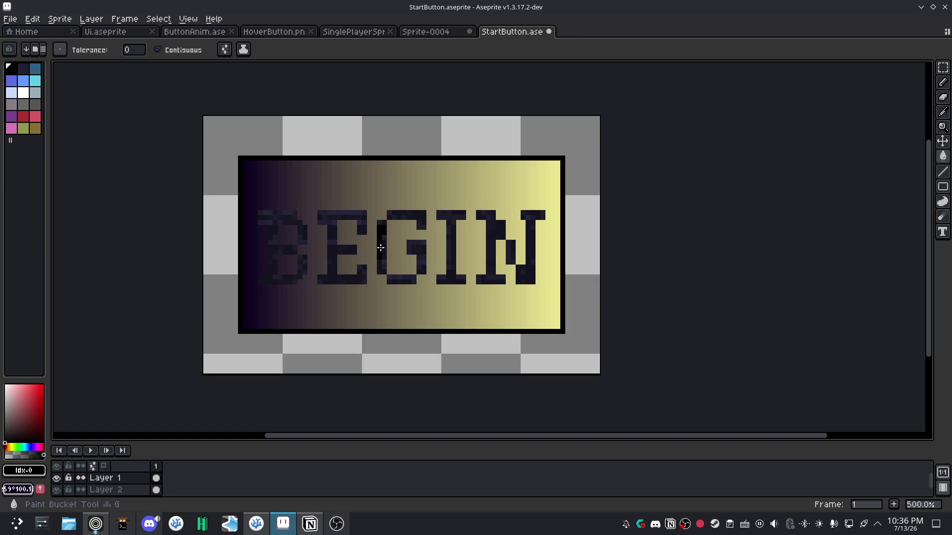
pyautogui.click(157, 50)
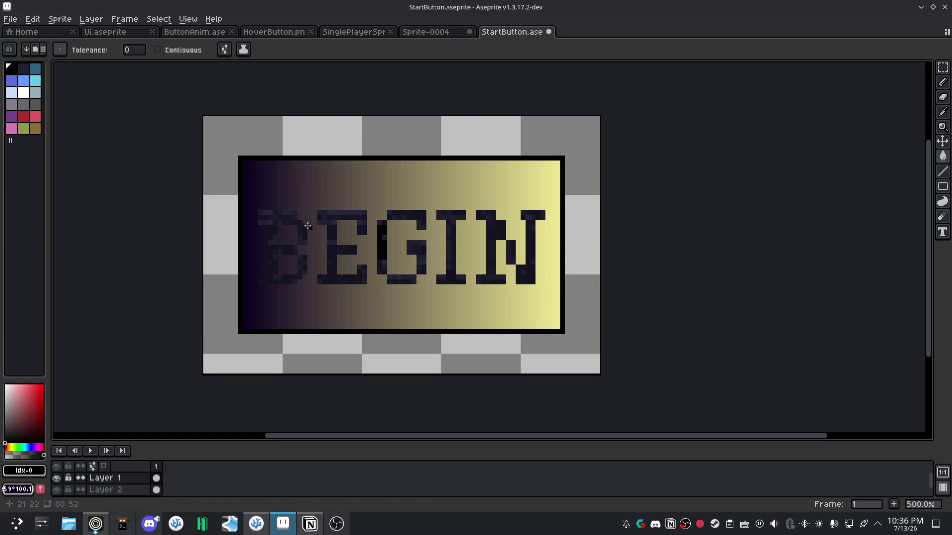
pyautogui.click(304, 239)
pyautogui.click(300, 228)
pyautogui.click(298, 240)
pyautogui.click(318, 216)
pyautogui.click(348, 212)
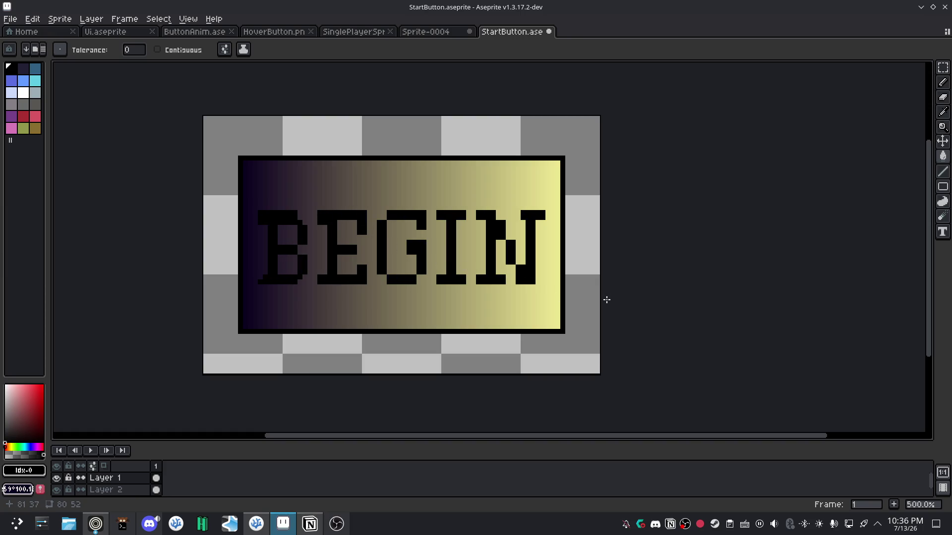
pyautogui.scroll(-1, 607, 300)
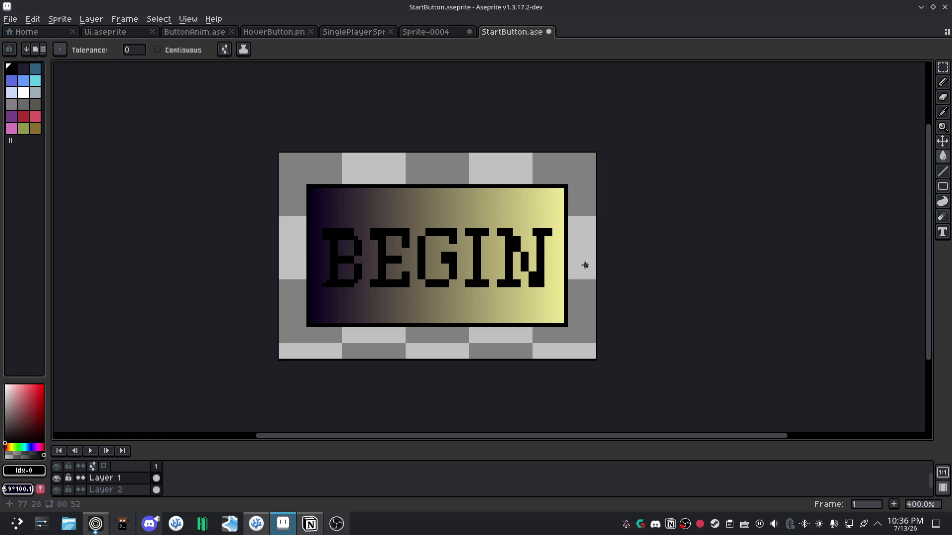
pyautogui.scroll(2, 516, 261)
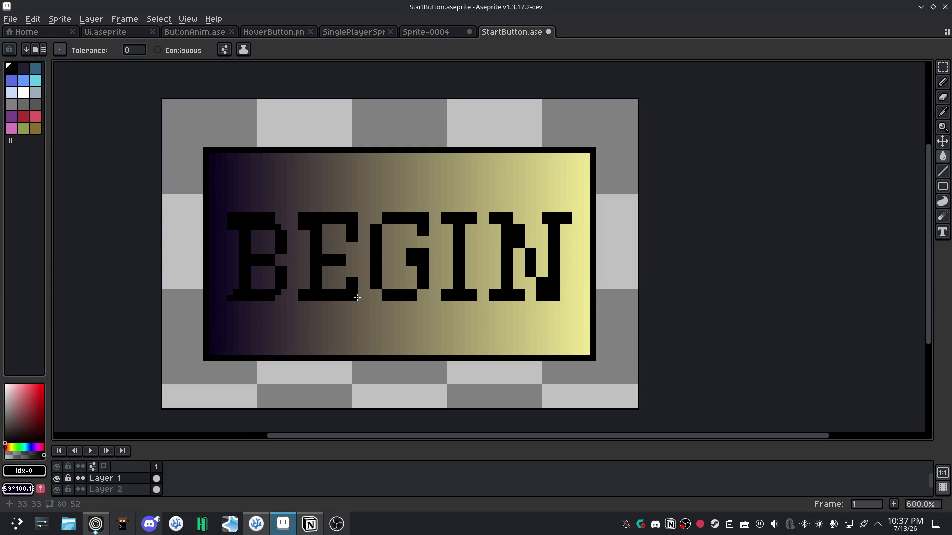
pyautogui.hotkey('ctrl', 'z')
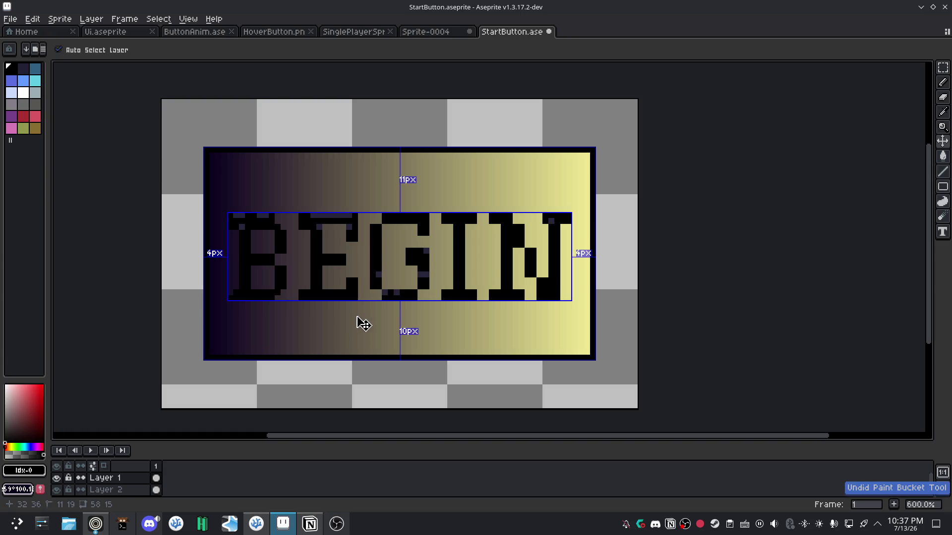
pyautogui.hotkey('ctrl', 'z')
pyautogui.hotkey('ctrl', 'z')
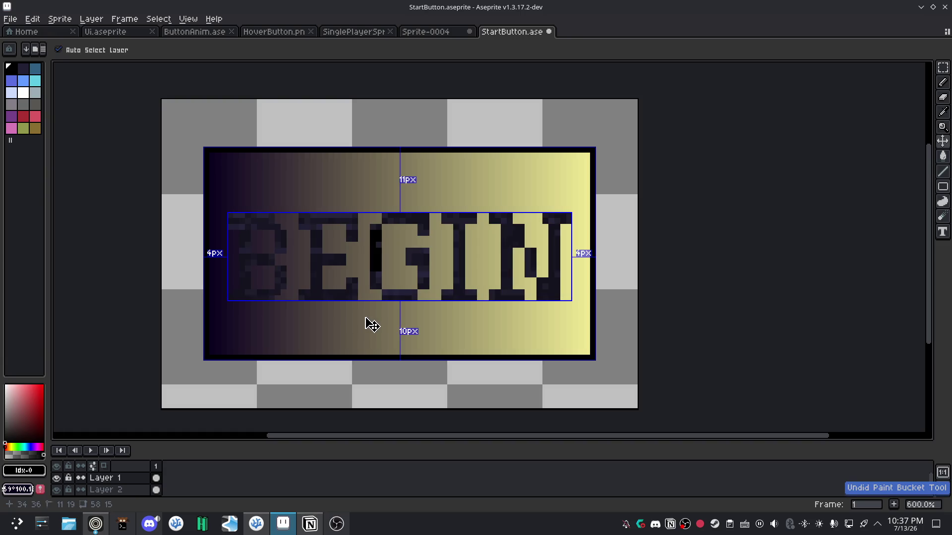
pyautogui.hotkey('ctrl', 'z')
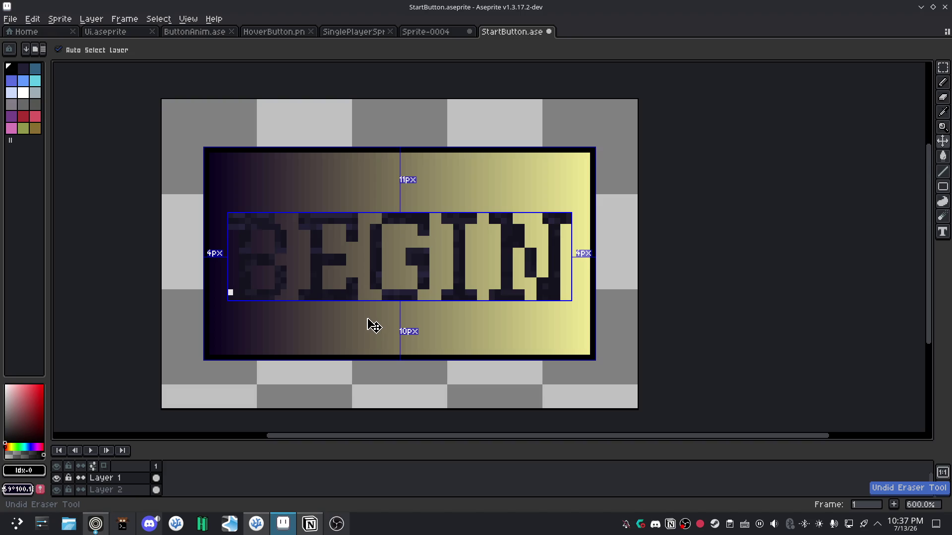
pyautogui.hotkey('ctrl', 'y')
pyautogui.hotkey('ctrl', 'z')
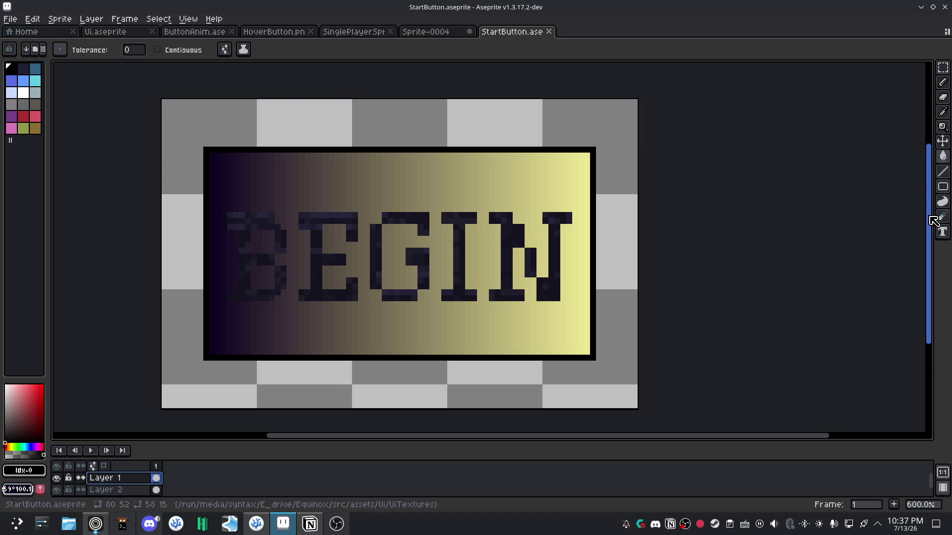
# Set the background colour to black 000000 (HSV 0/100/0), then test and undo one gradient.
pyautogui.press('ctrl')
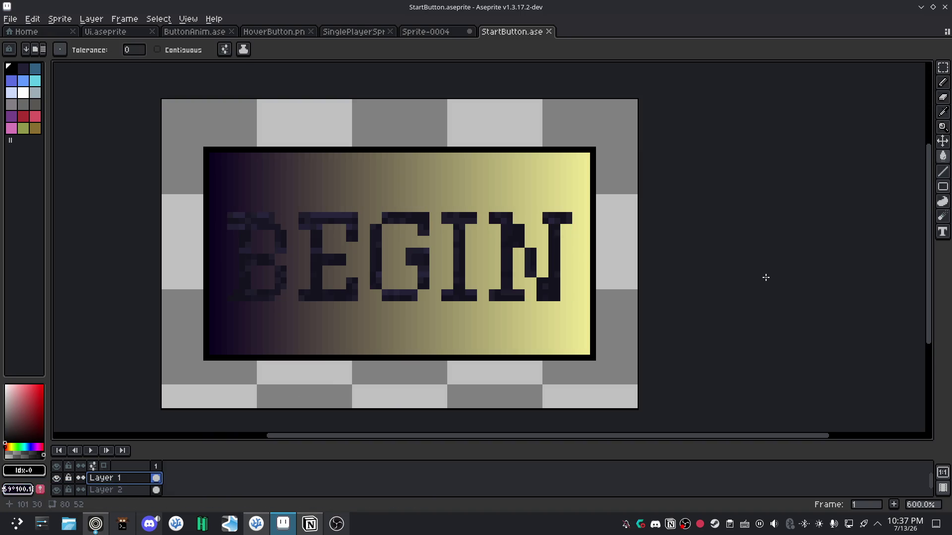
pyautogui.hotkey('shift', 'g')
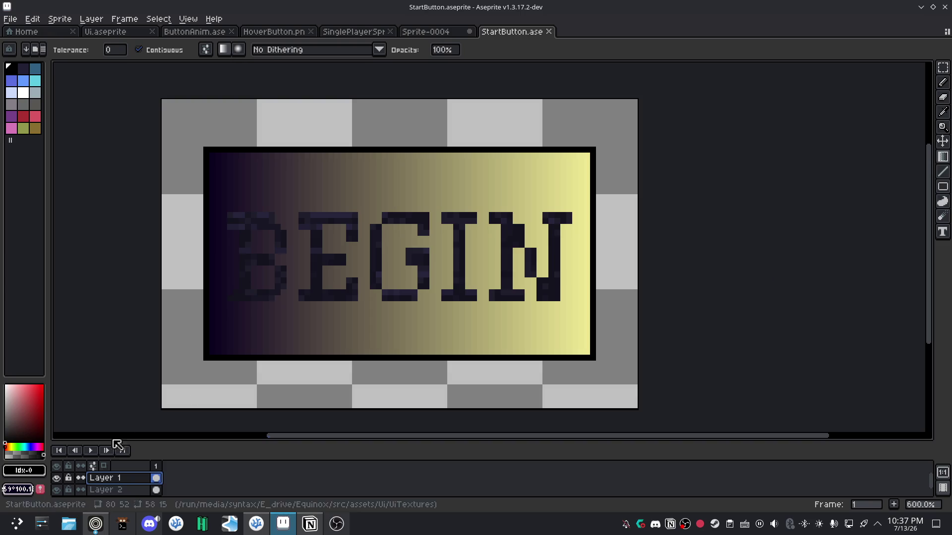
pyautogui.click(22, 490)
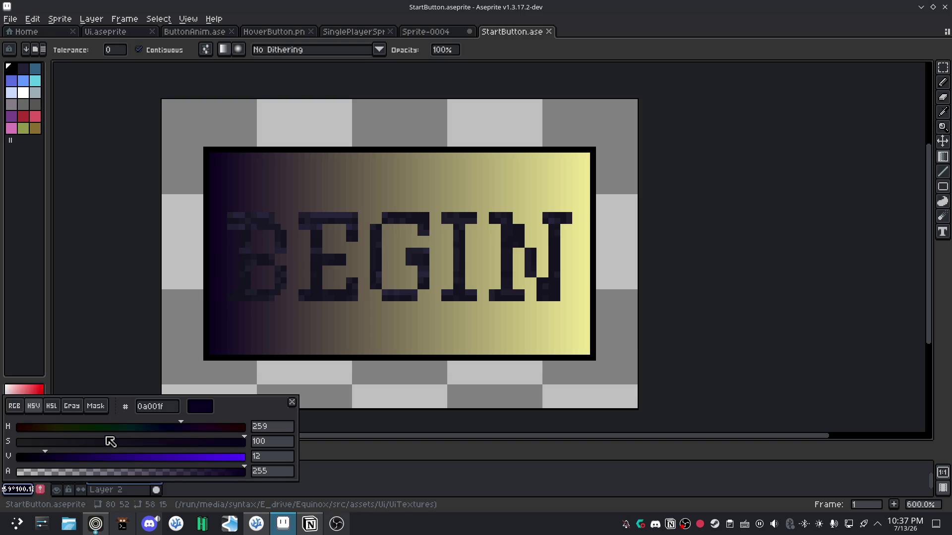
pyautogui.moveTo(40, 457); pyautogui.dragTo(16, 457)
pyautogui.moveTo(183, 427); pyautogui.dragTo(18, 432)
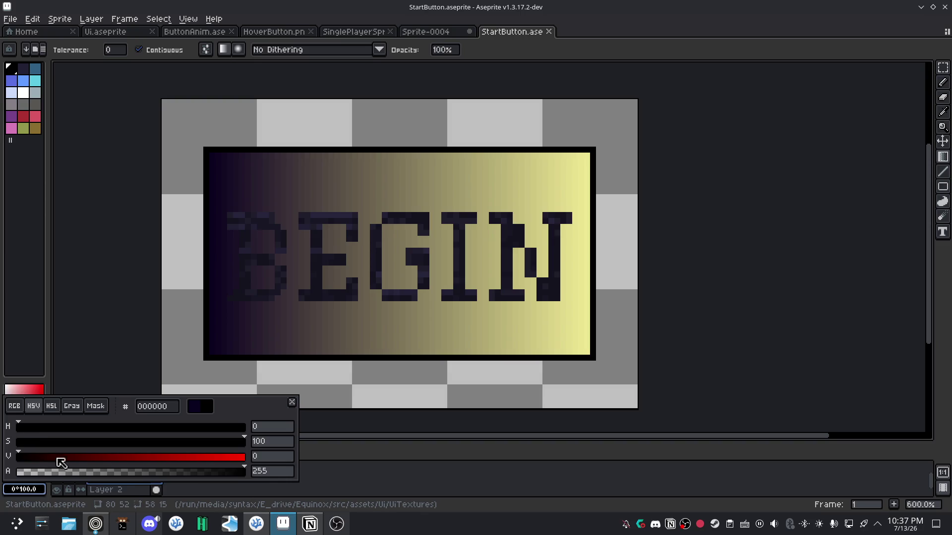
pyautogui.click(291, 402)
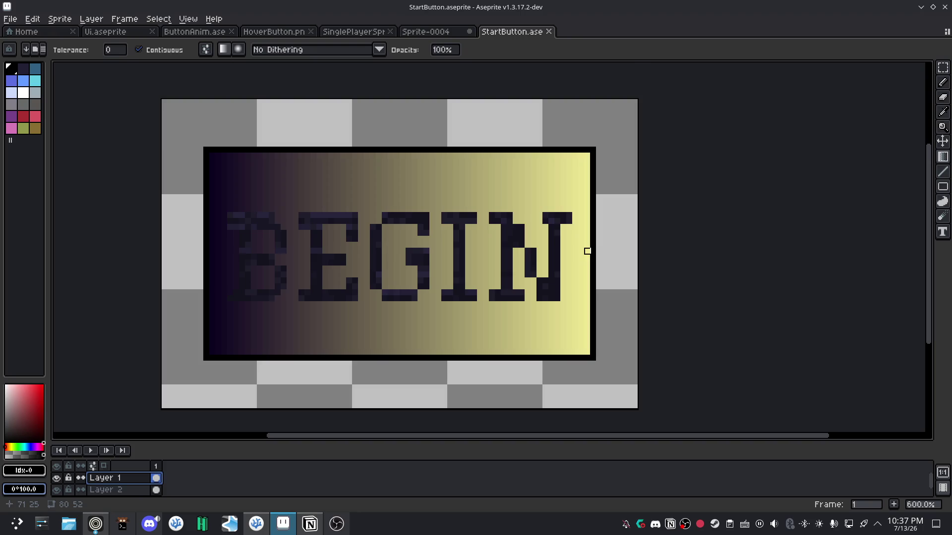
pyautogui.moveTo(588, 250); pyautogui.dragTo(329, 314)
pyautogui.hotkey('ctrl', 'z')
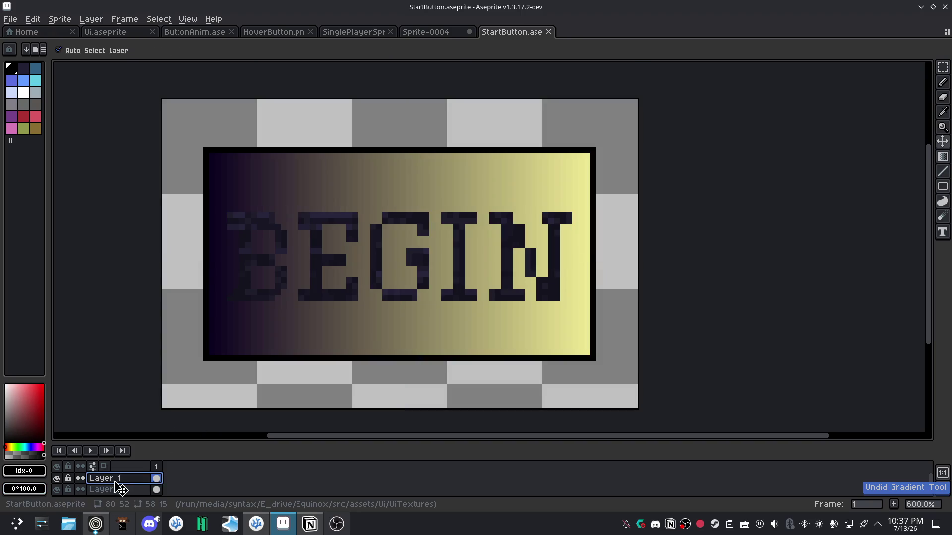
# Draw and undo several trial gradients across the button on Layer 2.
pyautogui.click(119, 489)
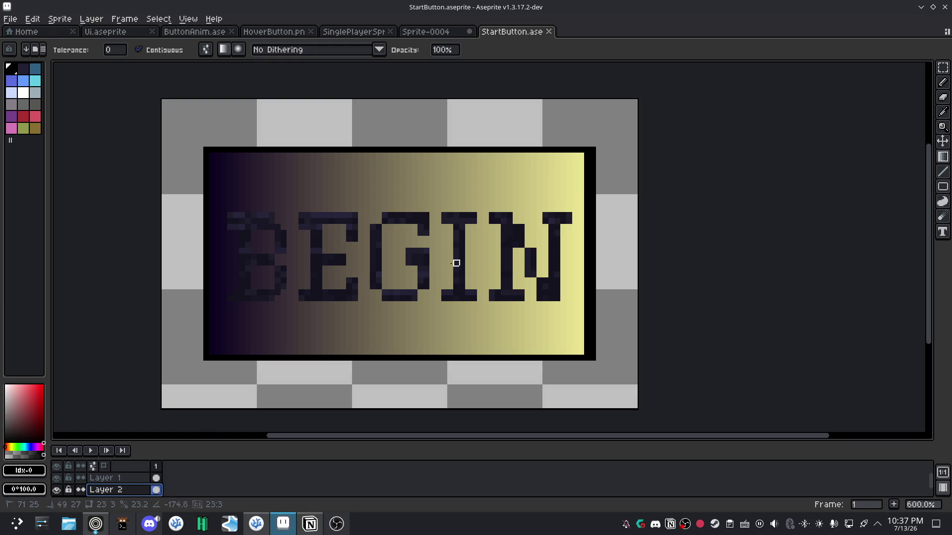
pyautogui.moveTo(587, 251); pyautogui.dragTo(558, 291)
pyautogui.hotkey('ctrl', 'z')
pyautogui.click(587, 251)
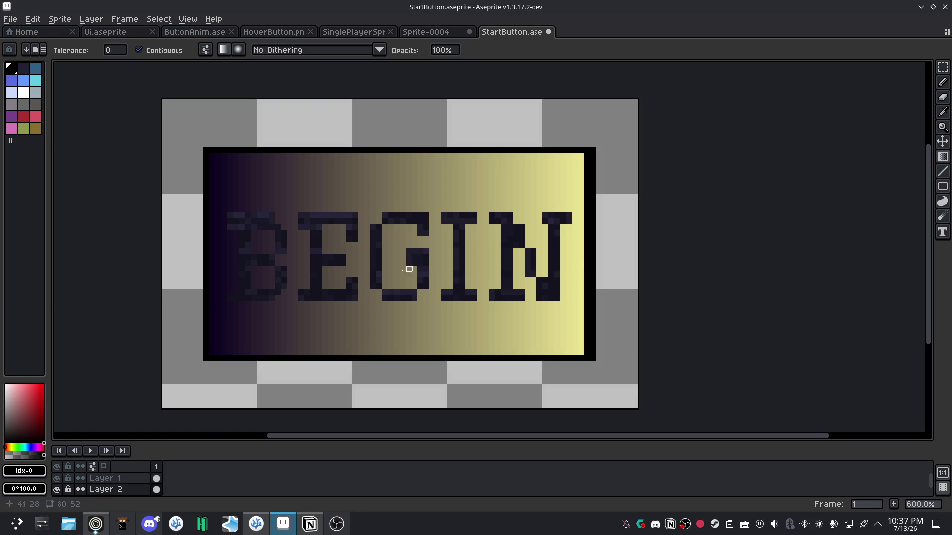
pyautogui.moveTo(230, 257); pyautogui.dragTo(357, 318)
pyautogui.hotkey('ctrl', 'z')
pyautogui.moveTo(586, 257)
pyautogui.mouseDown()
pyautogui.moveTo(212, 262)
pyautogui.moveTo(333, 312)
pyautogui.mouseUp()
pyautogui.hotkey('ctrl', 'z')
pyautogui.hotkey('ctrl', 'z')
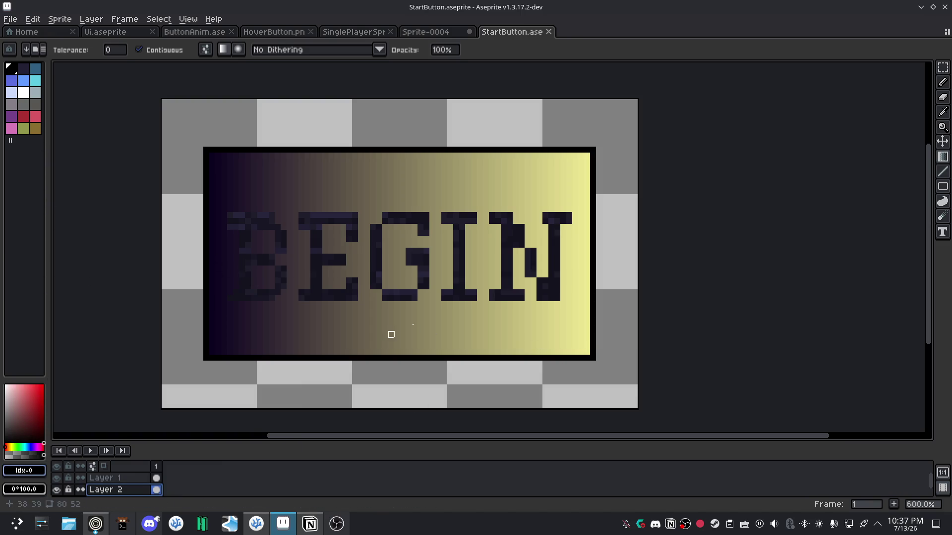
# Sample the pale yellow #cfe892 from the panel and add it to the palette.
pyautogui.press('i')
pyautogui.click(589, 229)
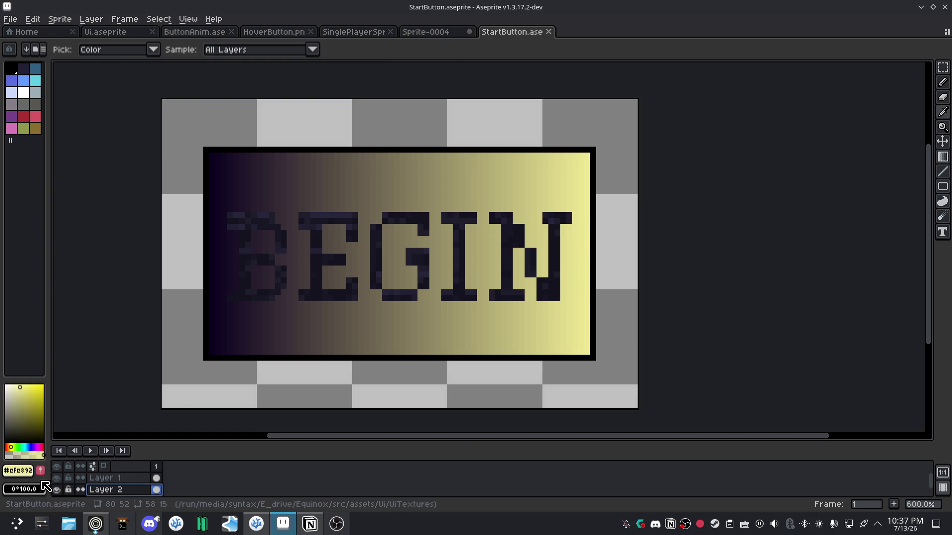
pyautogui.click(40, 470)
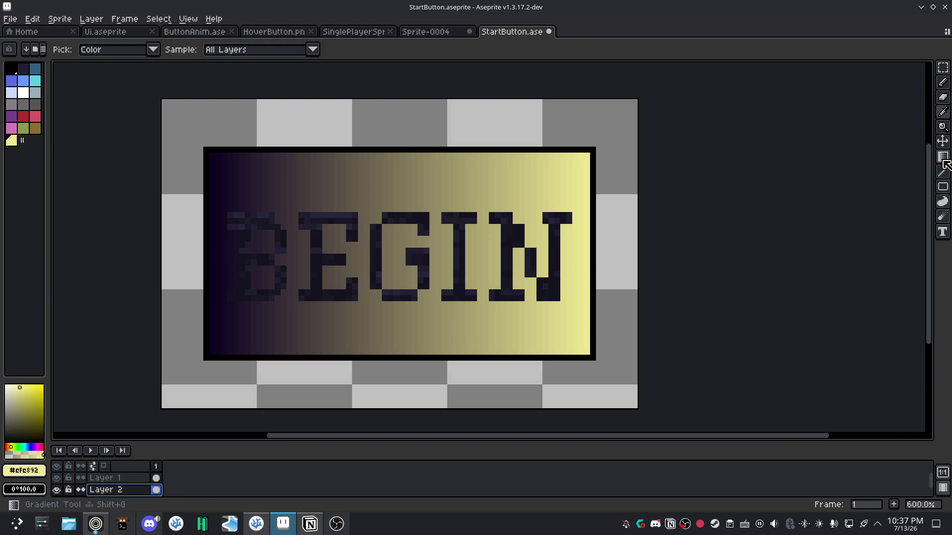
# Try gradient strips at the panel's left edge, undoing each one.
pyautogui.click(943, 157)
pyautogui.moveTo(587, 252)
pyautogui.mouseDown()
pyautogui.moveTo(260, 257)
pyautogui.moveTo(587, 264)
pyautogui.mouseUp()
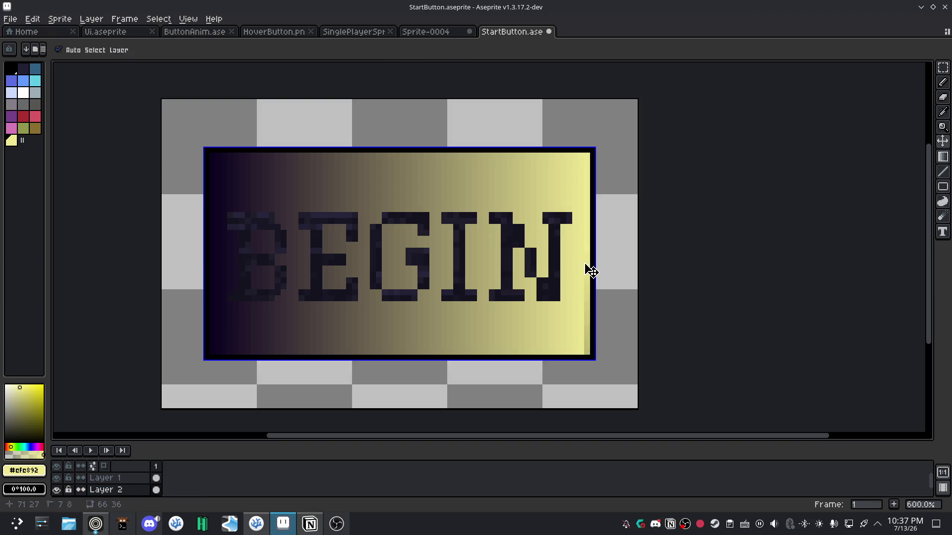
pyautogui.click(212, 251)
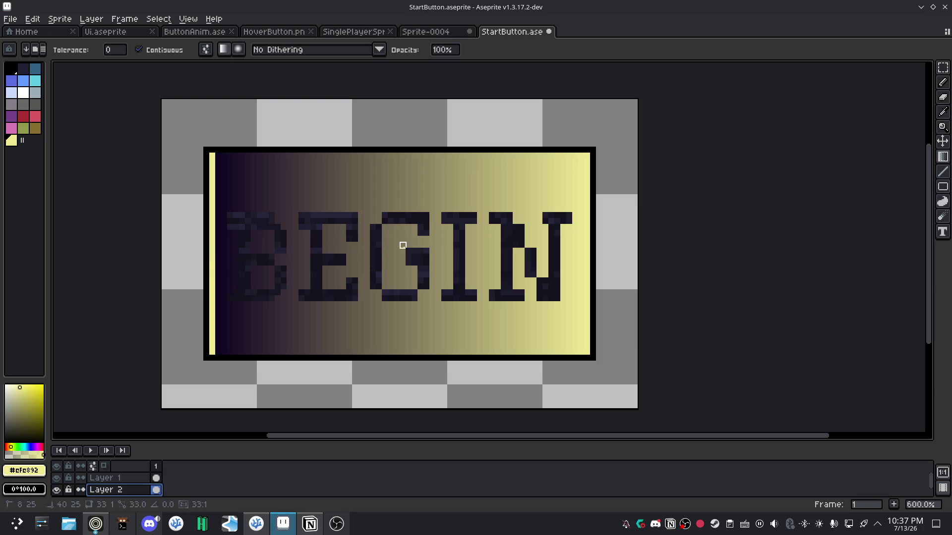
pyautogui.hotkey('ctrl', 'z')
pyautogui.click(212, 257)
pyautogui.hotkey('ctrl', 'z')
pyautogui.click(212, 254)
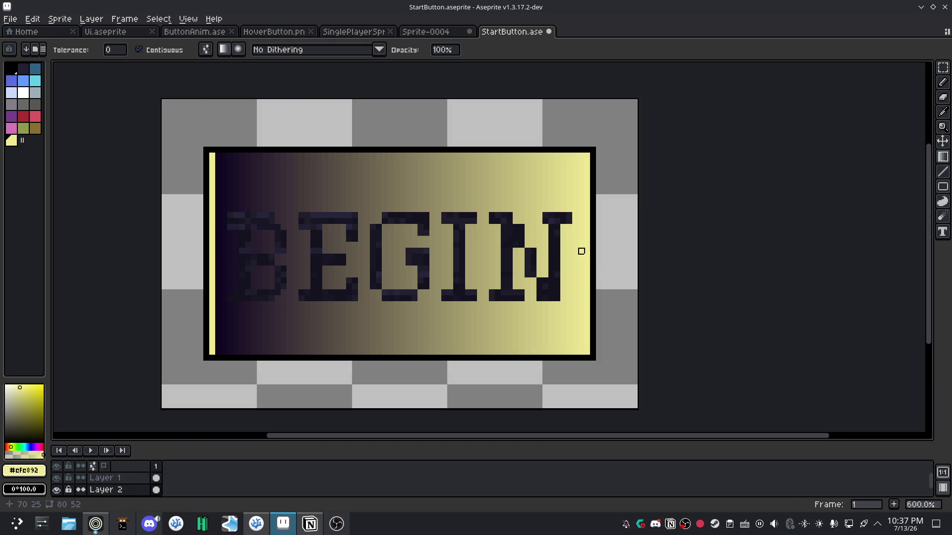
pyautogui.hotkey('ctrl', 'z')
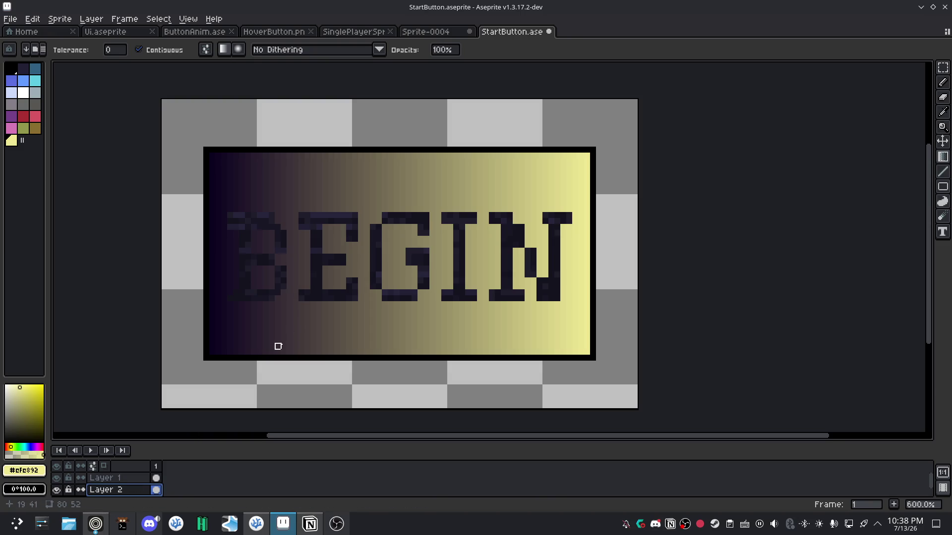
# Test a bucket fill and linear gradients from the panel's right side, undoing the leftovers.
pyautogui.press('g')
pyautogui.click(348, 327)
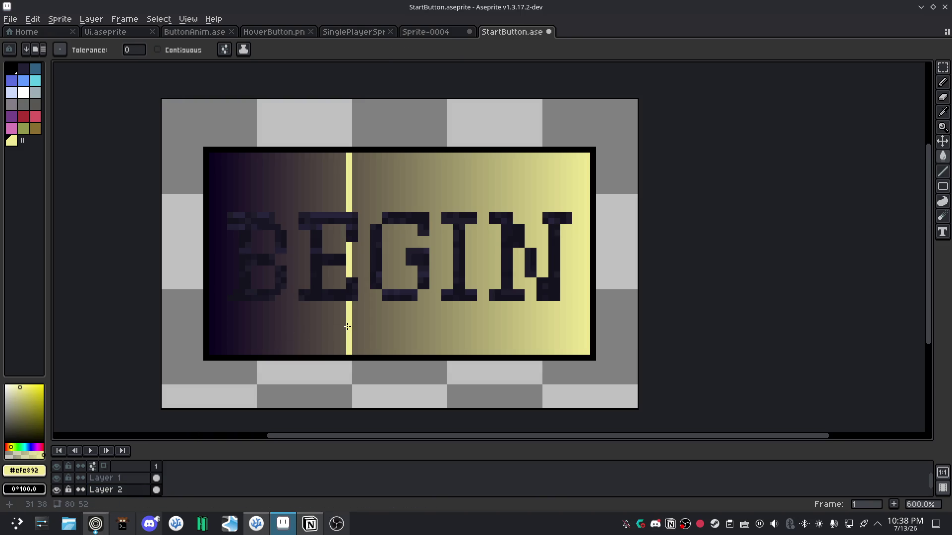
pyautogui.hotkey('ctrl', 'z')
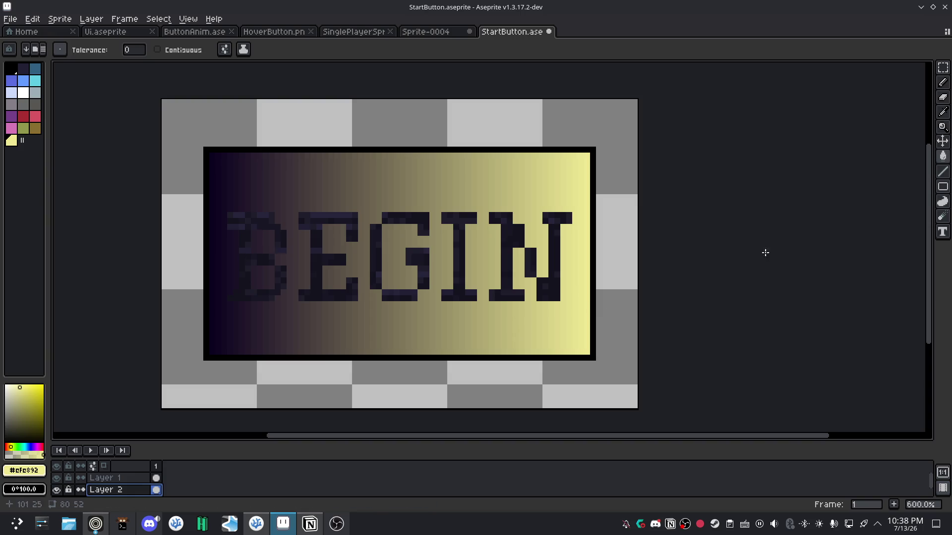
pyautogui.hotkey('shift', 'g')
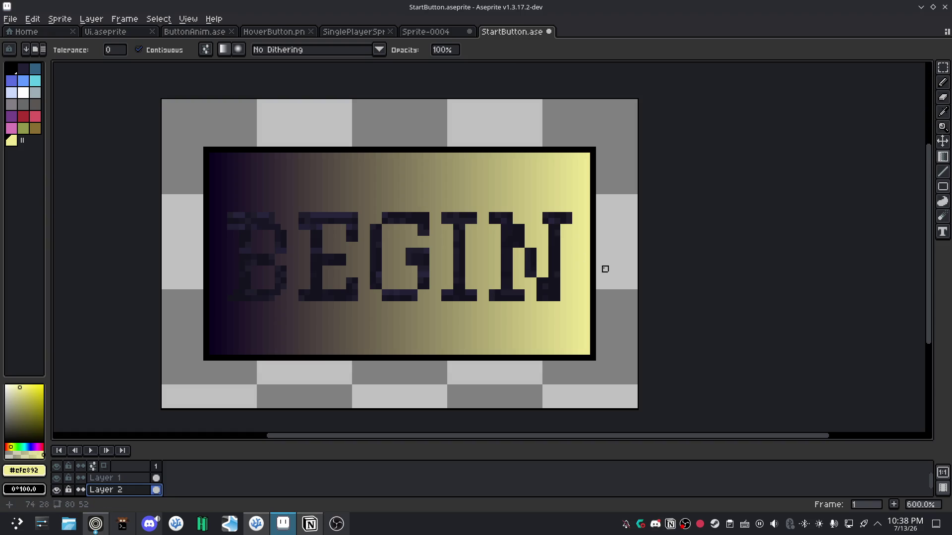
pyautogui.moveTo(587, 245)
pyautogui.mouseDown()
pyautogui.moveTo(450, 198)
pyautogui.moveTo(628, 162)
pyautogui.moveTo(640, 233)
pyautogui.mouseUp()
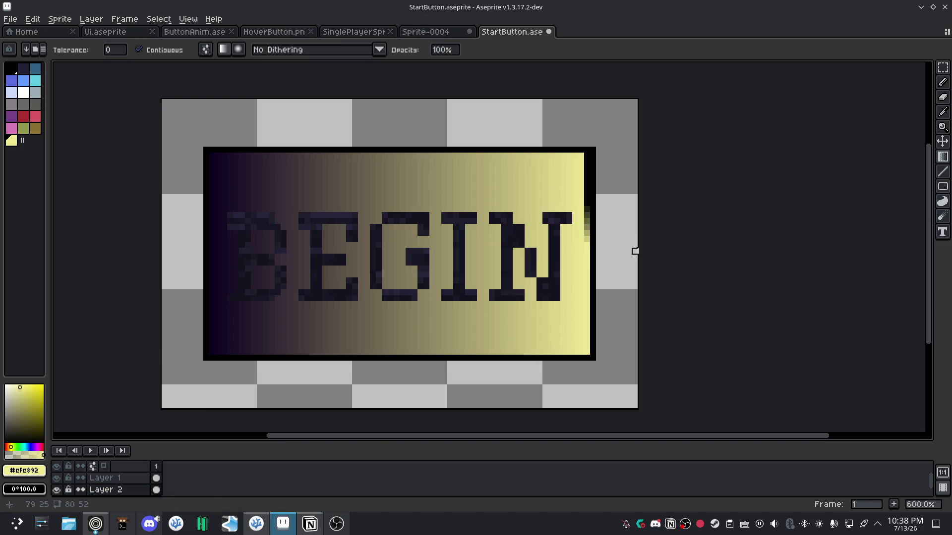
pyautogui.hotkey('ctrl', 'z')
pyautogui.click(224, 50)
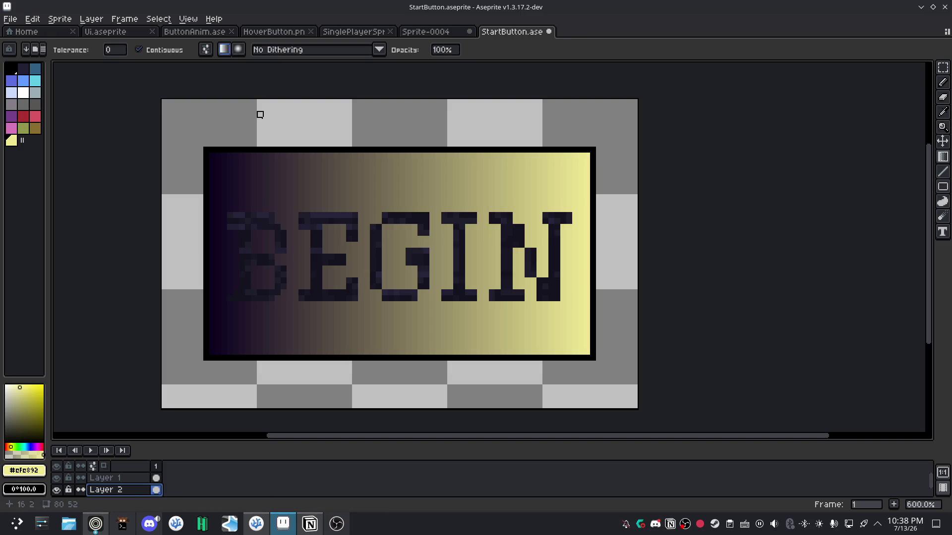
pyautogui.moveTo(588, 258)
pyautogui.mouseDown()
pyautogui.moveTo(635, 163)
pyautogui.moveTo(605, 283)
pyautogui.mouseUp()
pyautogui.moveTo(212, 245); pyautogui.dragTo(395, 244)
pyautogui.hotkey('ctrl', 'z')
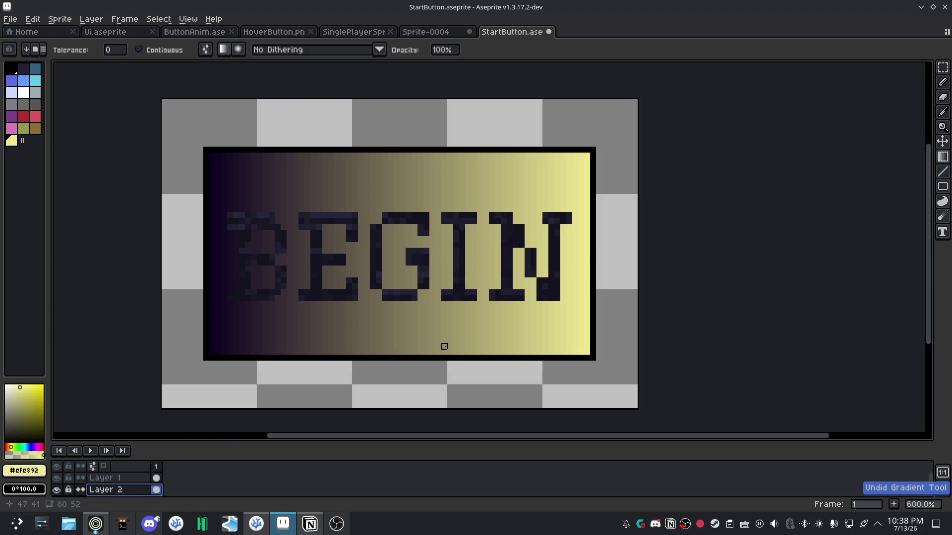
# Set gradient dithering to Bayer Matrix 8x8 and paint opacity to 60%, and hide the BEGIN layer.
pyautogui.click(297, 50)
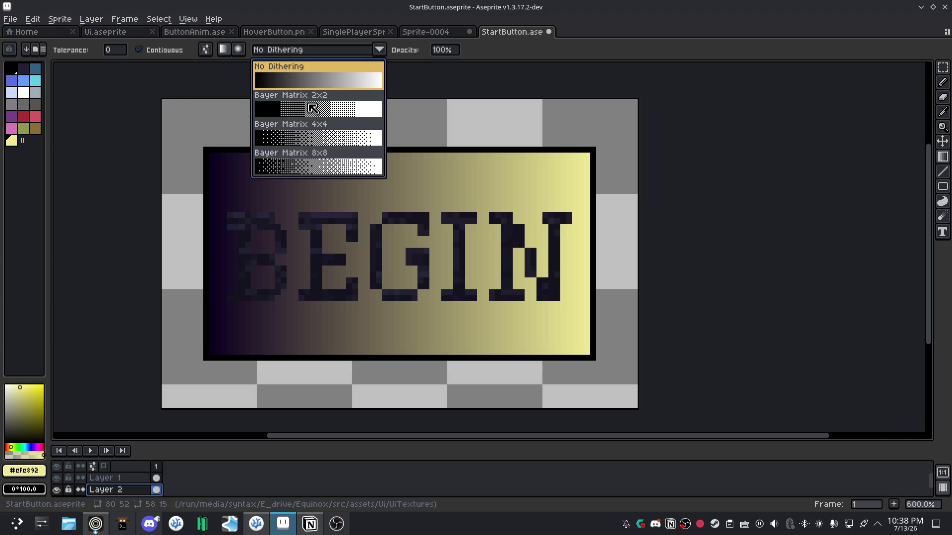
pyautogui.click(313, 169)
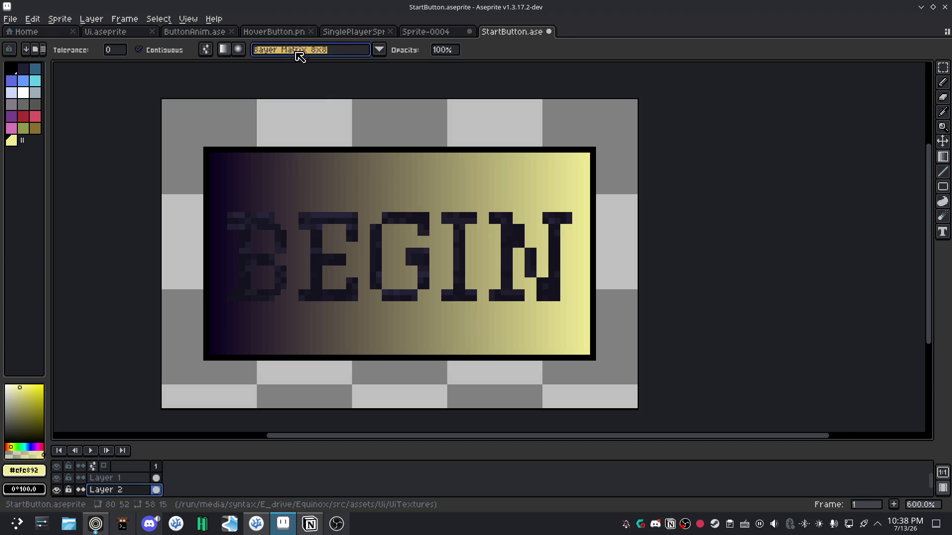
pyautogui.click(445, 52)
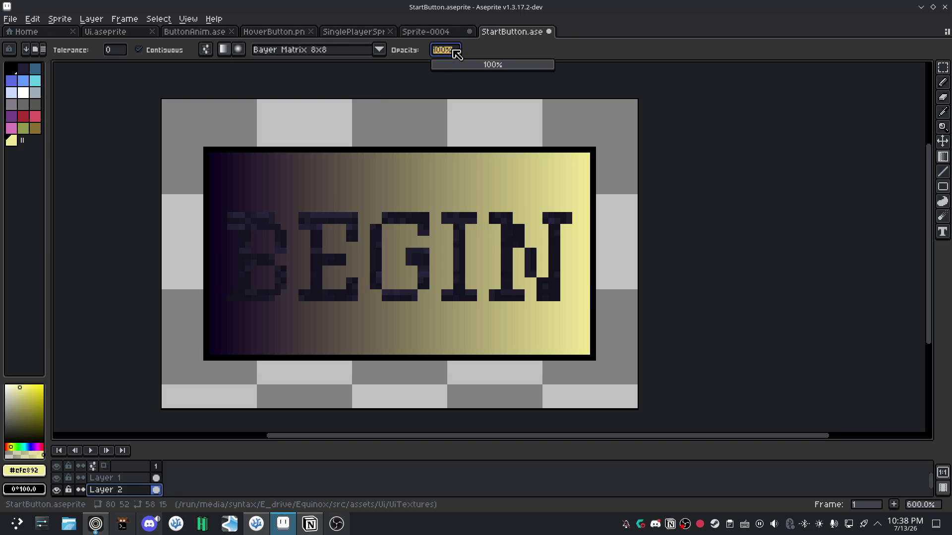
pyautogui.moveTo(457, 53); pyautogui.dragTo(507, 66)
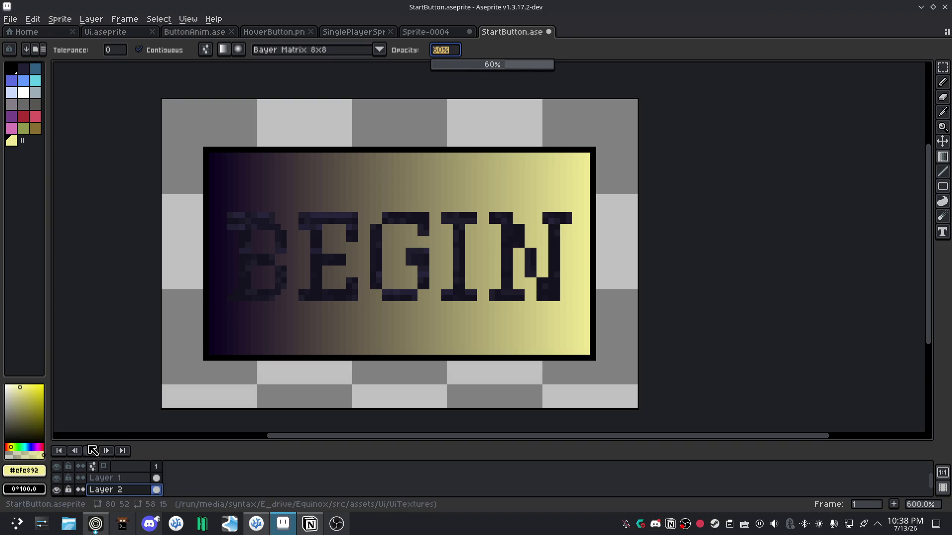
pyautogui.click(57, 479)
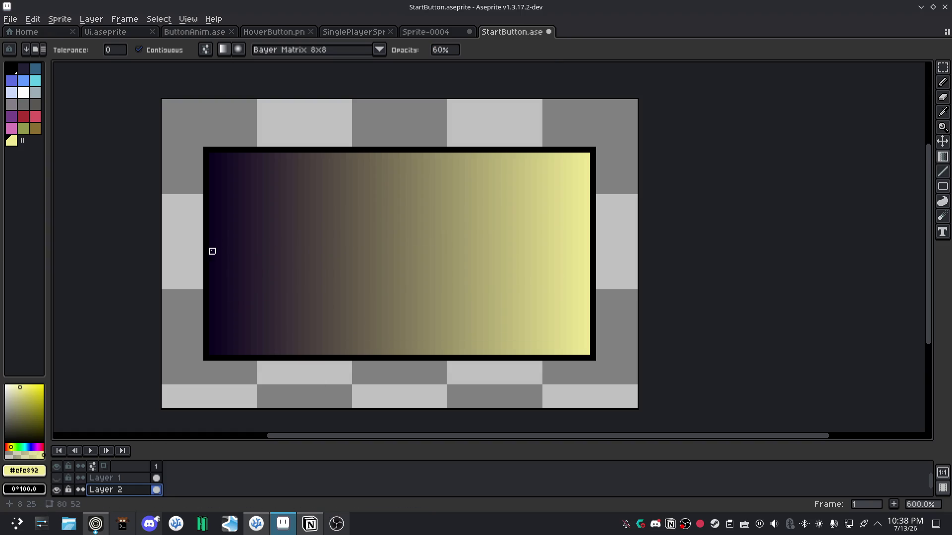
# Try dithered gradients across the panel and undo them.
pyautogui.moveTo(212, 251); pyautogui.dragTo(367, 358)
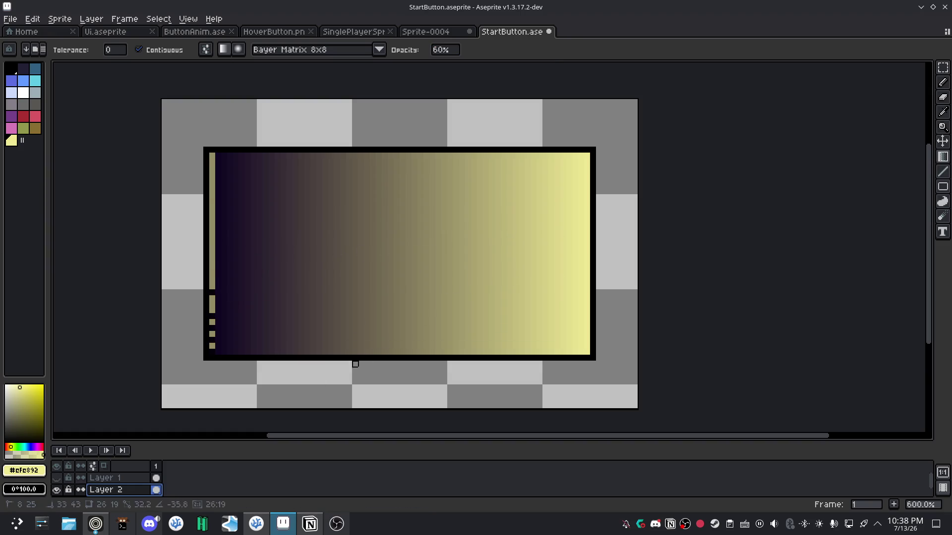
pyautogui.moveTo(366, 358); pyautogui.dragTo(143, 191)
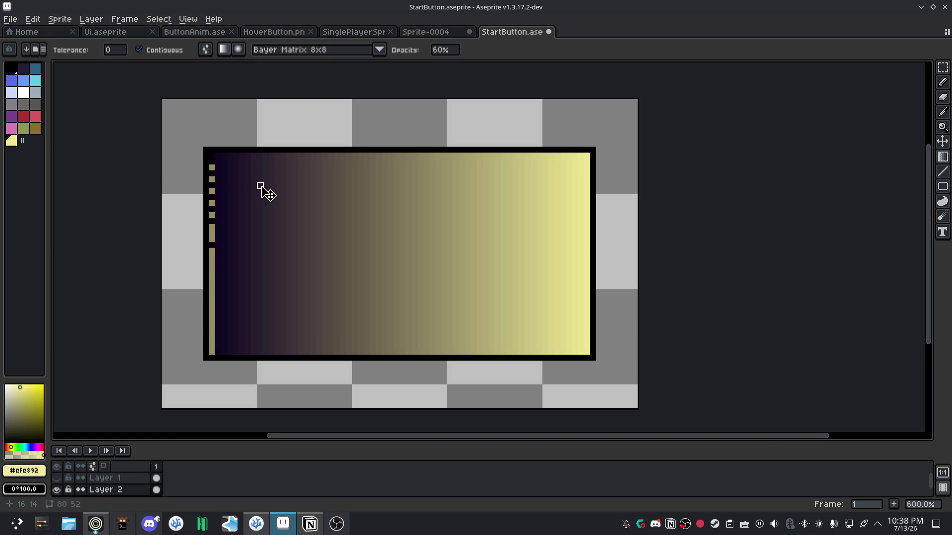
pyautogui.hotkey('ctrl', 'z')
pyautogui.moveTo(402, 162); pyautogui.dragTo(400, 221)
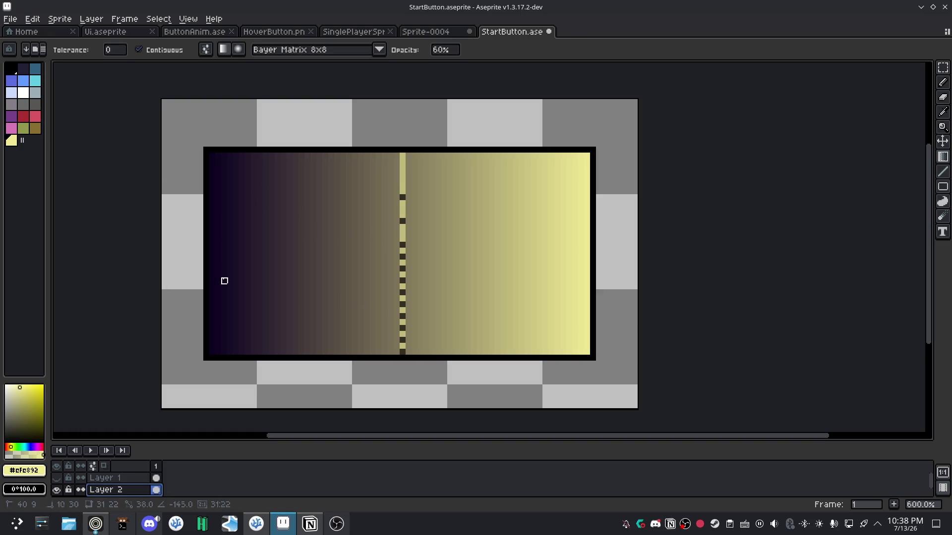
pyautogui.press('v')
pyautogui.hotkey('ctrl', 'z')
# Test yellow bucket fills on Layer 2, undo them, and limit fills to contiguous pixels.
pyautogui.click(106, 489)
pyautogui.press('g')
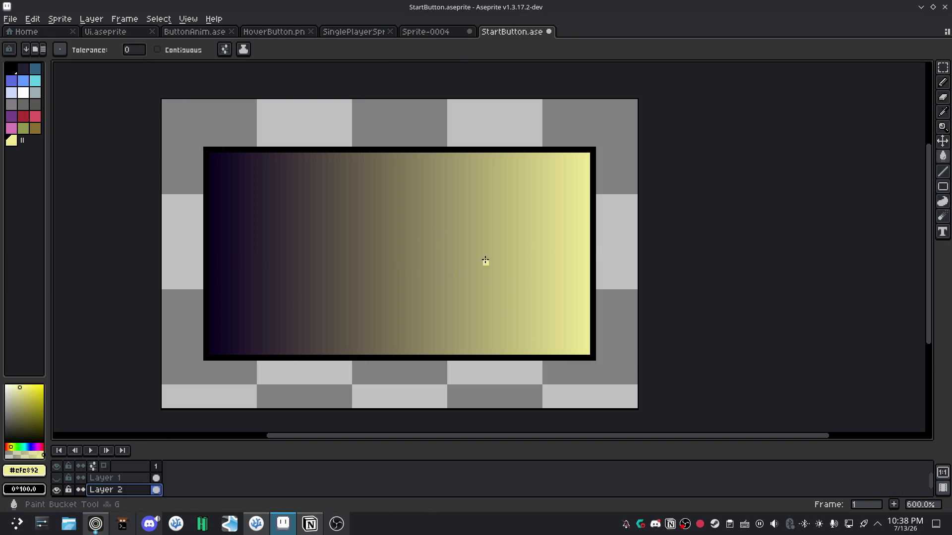
pyautogui.click(385, 240)
pyautogui.click(445, 251)
pyautogui.hotkey('ctrl', 'z')
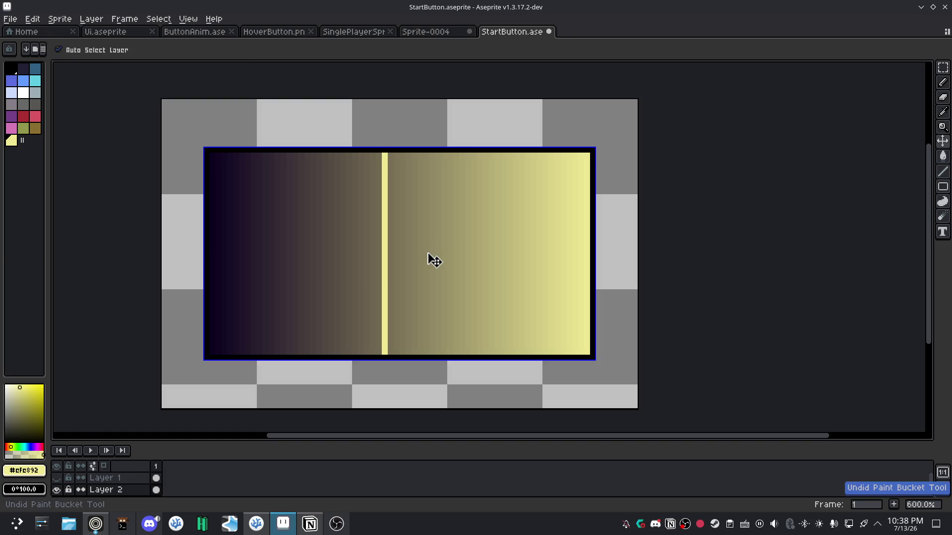
pyautogui.hotkey('ctrl', 'z')
pyautogui.click(167, 52)
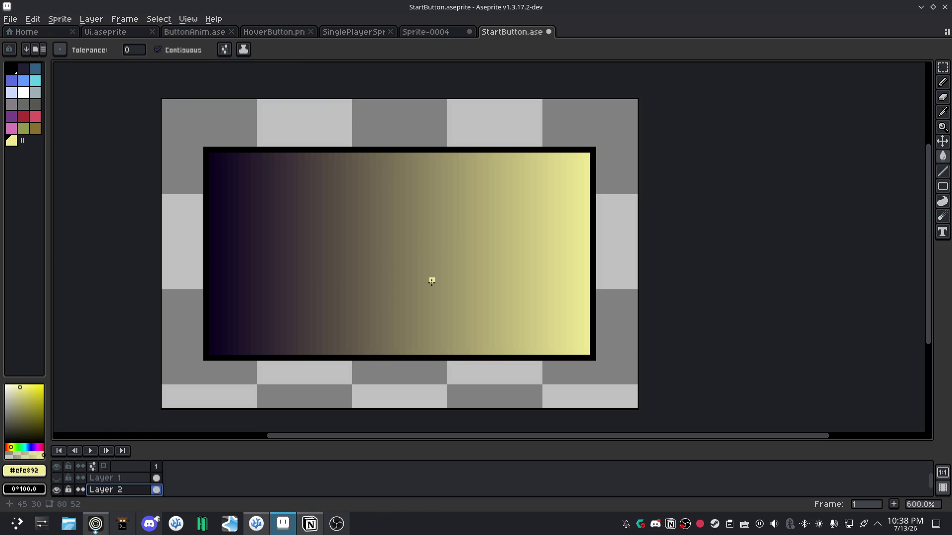
# Experiment with gradient columns and a previewed pencil line, cancelling the line.
pyautogui.hotkey('shift', 'g')
pyautogui.moveTo(586, 245); pyautogui.dragTo(218, 251)
pyautogui.click(213, 251)
pyautogui.hotkey('ctrl', 'z')
pyautogui.click(343, 248)
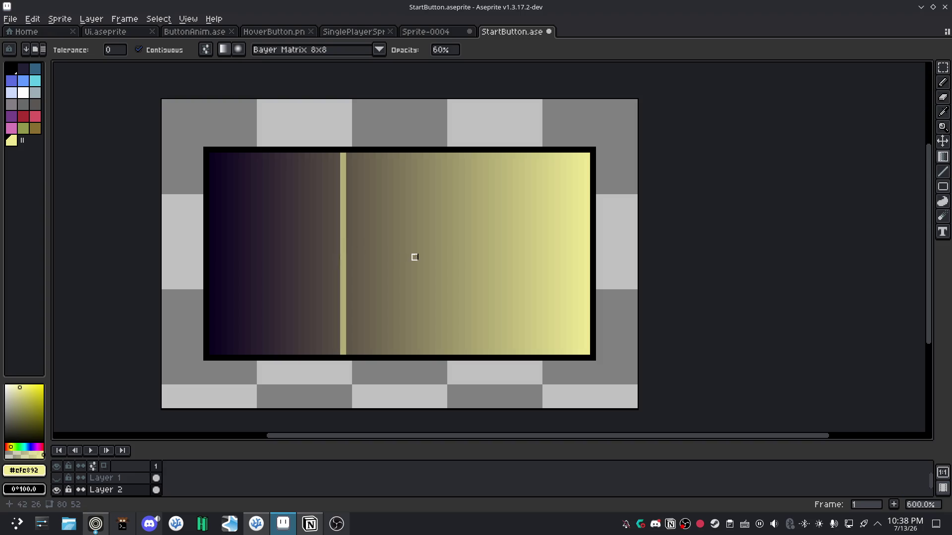
pyautogui.click(450, 239)
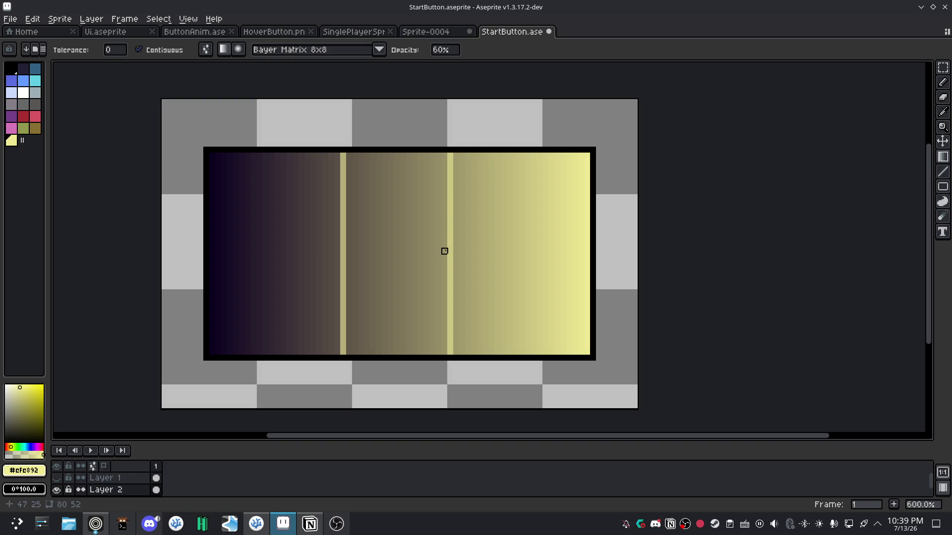
pyautogui.press('e')
pyautogui.press('b')
pyautogui.moveTo(230, 289); pyautogui.dragTo(519, 308)
pyautogui.press('Escape')
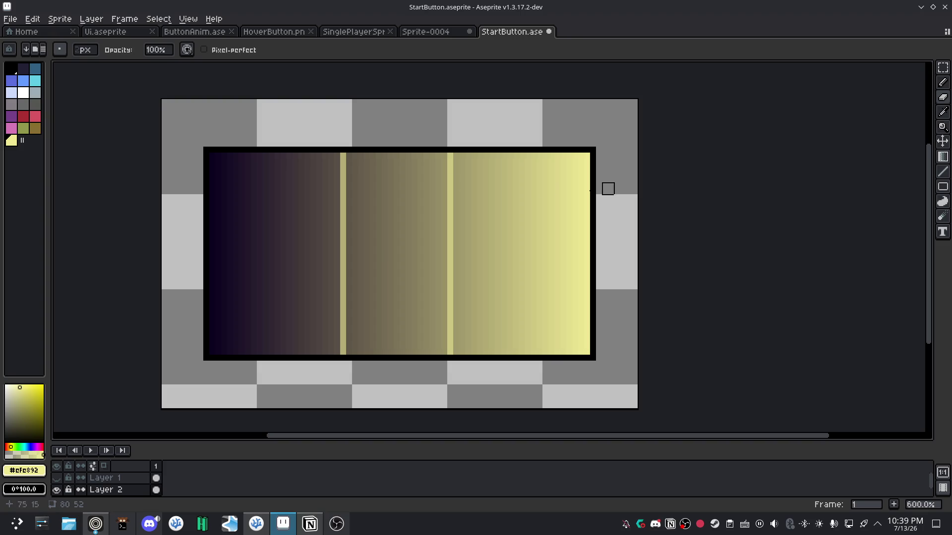
# Marquee-select the button panel on Layer 2 and delete its gradient, leaving only the border.
pyautogui.press('m')
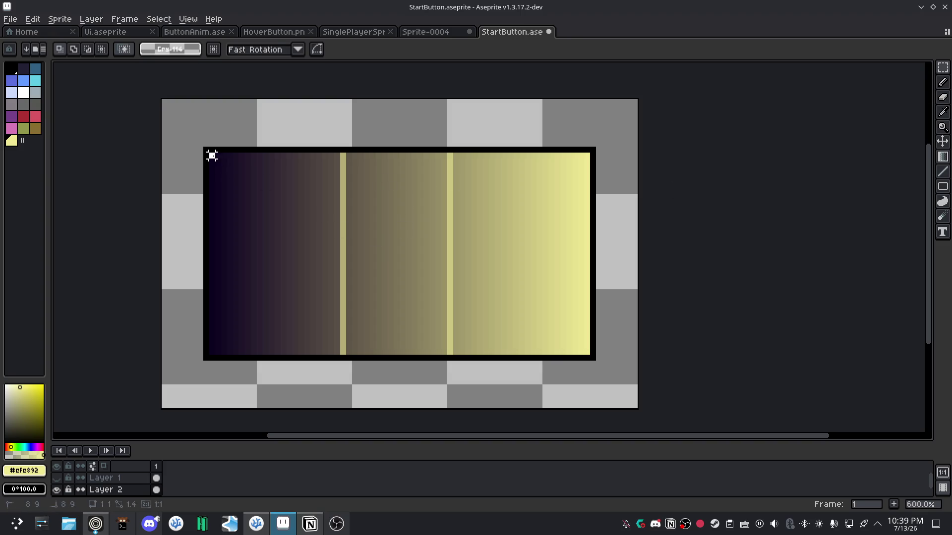
pyautogui.moveTo(211, 155); pyautogui.dragTo(589, 356)
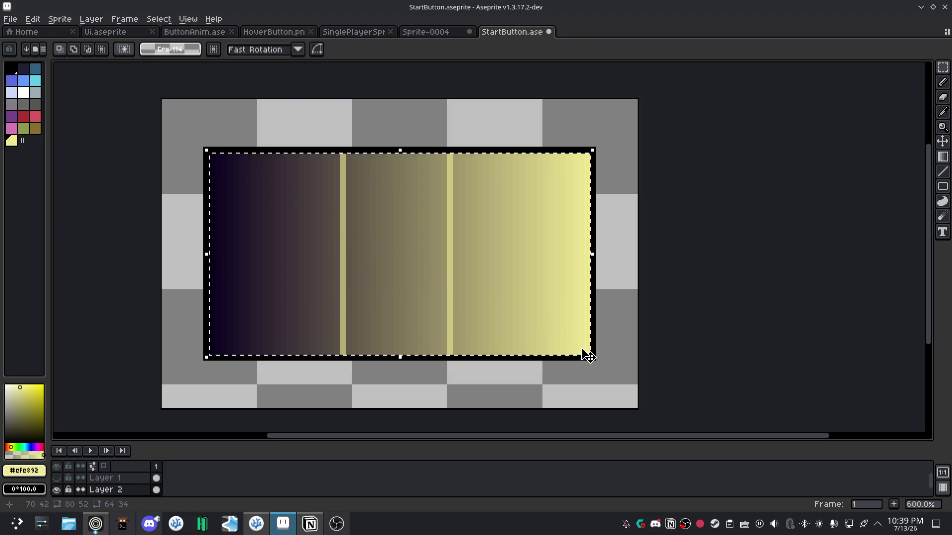
pyautogui.press('Delete')
pyautogui.click(56, 477)
pyautogui.click(56, 478)
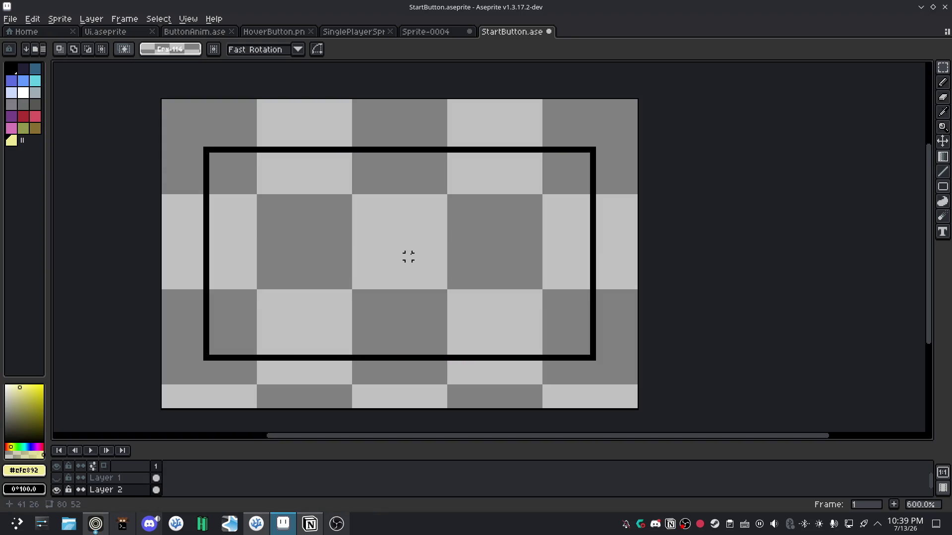
# Drag and adjust a dithered gradient inside the frame, then undo it.
pyautogui.press('b')
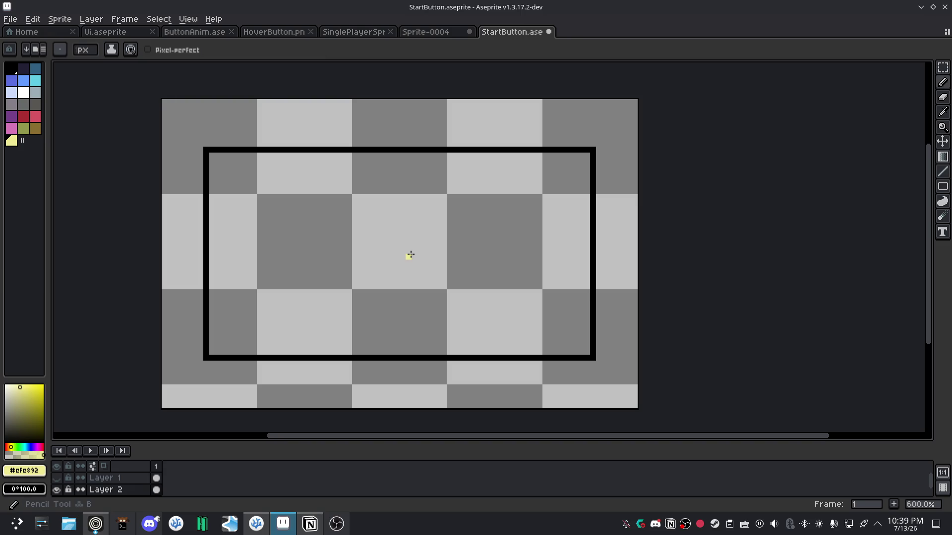
pyautogui.hotkey('shift', 'g')
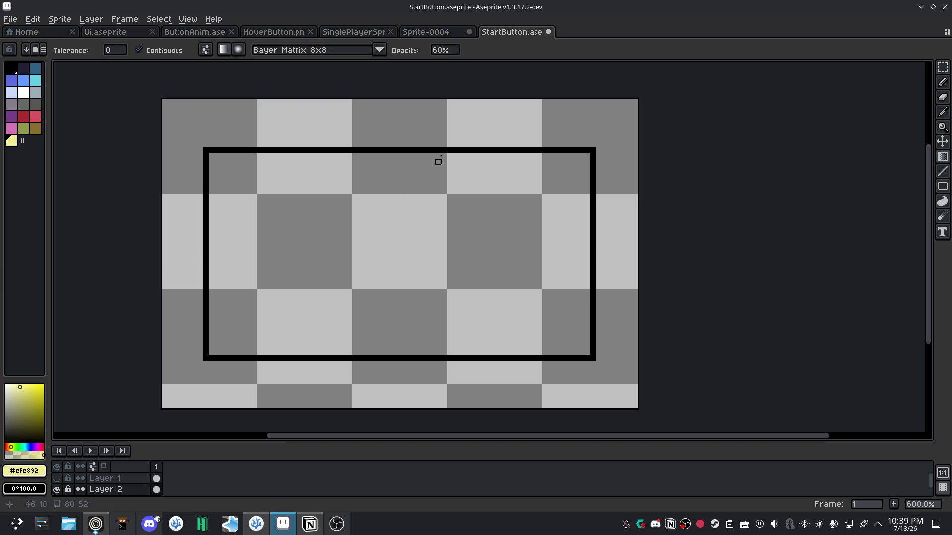
pyautogui.moveTo(587, 245); pyautogui.dragTo(283, 252)
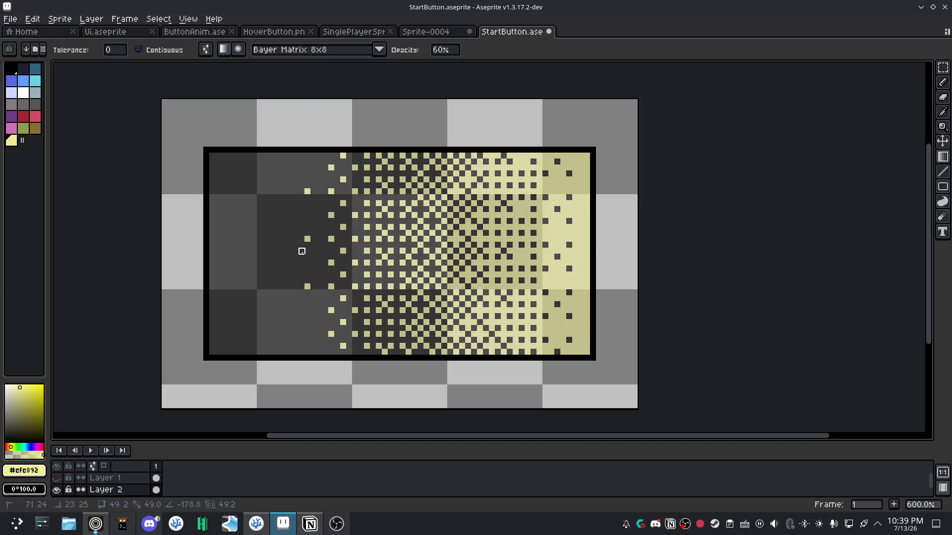
pyautogui.moveTo(284, 251); pyautogui.dragTo(295, 257)
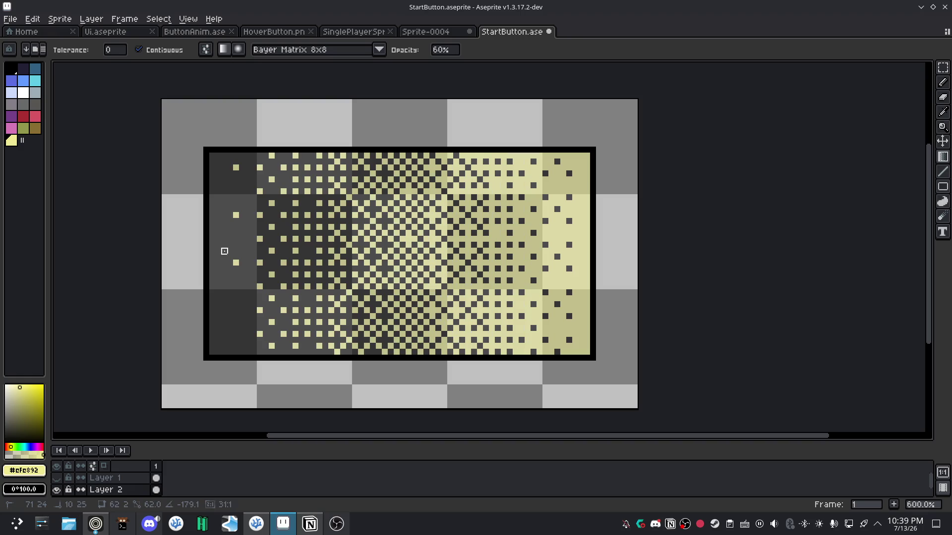
pyautogui.moveTo(295, 256)
pyautogui.mouseDown()
pyautogui.moveTo(320, 251)
pyautogui.moveTo(255, 252)
pyautogui.mouseUp()
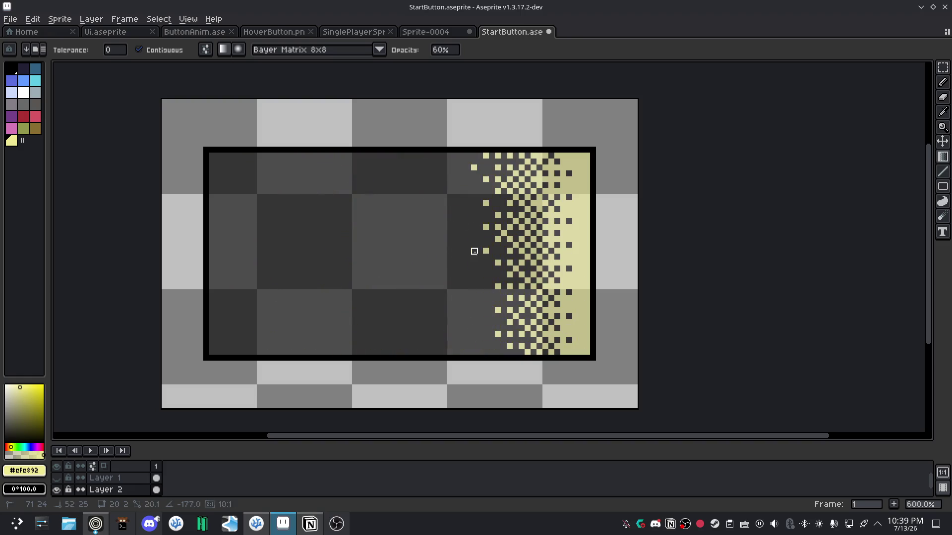
pyautogui.moveTo(254, 251)
pyautogui.mouseDown()
pyautogui.moveTo(563, 251)
pyautogui.moveTo(468, 174)
pyautogui.moveTo(284, 358)
pyautogui.moveTo(527, 246)
pyautogui.mouseUp()
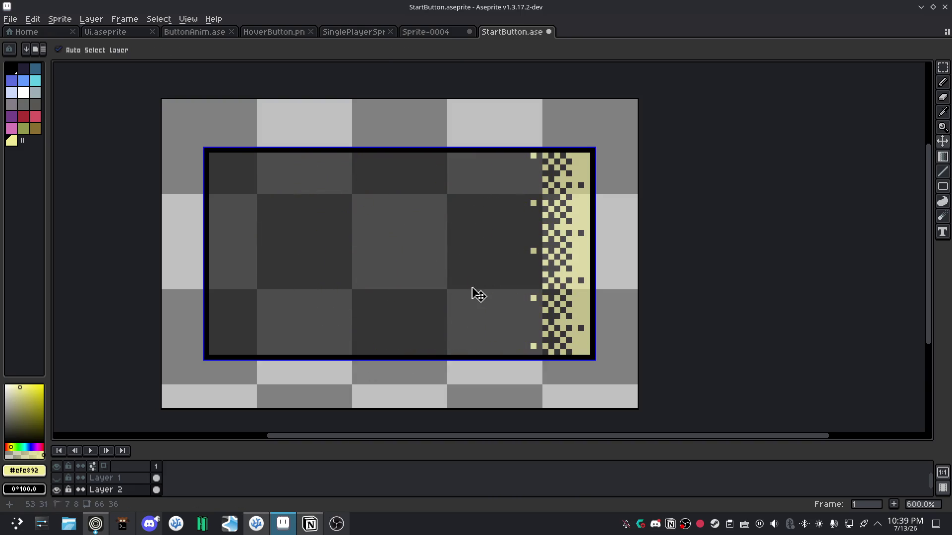
pyautogui.hotkey('ctrl', 'z')
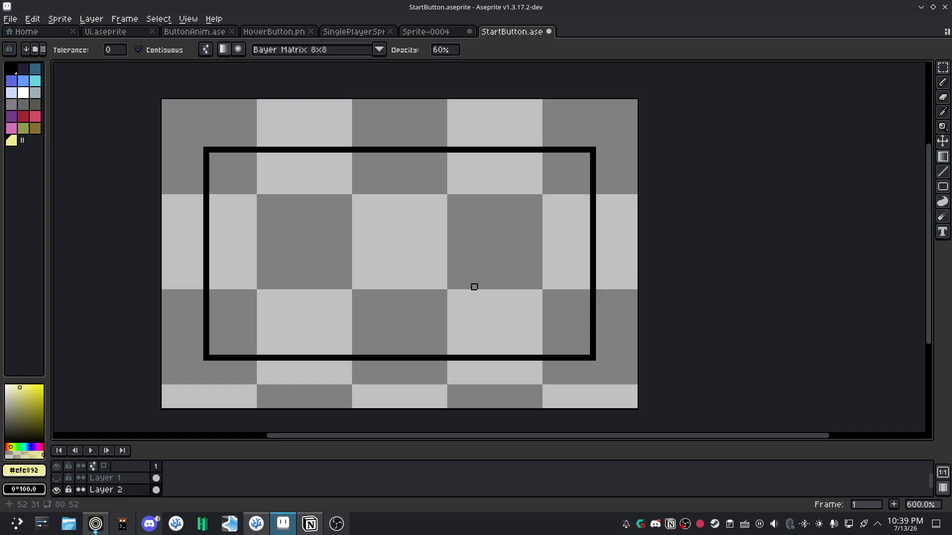
# Draw a smooth dark-to-pale-yellow gradient right to left across the panel and show the BEGIN layer.
pyautogui.moveTo(586, 245); pyautogui.dragTo(213, 245)
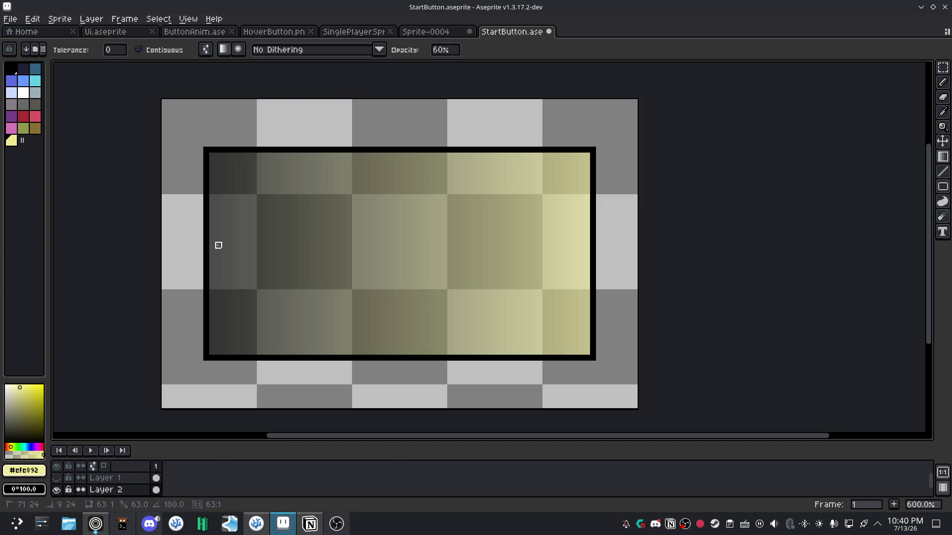
pyautogui.moveTo(219, 245)
pyautogui.mouseDown()
pyautogui.moveTo(266, 252)
pyautogui.moveTo(361, 162)
pyautogui.moveTo(213, 156)
pyautogui.mouseUp()
pyautogui.click(58, 479)
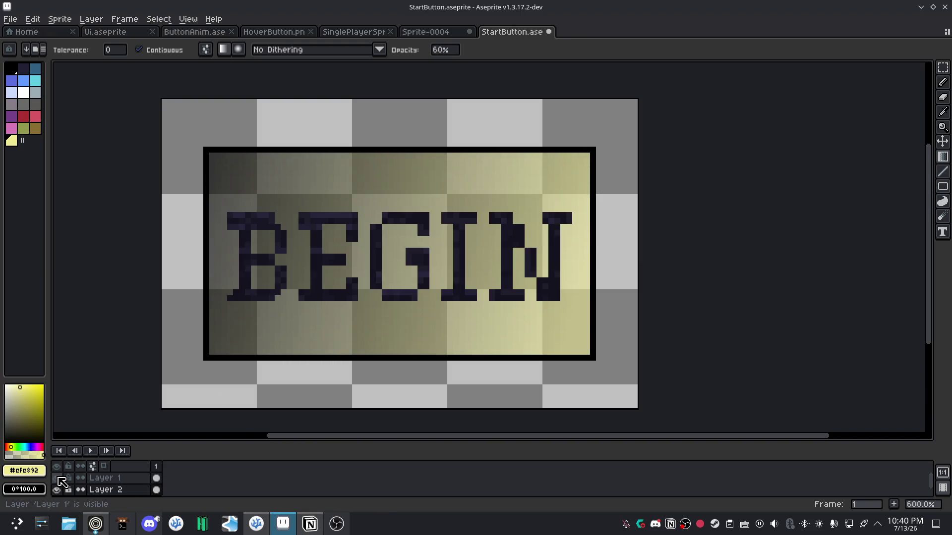
# Hide the BEGIN lettering layer and pick black, then pale yellow, from the palette.
pyautogui.click(58, 479)
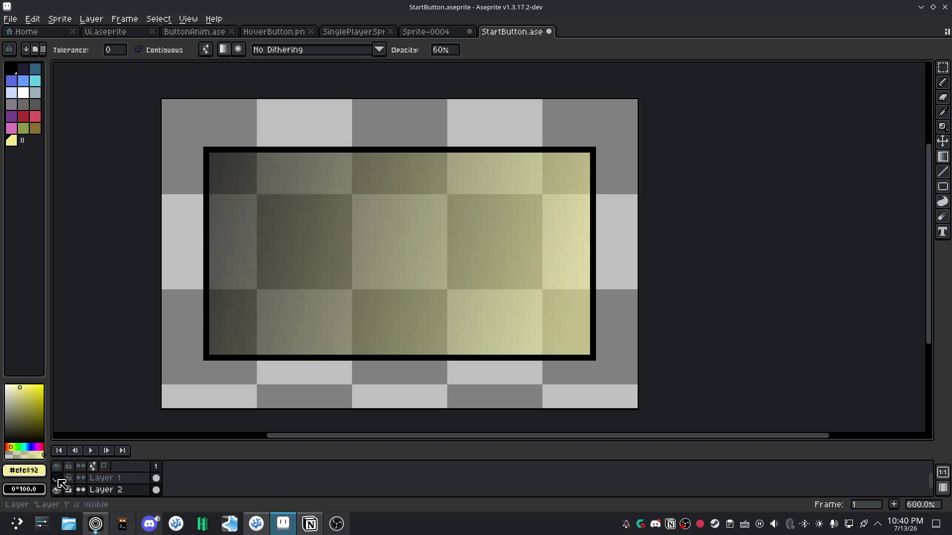
pyautogui.click(30, 491)
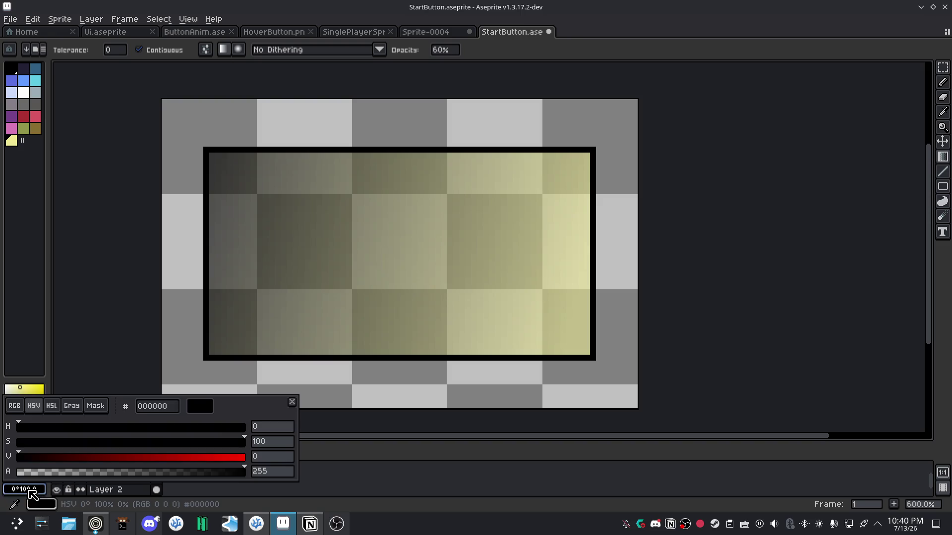
pyautogui.click(19, 411)
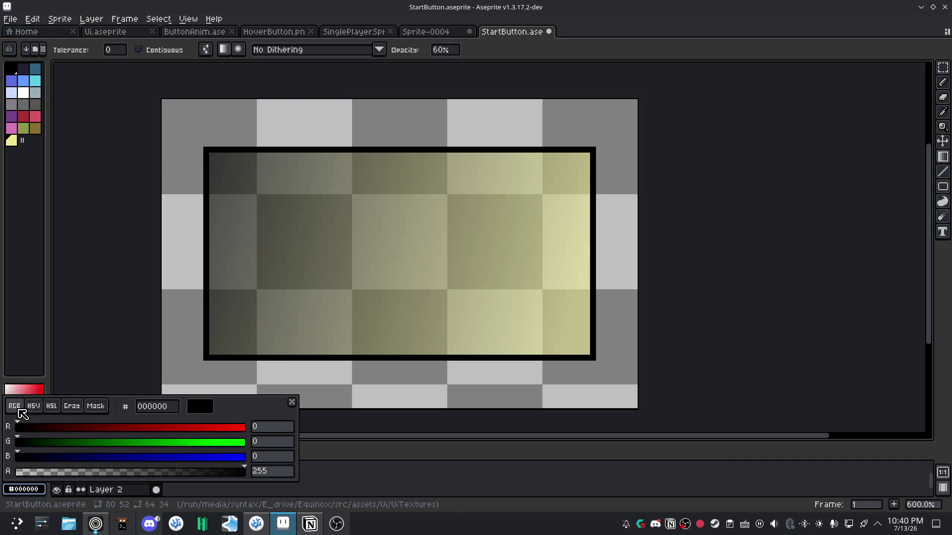
pyautogui.click(22, 489)
pyautogui.click(14, 69)
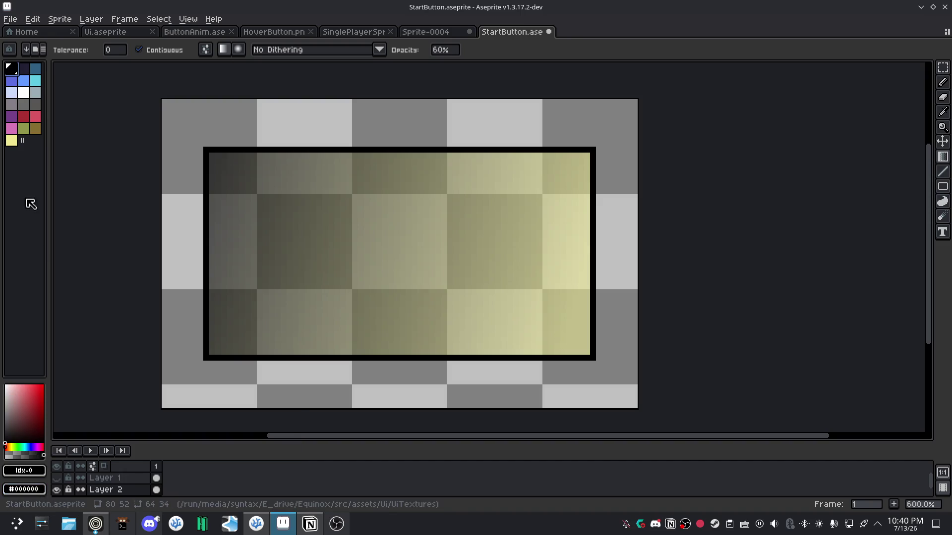
pyautogui.click(37, 490)
pyautogui.click(37, 490)
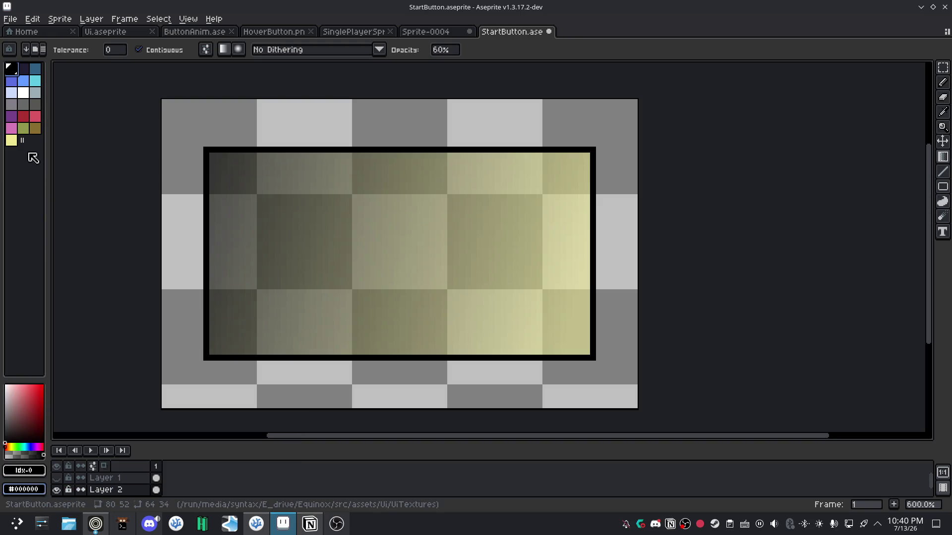
pyautogui.click(11, 140)
pyautogui.click(38, 489)
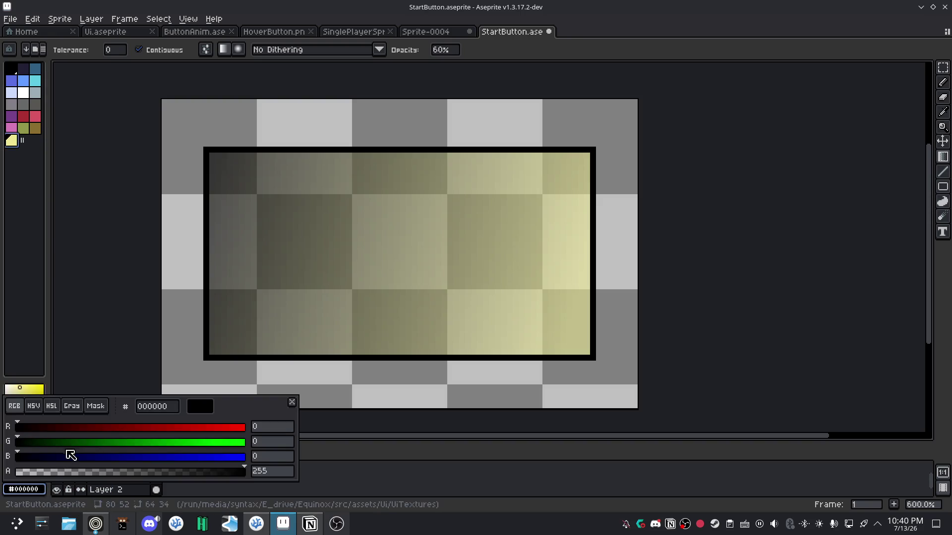
pyautogui.click(40, 489)
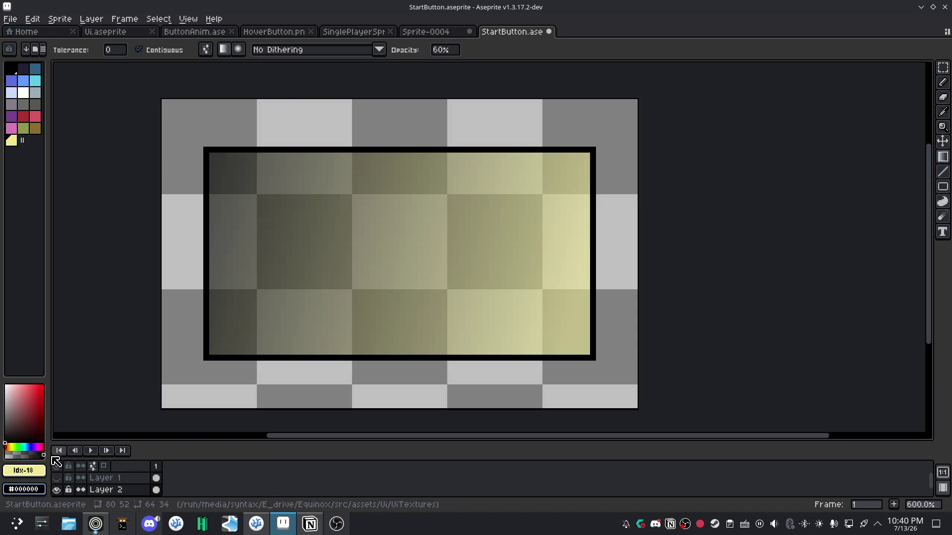
# Set the background colour's hue to 360 in HSV and undo the previous gradient fill.
pyautogui.click(39, 489)
pyautogui.click(34, 406)
pyautogui.moveTo(44, 428); pyautogui.dragTo(259, 427)
pyautogui.click(450, 412)
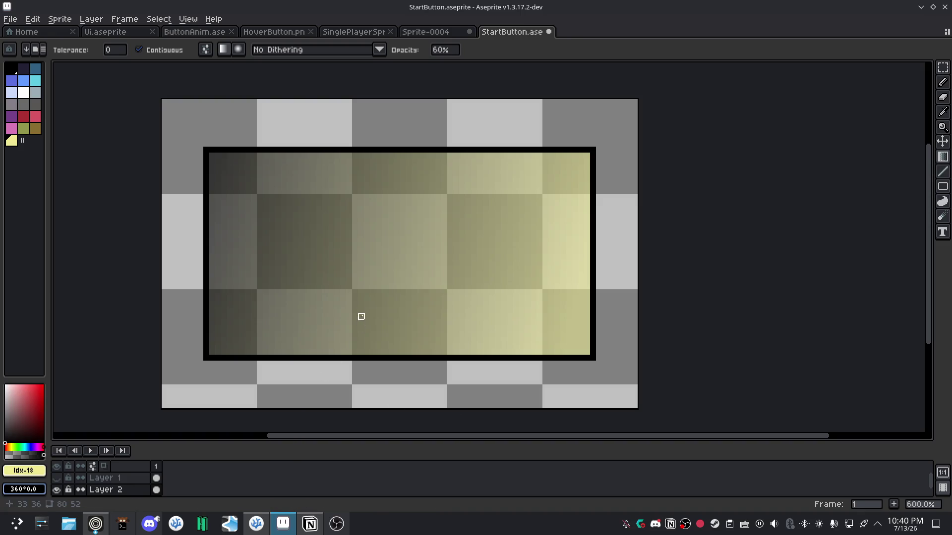
pyautogui.hotkey('ctrl', 'z')
pyautogui.moveTo(582, 246); pyautogui.dragTo(263, 257)
pyautogui.hotkey('ctrl', 'z')
# Make the background colour a fully saturated bright red and test a red-to-cream gradient, then undo it.
pyautogui.click(24, 489)
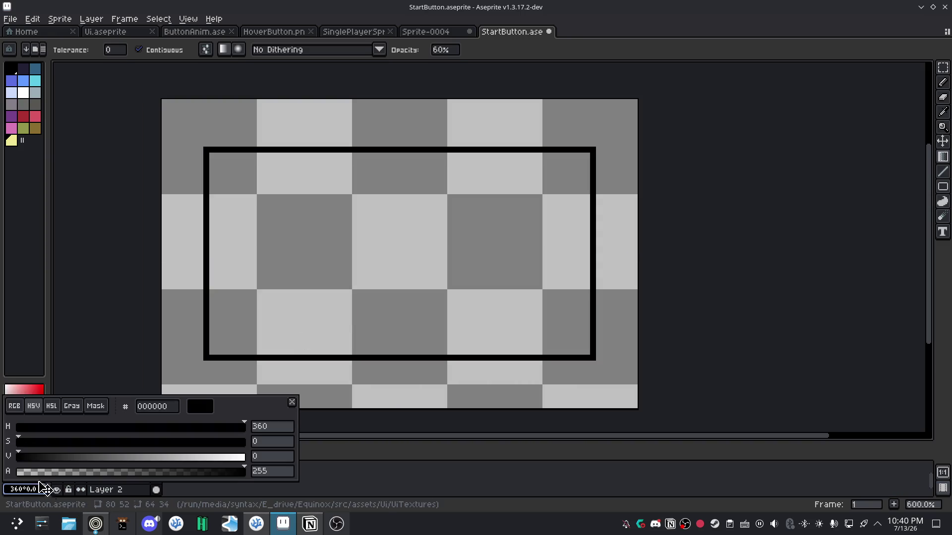
pyautogui.moveTo(42, 443); pyautogui.dragTo(254, 435)
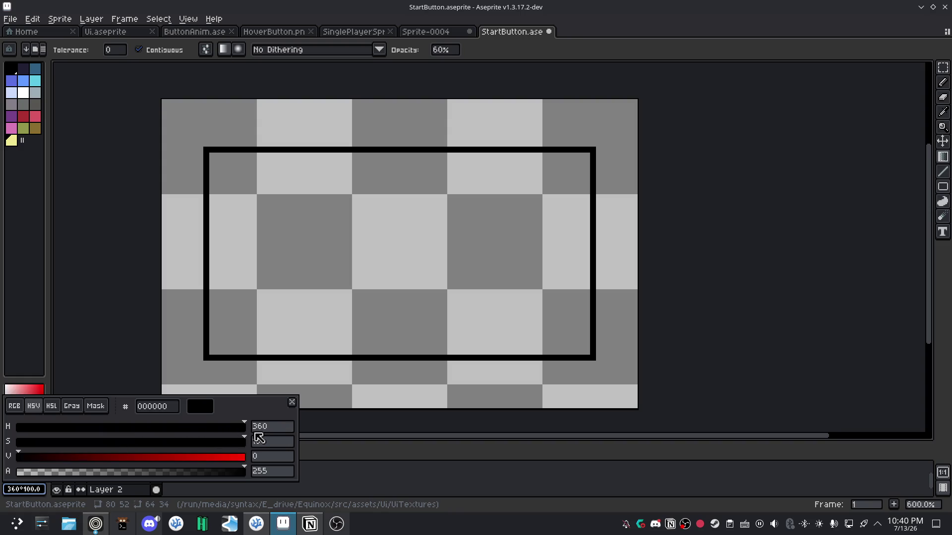
pyautogui.moveTo(31, 461); pyautogui.dragTo(212, 456)
pyautogui.click(421, 274)
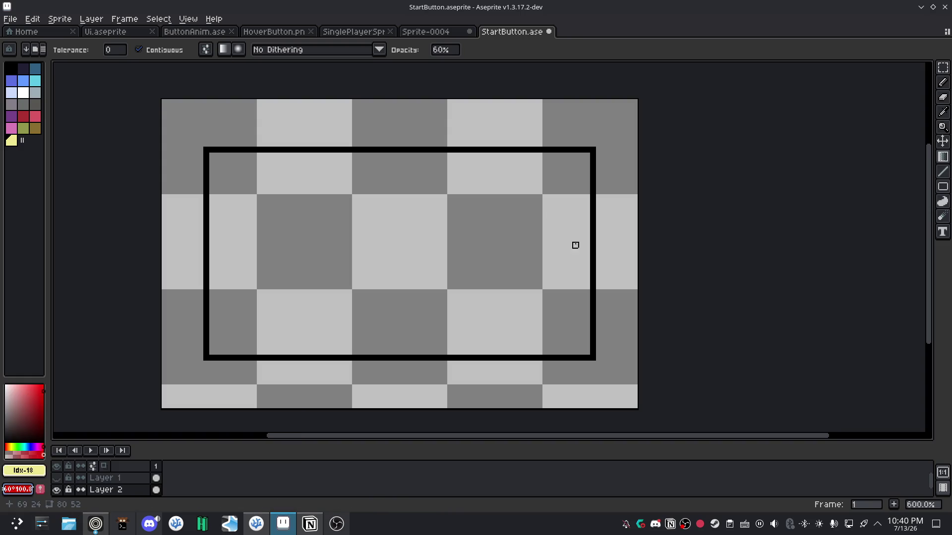
pyautogui.moveTo(581, 245); pyautogui.dragTo(402, 251)
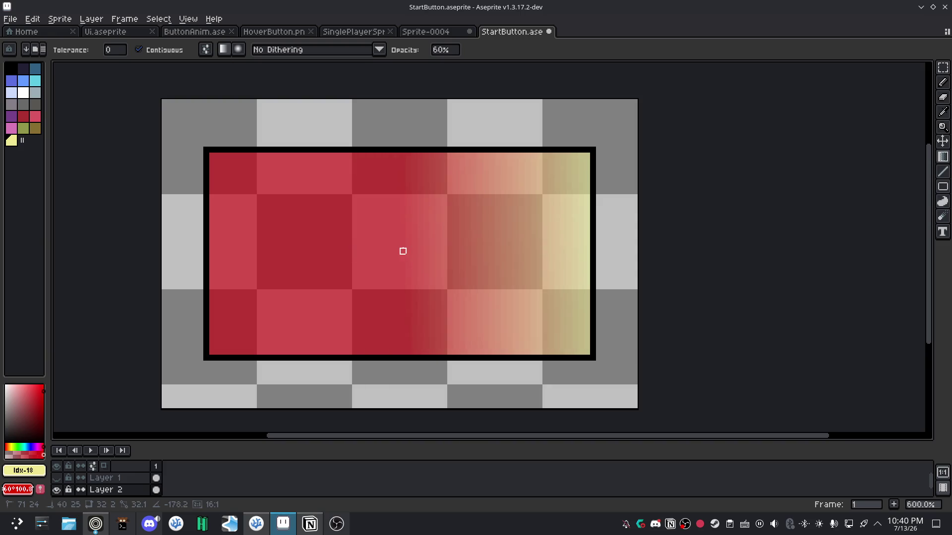
pyautogui.hotkey('ctrl', 'z')
# Raise gradient opacity to 90%, darken the background colour, and draw a dark-to-yellow gradient across the panel.
pyautogui.click(444, 49)
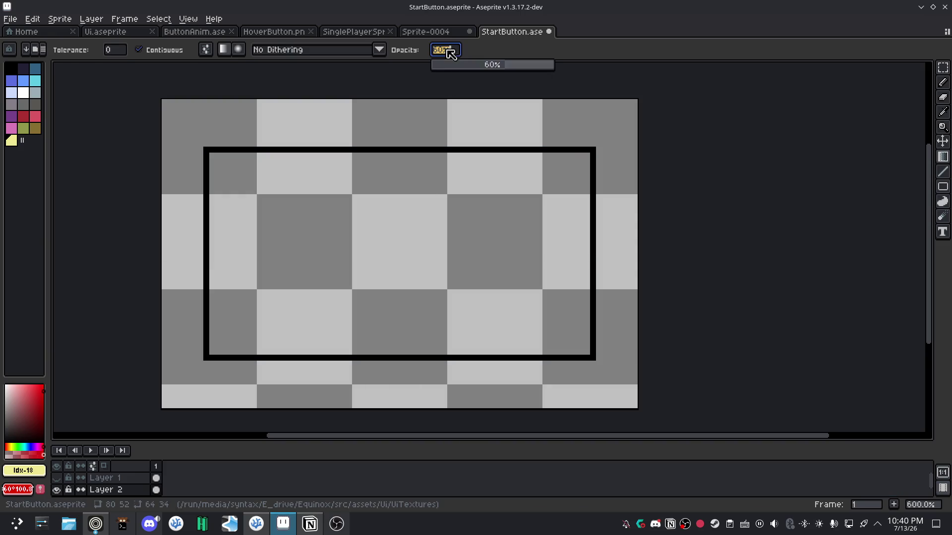
pyautogui.moveTo(500, 72); pyautogui.dragTo(546, 71)
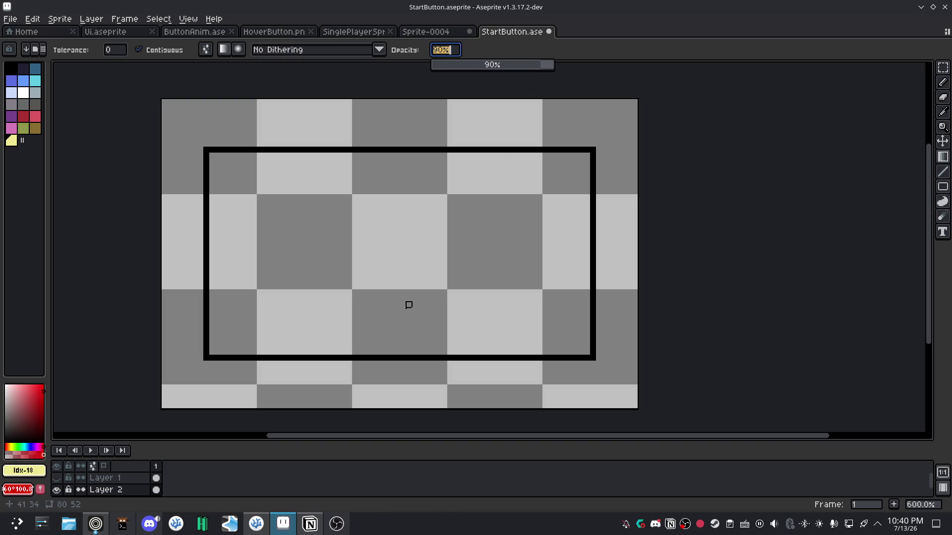
pyautogui.click(18, 489)
pyautogui.moveTo(190, 457); pyautogui.dragTo(27, 458)
pyautogui.moveTo(581, 239)
pyautogui.mouseDown()
pyautogui.moveTo(415, 210)
pyautogui.moveTo(237, 240)
pyautogui.moveTo(315, 247)
pyautogui.moveTo(271, 251)
pyautogui.mouseUp()
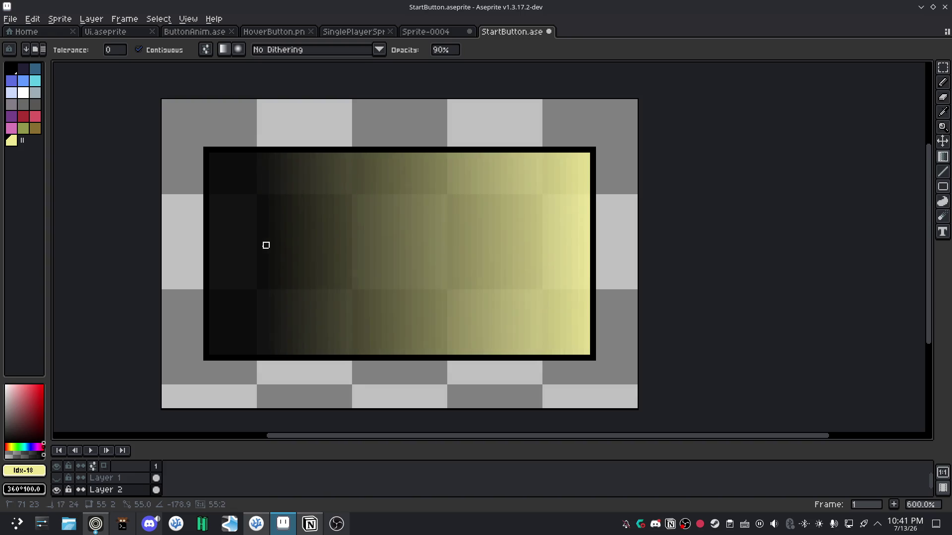
# Show the BEGIN text layer again and open the context menu for Layer 2's gradient cel.
pyautogui.click(104, 478)
pyautogui.click(56, 479)
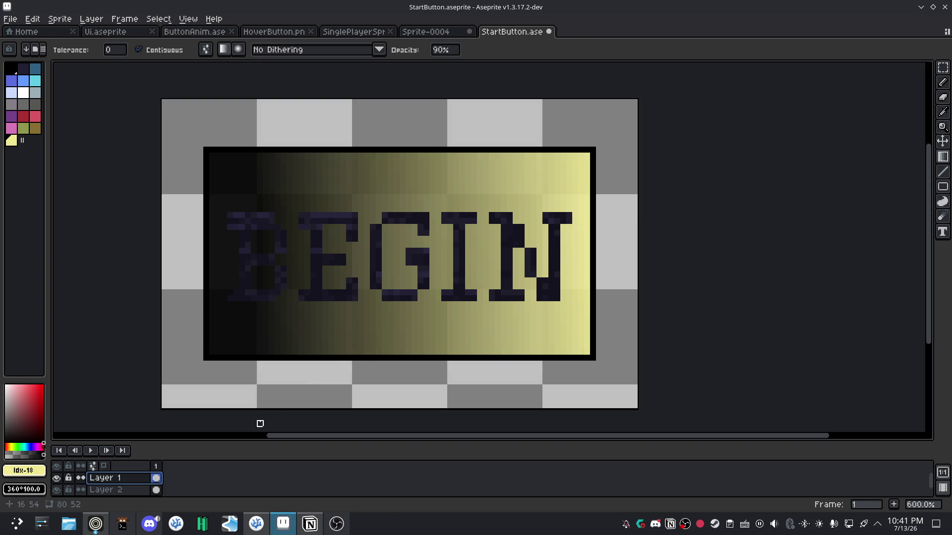
pyautogui.click(156, 490)
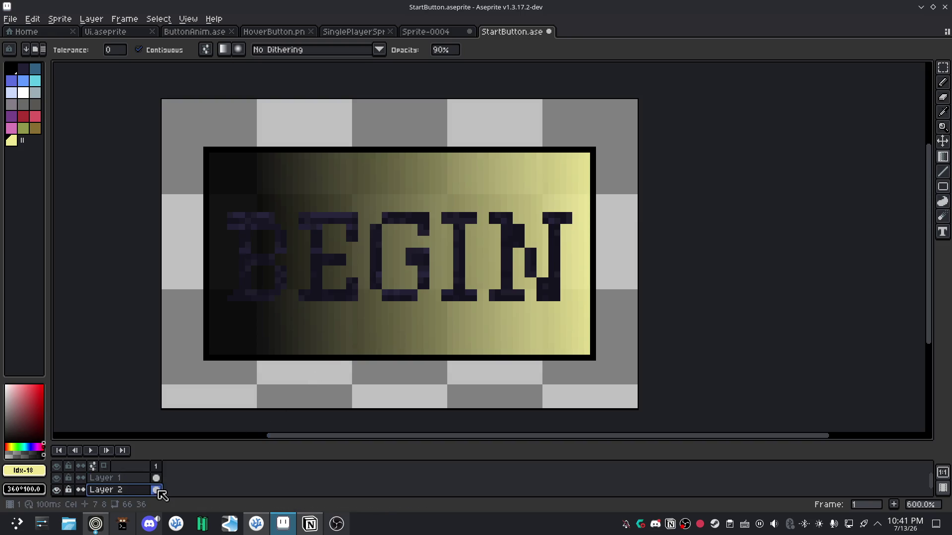
pyautogui.rightClick(156, 490)
pyautogui.click(369, 480)
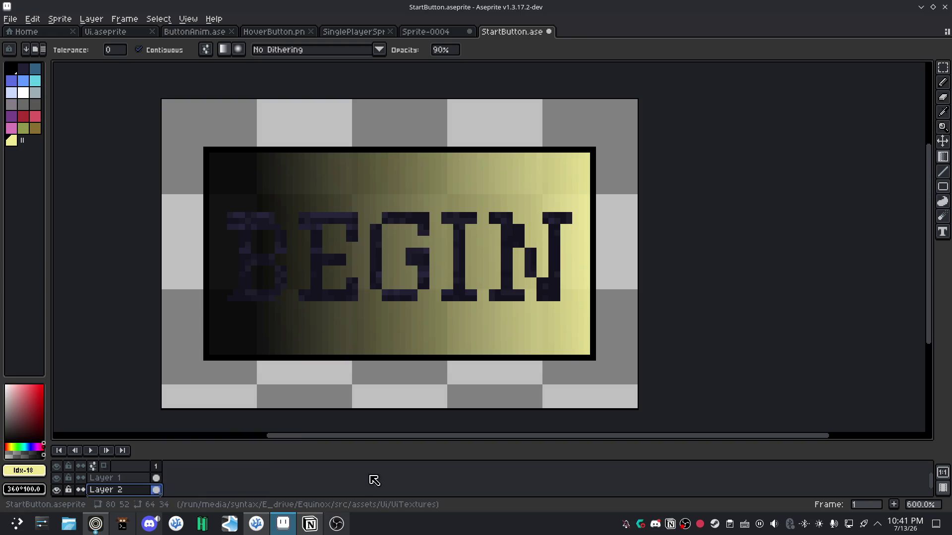
pyautogui.rightClick(157, 490)
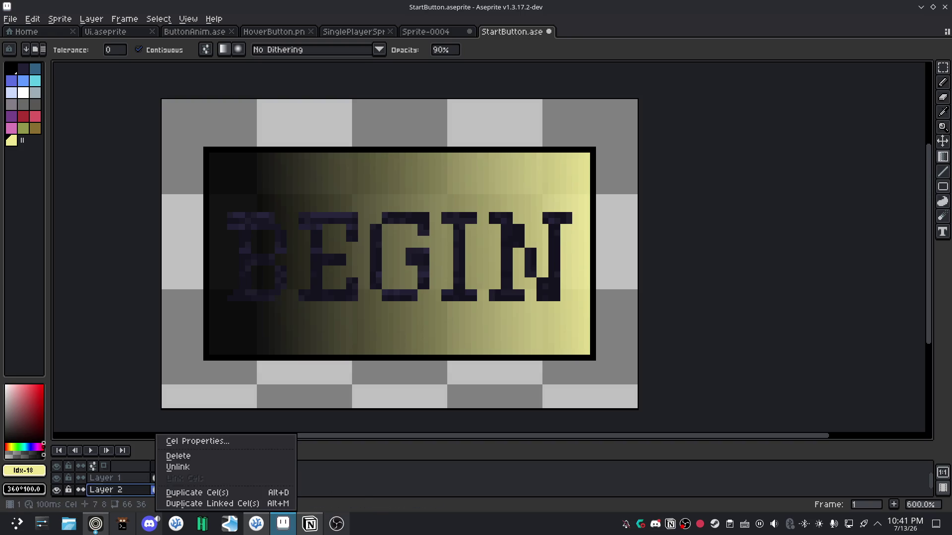
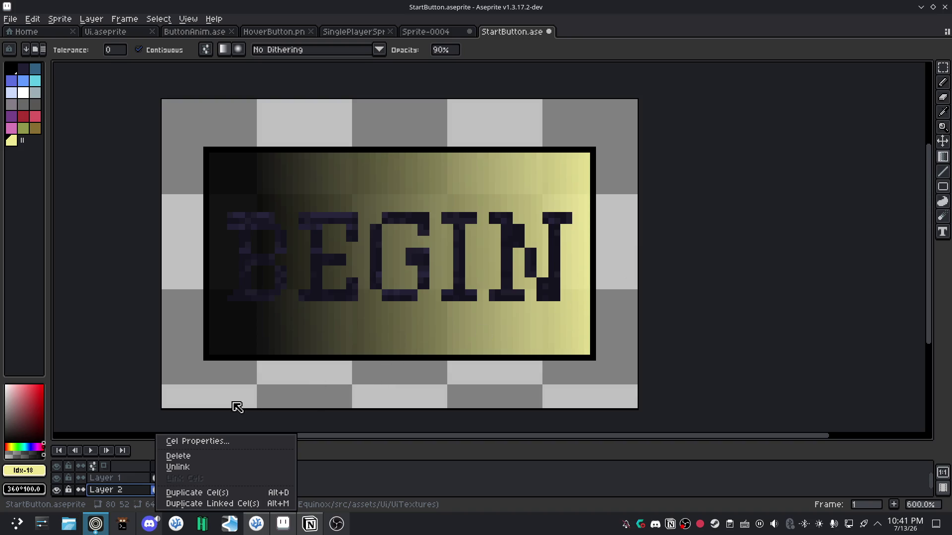
# Dismiss the Layer 2 cel options and cancel the accidental New Sprite dialog.
pyautogui.click(362, 477)
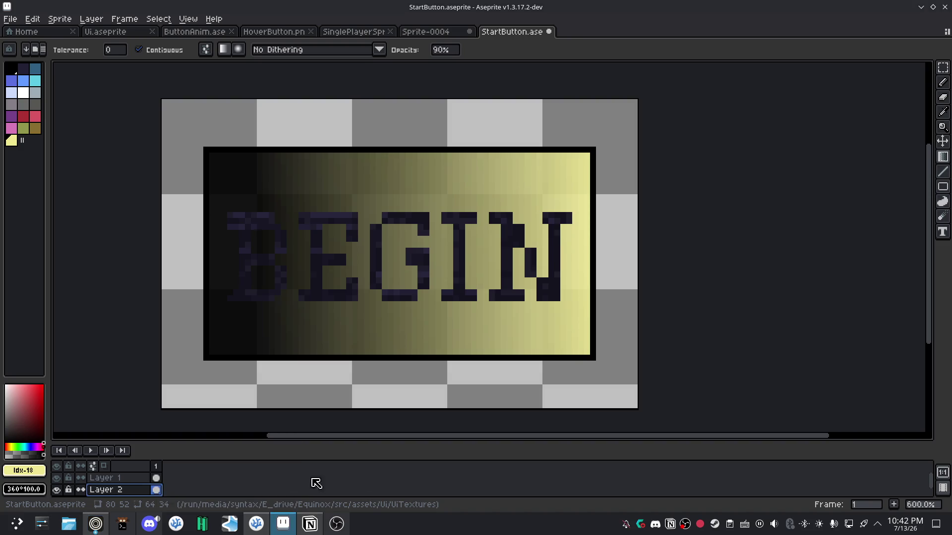
pyautogui.rightClick(158, 490)
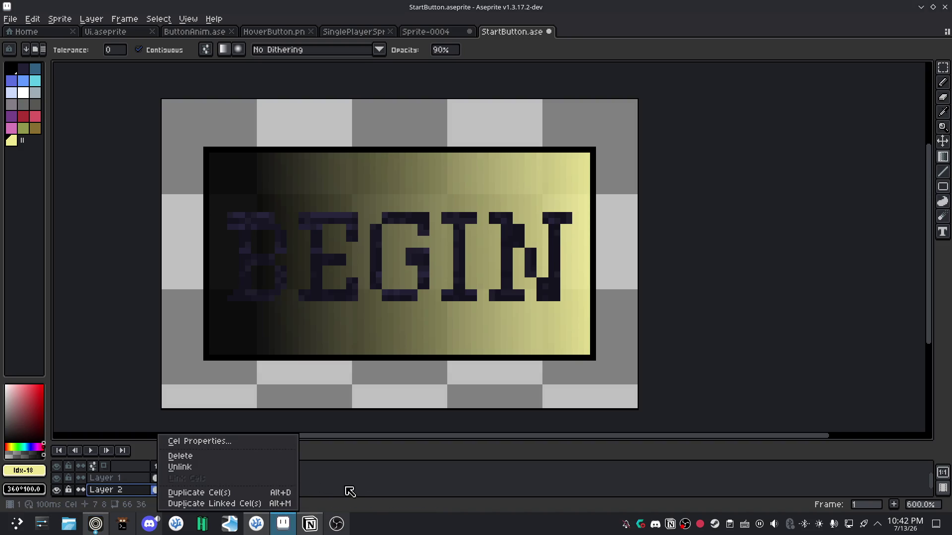
pyautogui.click(350, 491)
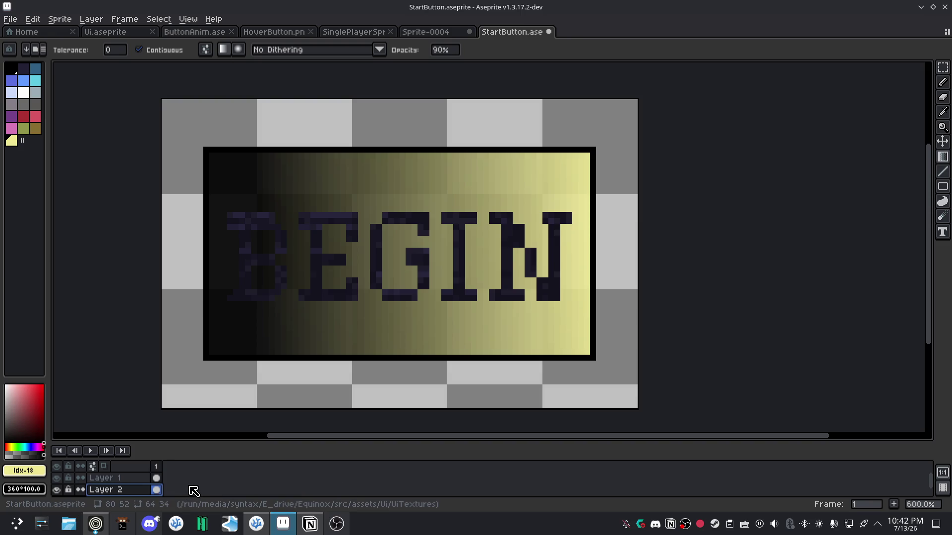
pyautogui.hotkey('ctrl', 'n')
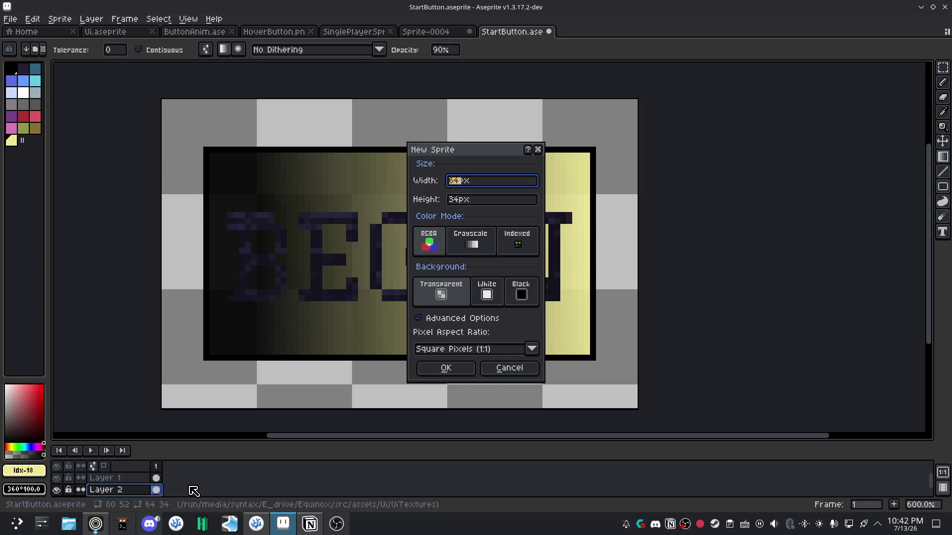
pyautogui.press('Escape')
# Add an empty Layer 3 with Shift+N, using undo/redo to keep the gradient fill.
pyautogui.hotkey('shift', 'n')
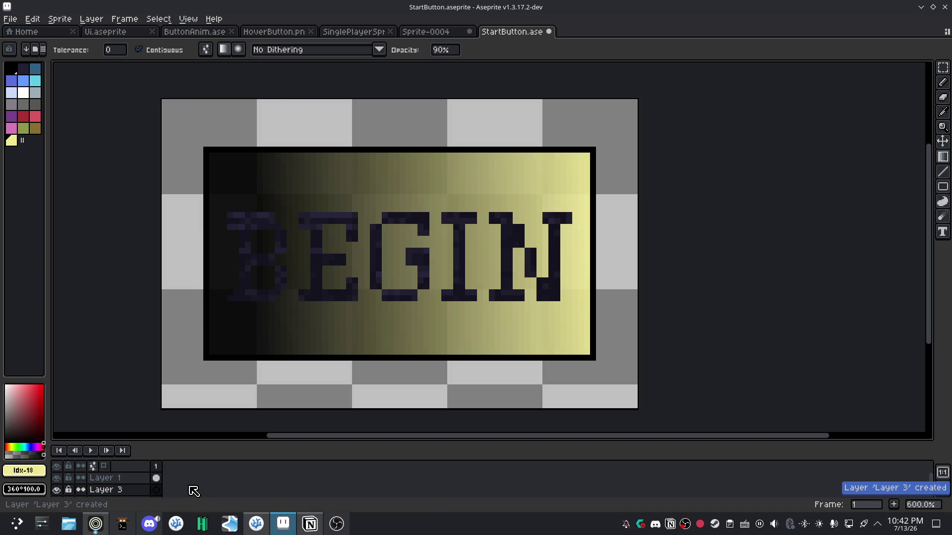
pyautogui.hotkey('ctrl', 'z')
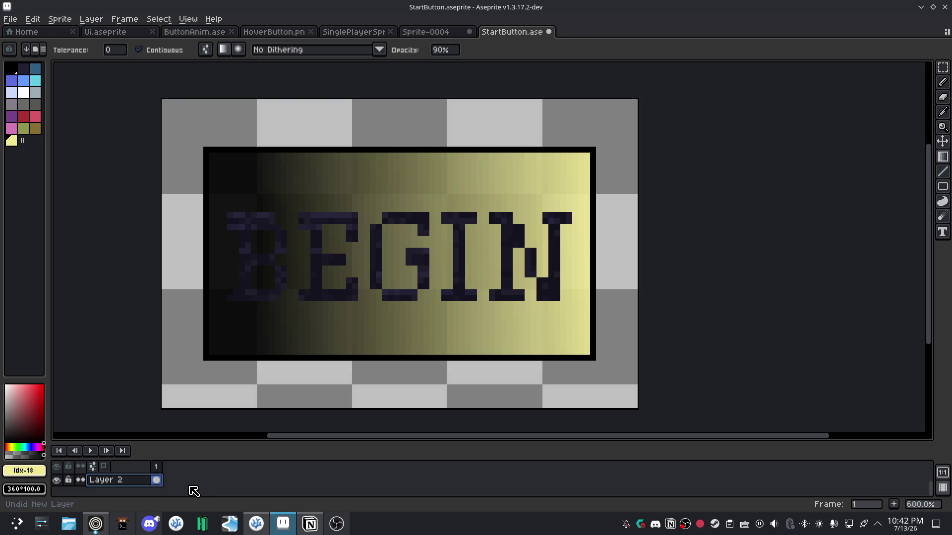
pyautogui.hotkey('ctrl', 'z')
pyautogui.hotkey('ctrl', 'y')
pyautogui.hotkey('ctrl', 'y')
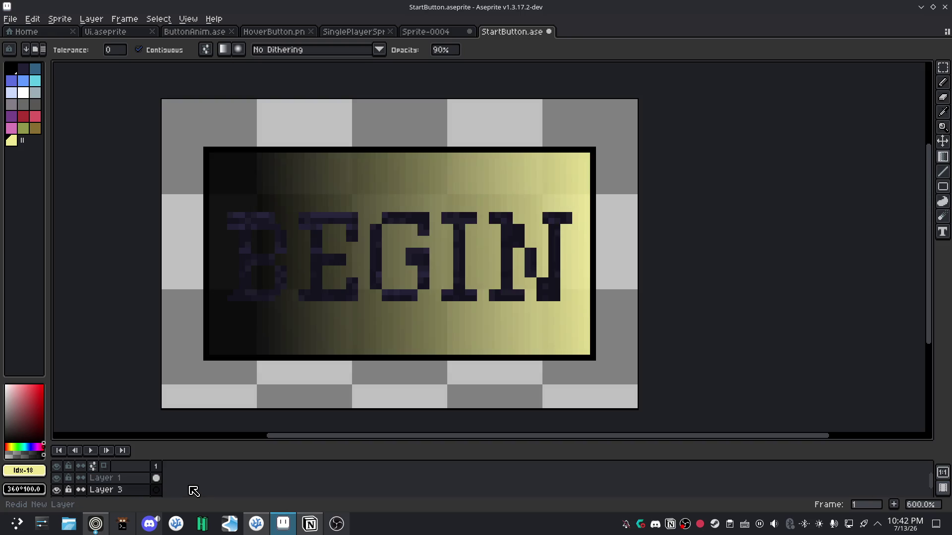
pyautogui.scroll(-1, 193, 491)
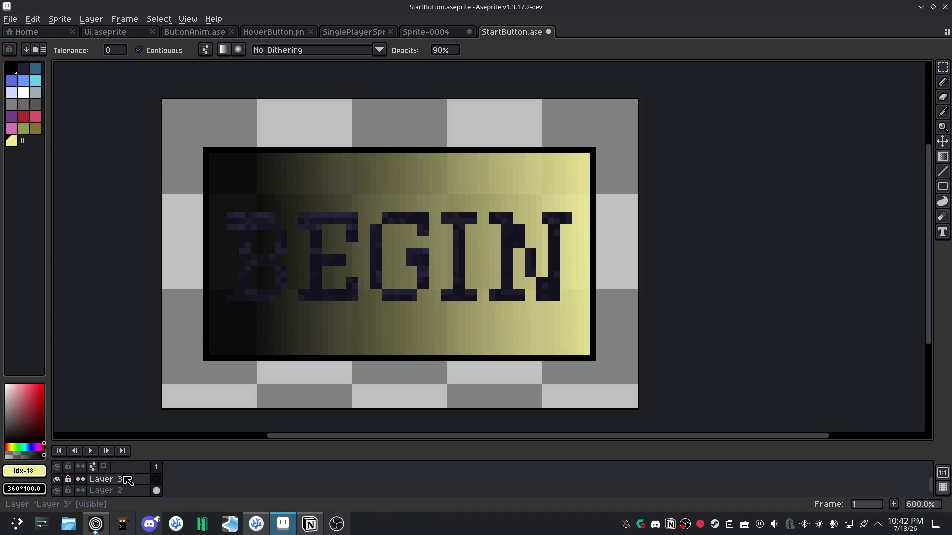
pyautogui.rightClick(132, 482)
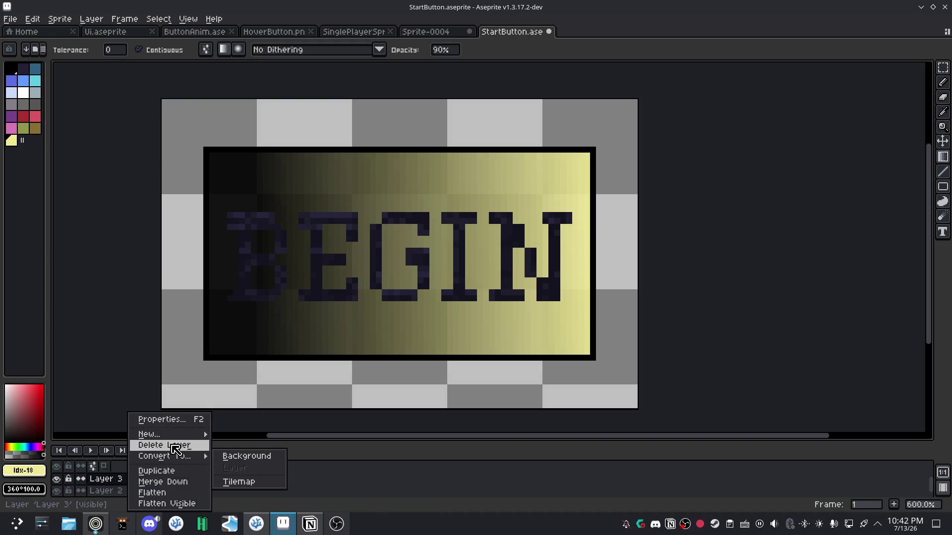
# Delete Layer 3, enlarge the timeline, recenter the button, and add a second frame.
pyautogui.click(198, 445)
pyautogui.moveTo(207, 442); pyautogui.dragTo(214, 426)
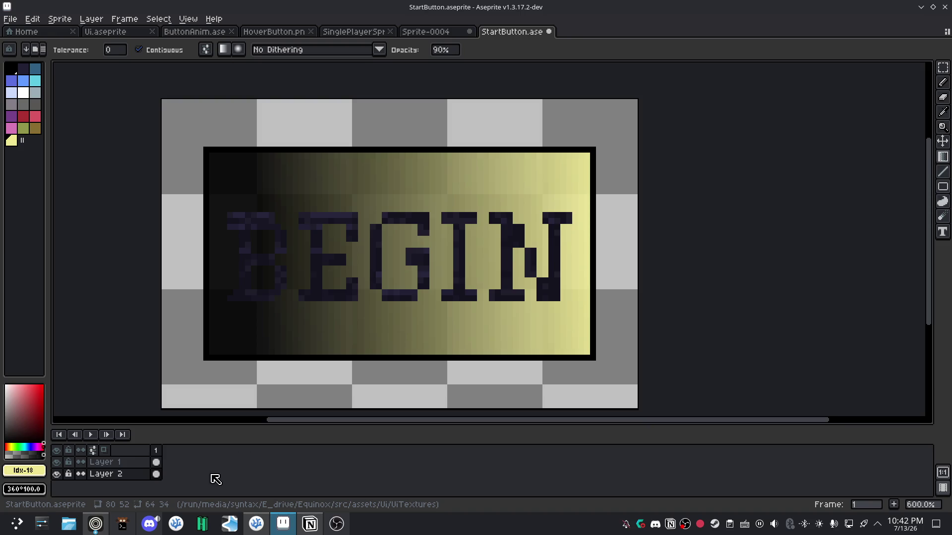
pyautogui.moveTo(778, 257); pyautogui.dragTo(859, 225)
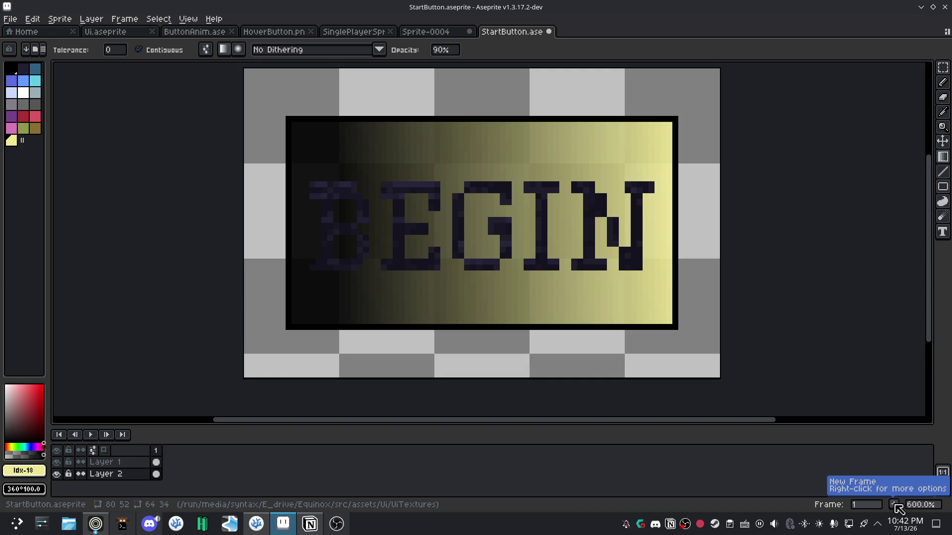
pyautogui.click(894, 505)
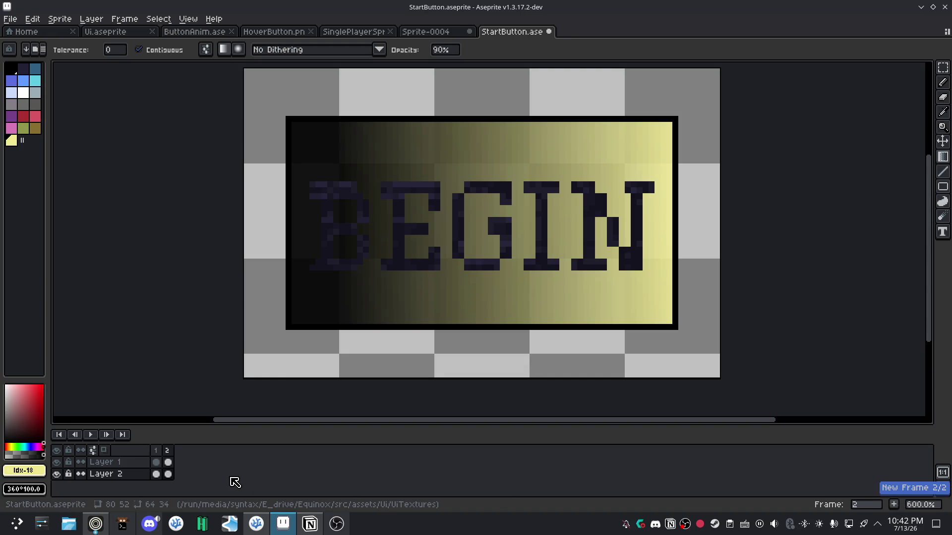
# Browse frames 1 and 2, then undo the added second frame.
pyautogui.click(170, 464)
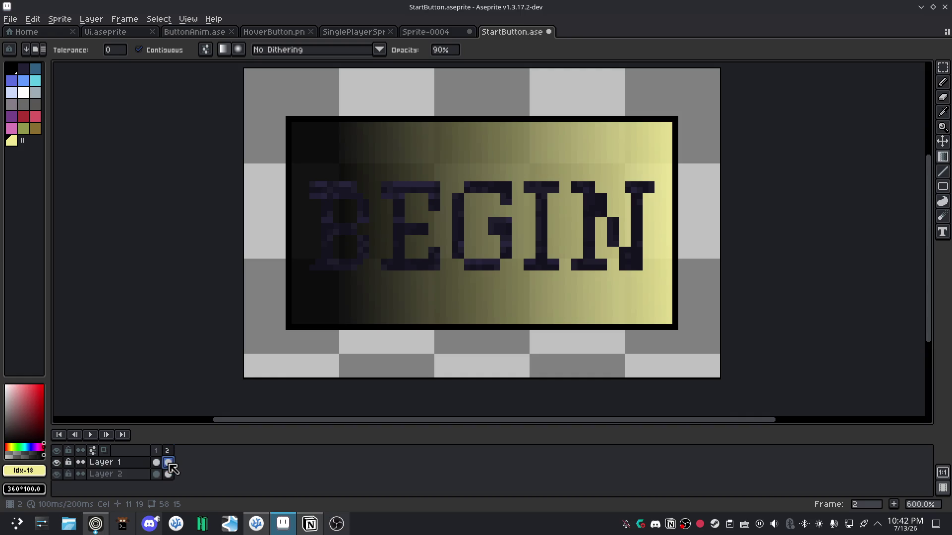
pyautogui.click(156, 463)
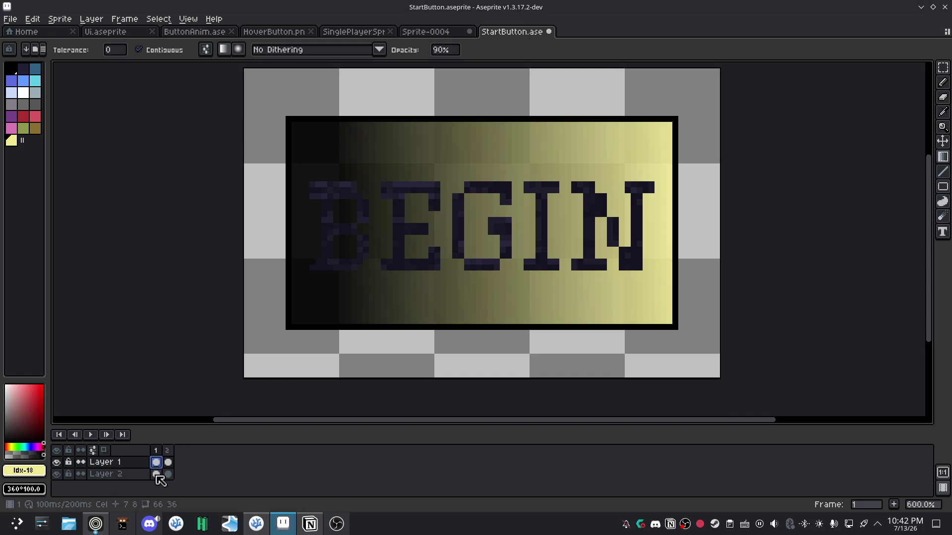
pyautogui.click(168, 462)
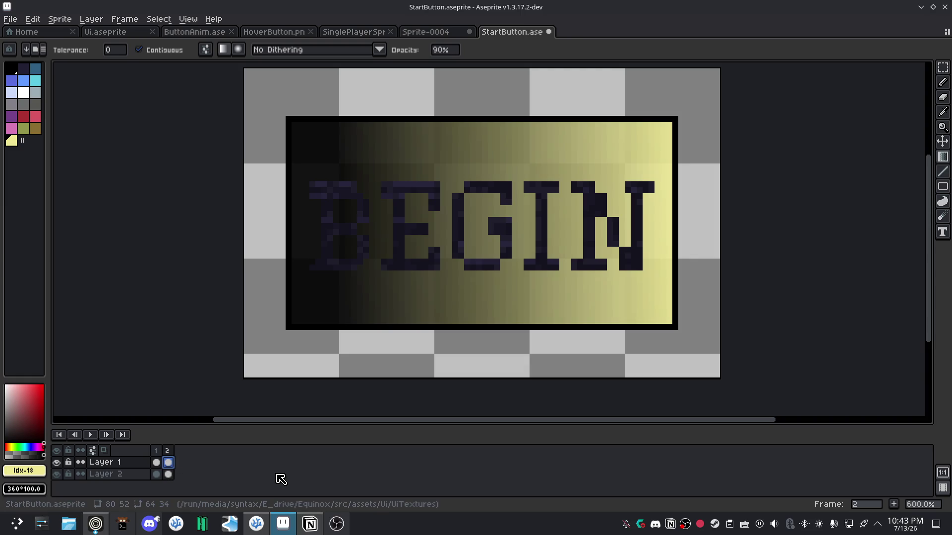
pyautogui.hotkey('ctrl', 'z')
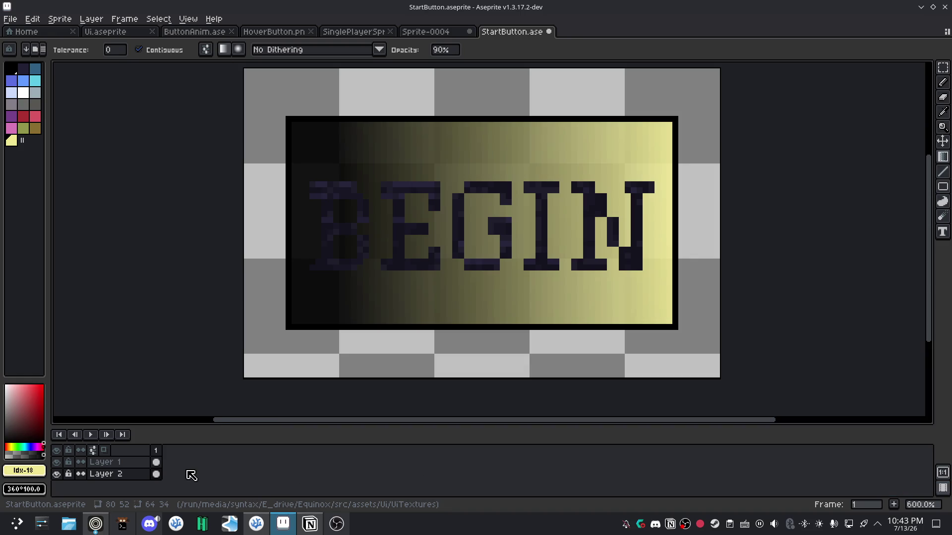
# Look through the Layer 2 and cel option menus without changing anything.
pyautogui.rightClick(140, 477)
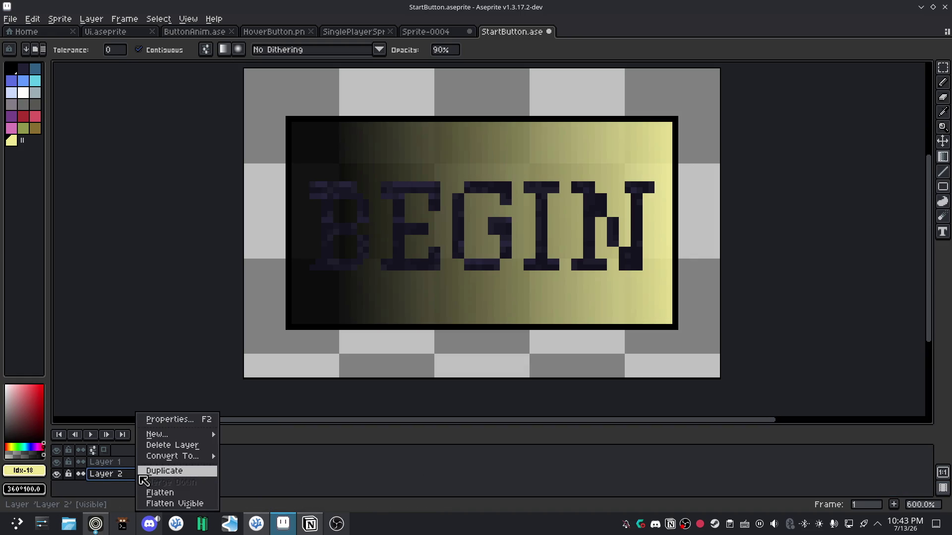
pyautogui.moveTo(178, 434)
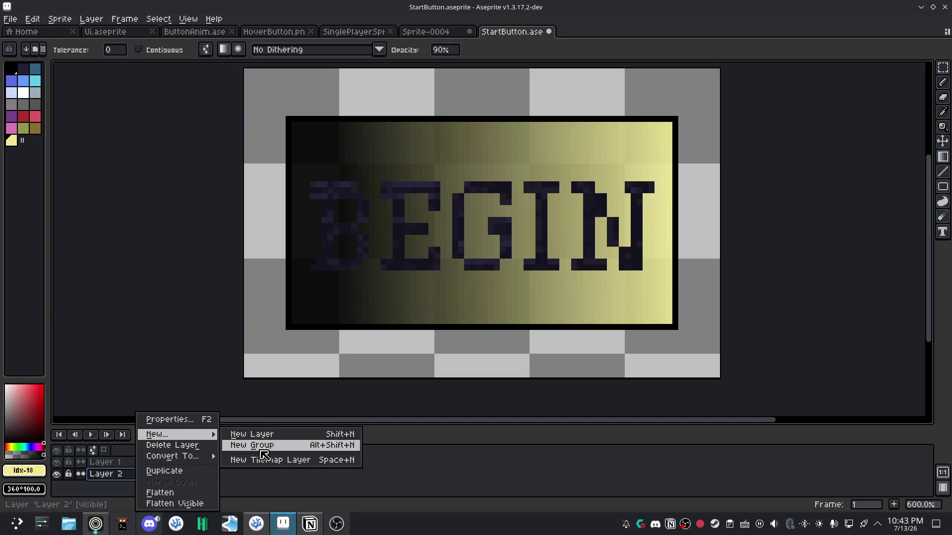
pyautogui.moveTo(196, 455)
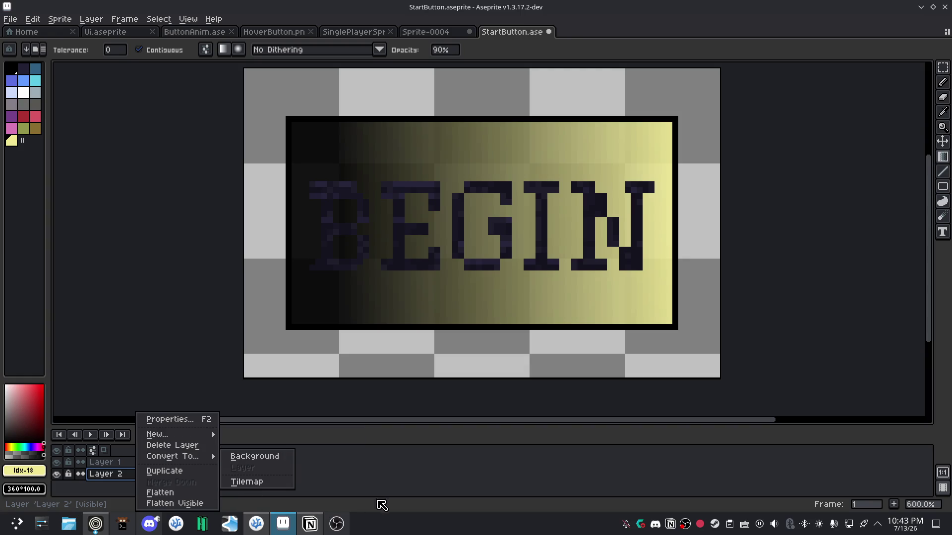
pyautogui.click(405, 465)
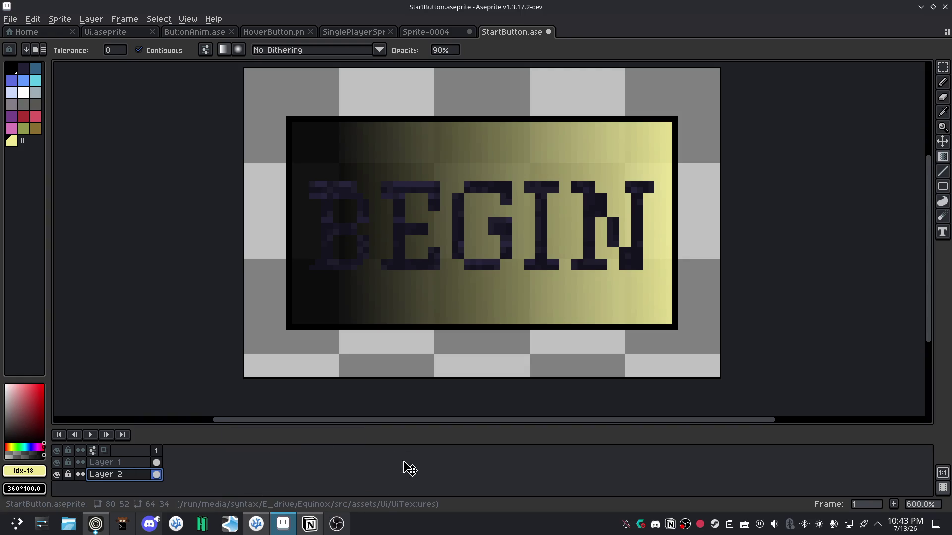
pyautogui.rightClick(181, 467)
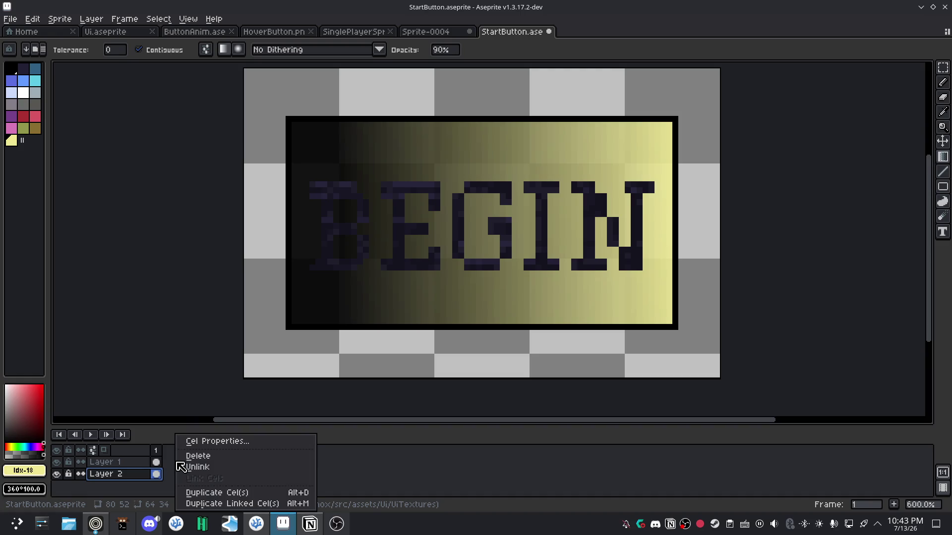
pyautogui.click(446, 476)
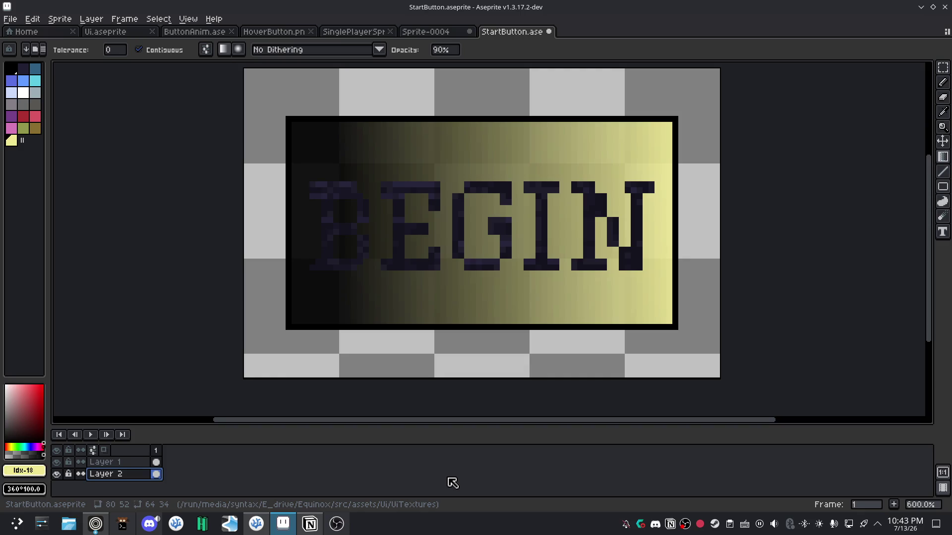
# Add a blank frame 2 with New Empty Frame (Alt+B).
pyautogui.rightClick(899, 506)
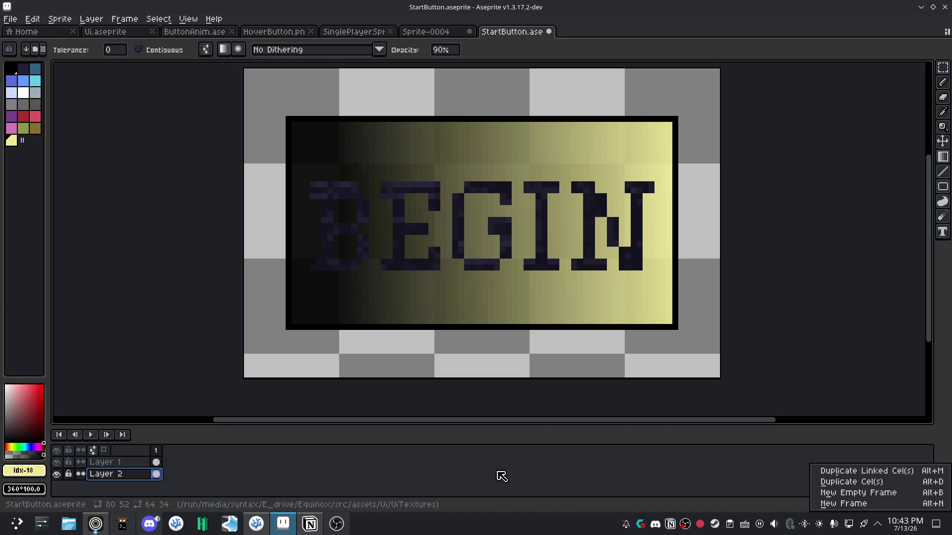
pyautogui.press('Escape')
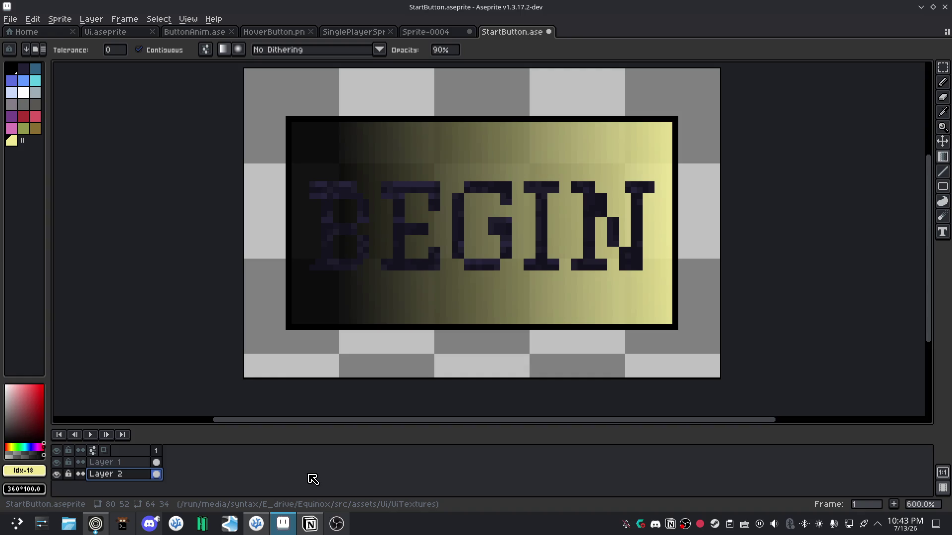
pyautogui.hotkey('alt', 'b')
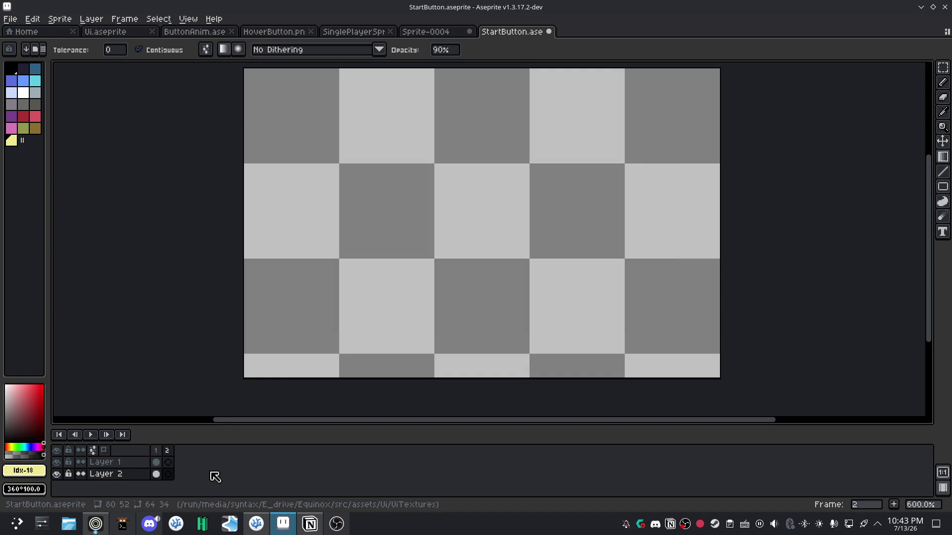
# Duplicate the BEGIN text cel into frame 2 and compare frames 1 and 2.
pyautogui.click(156, 463)
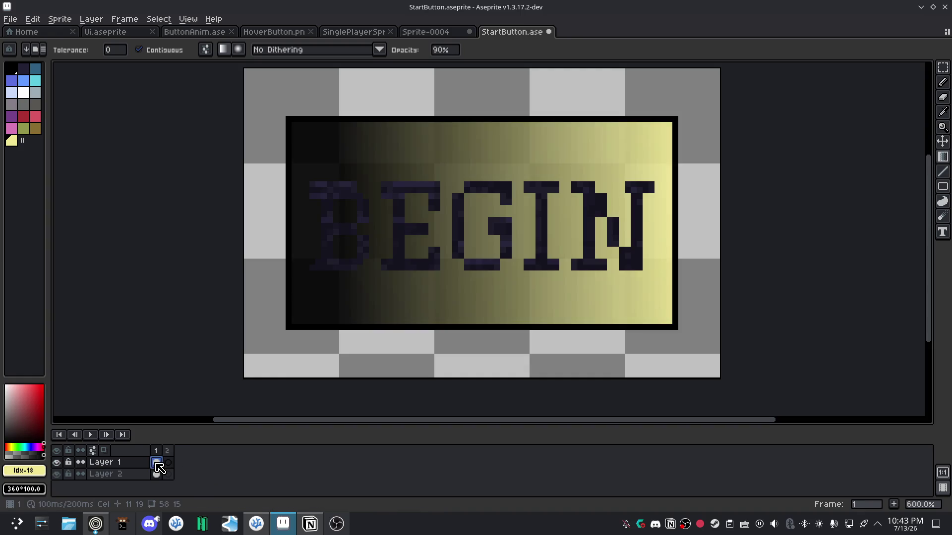
pyautogui.rightClick(158, 462)
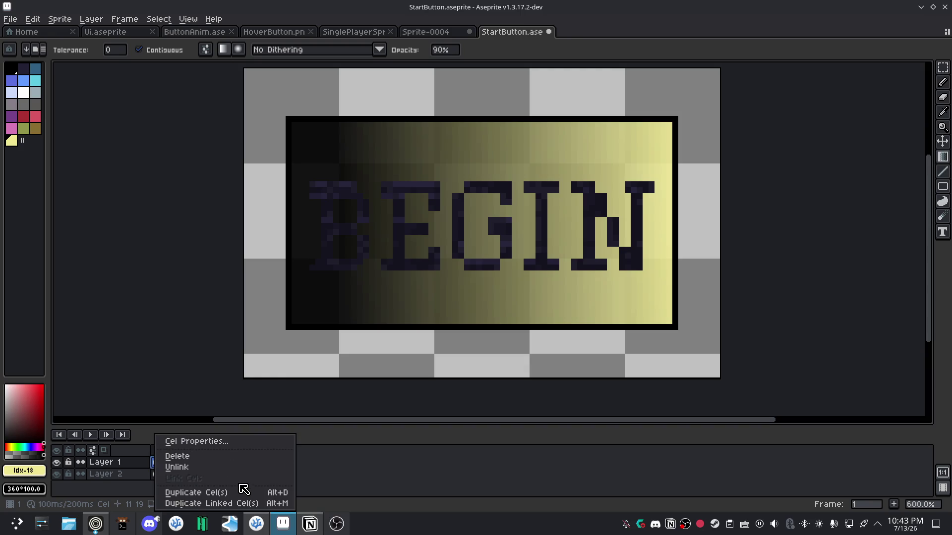
pyautogui.click(222, 492)
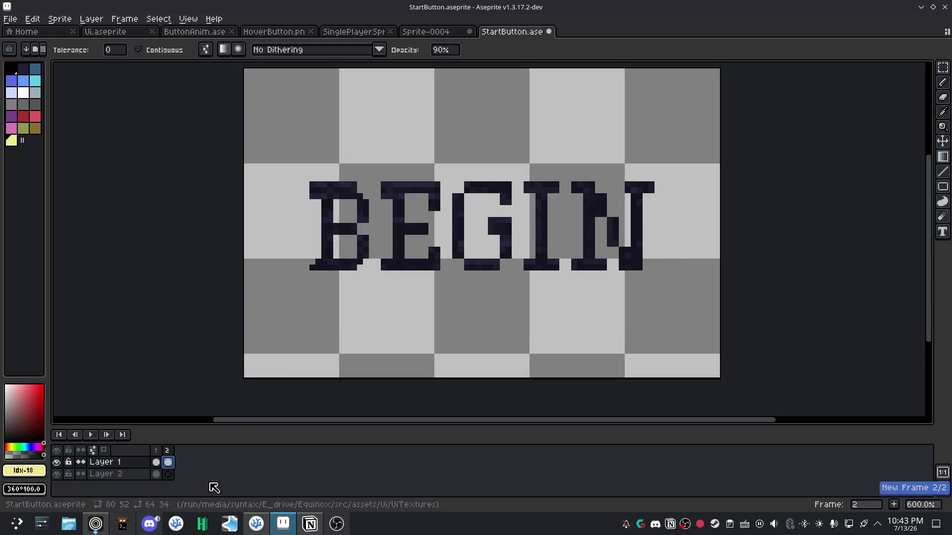
pyautogui.click(156, 475)
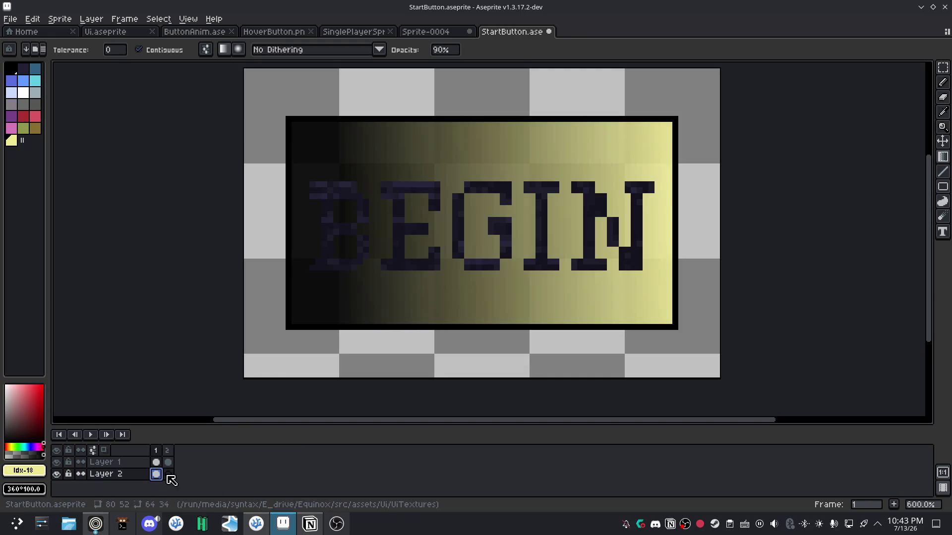
pyautogui.click(169, 476)
pyautogui.click(157, 475)
pyautogui.click(169, 475)
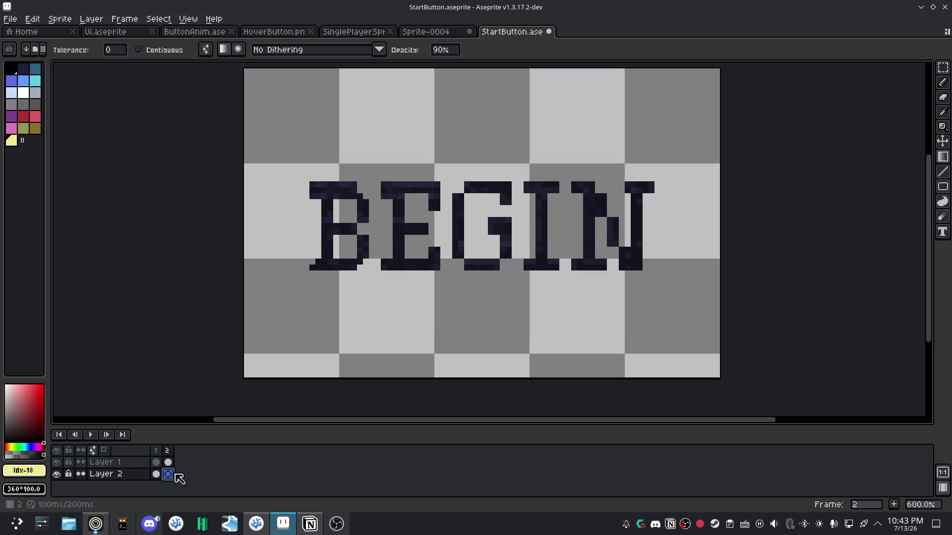
pyautogui.click(159, 475)
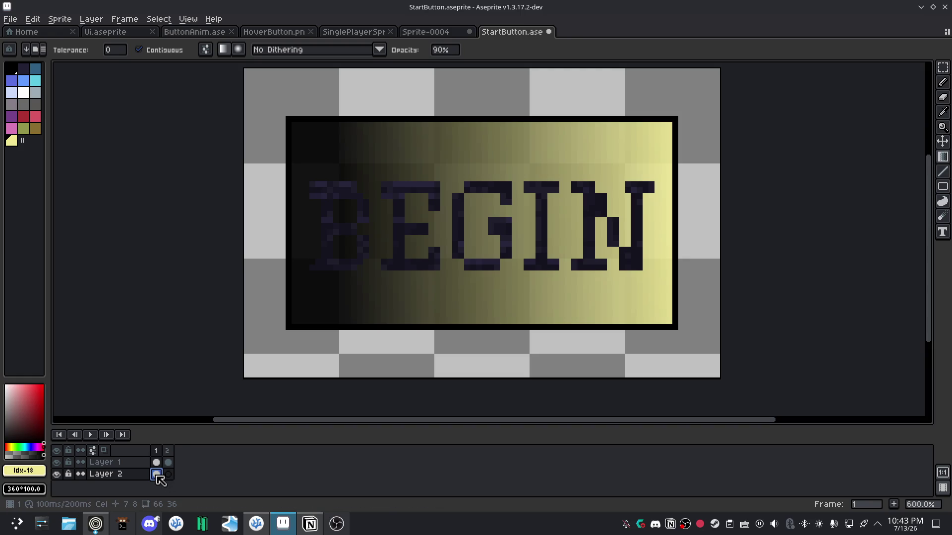
# Duplicate the Layer 2 gradient button cel into frame 2.
pyautogui.rightClick(158, 474)
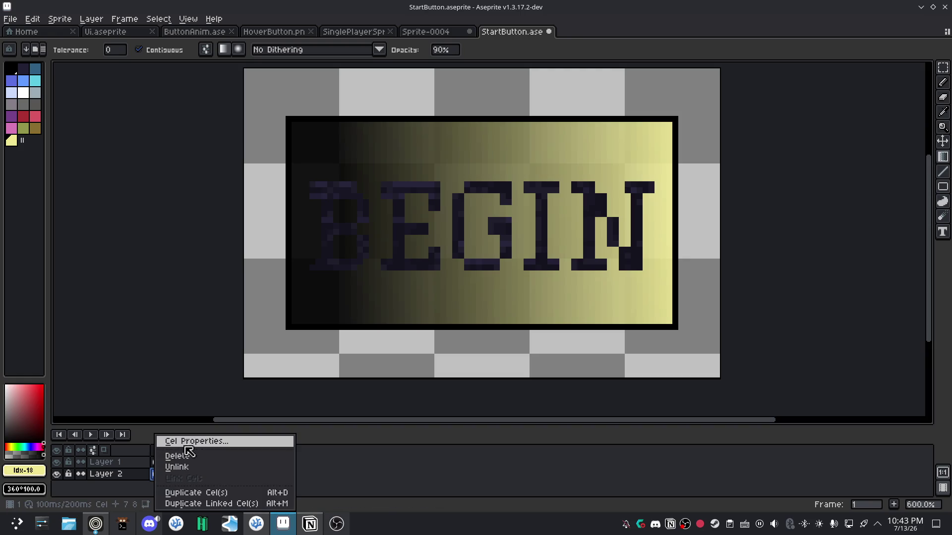
pyautogui.click(149, 481)
pyautogui.rightClick(158, 475)
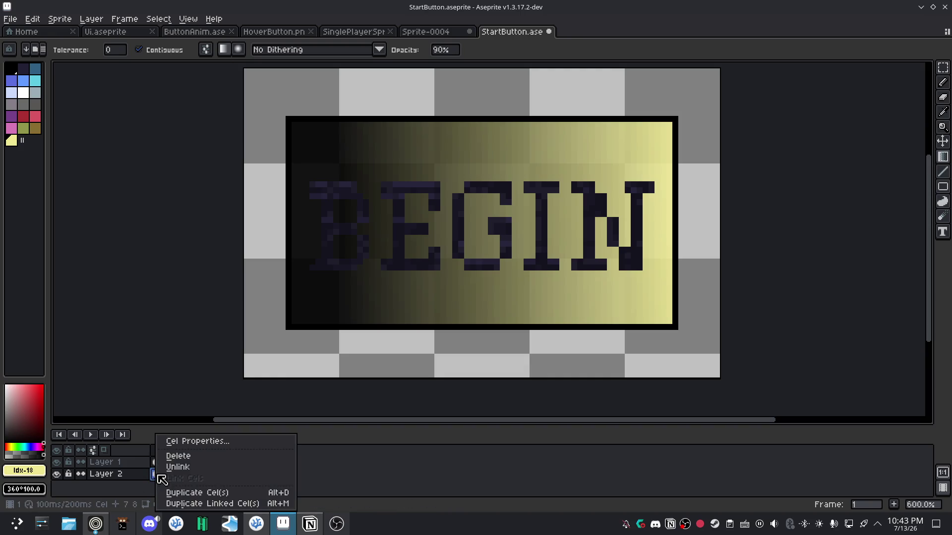
pyautogui.click(180, 493)
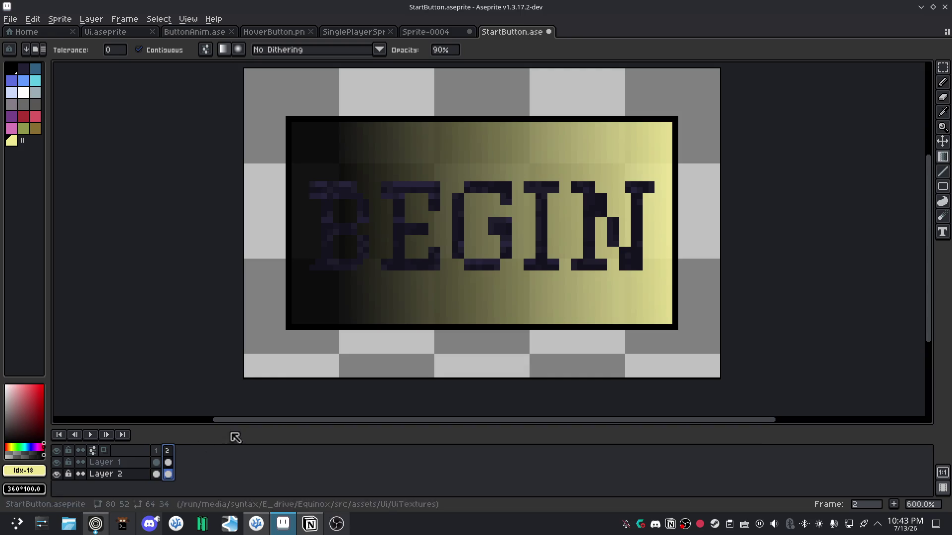
pyautogui.click(169, 475)
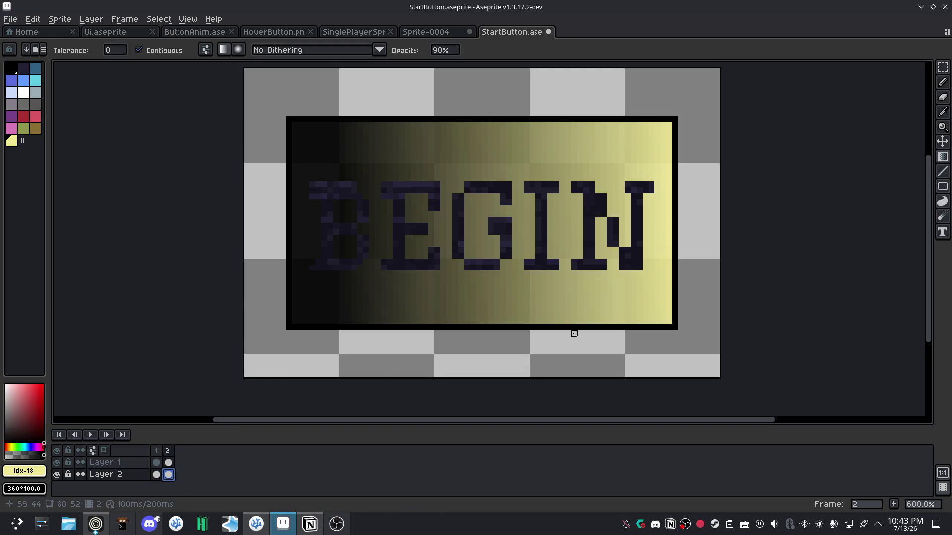
# Marquee inside frame 2's button outline and delete the gradient, then compare with frame 1.
pyautogui.press('m')
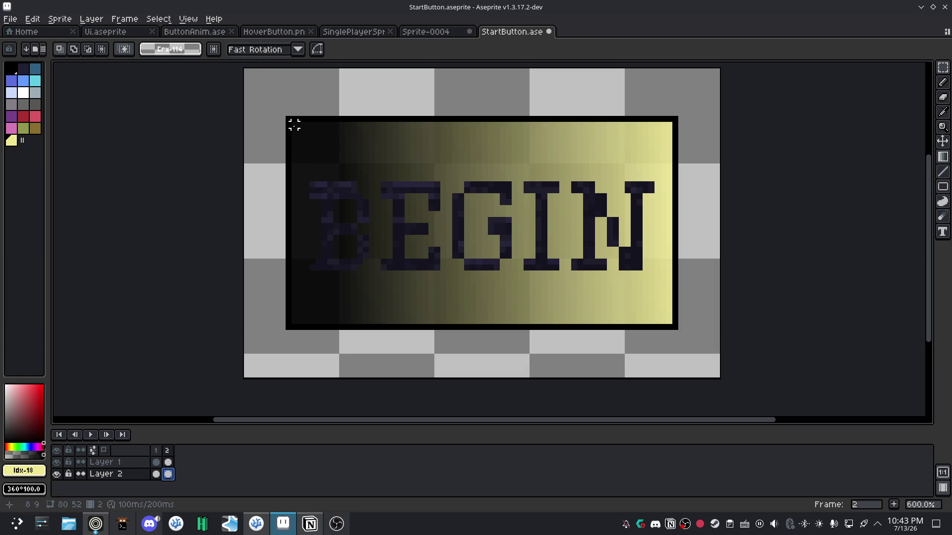
pyautogui.moveTo(294, 125); pyautogui.dragTo(669, 314)
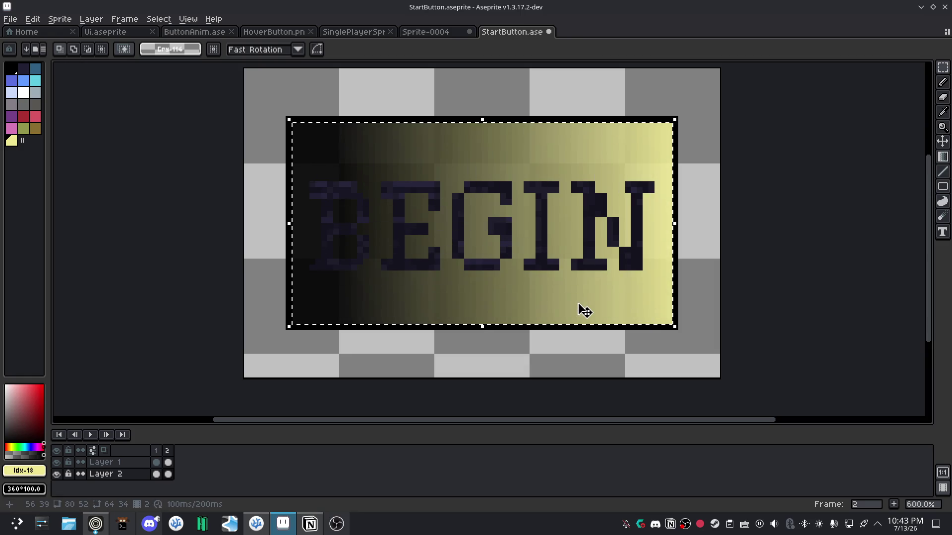
pyautogui.press('Delete')
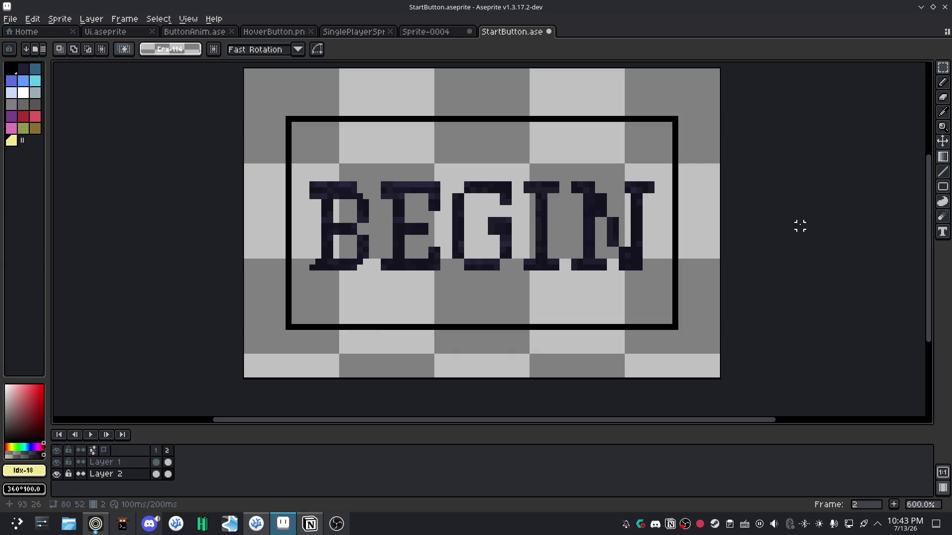
pyautogui.hotkey('shift', 'g')
pyautogui.click(157, 474)
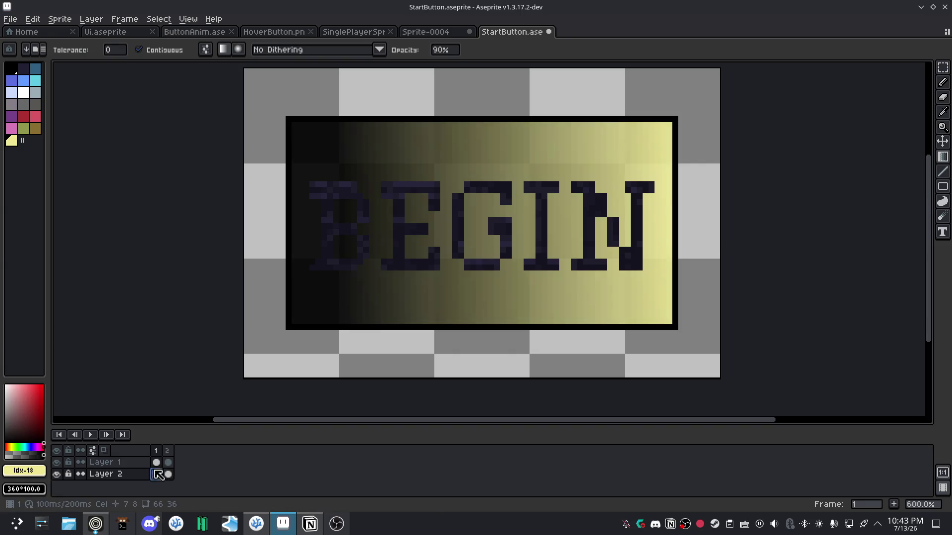
pyautogui.click(169, 475)
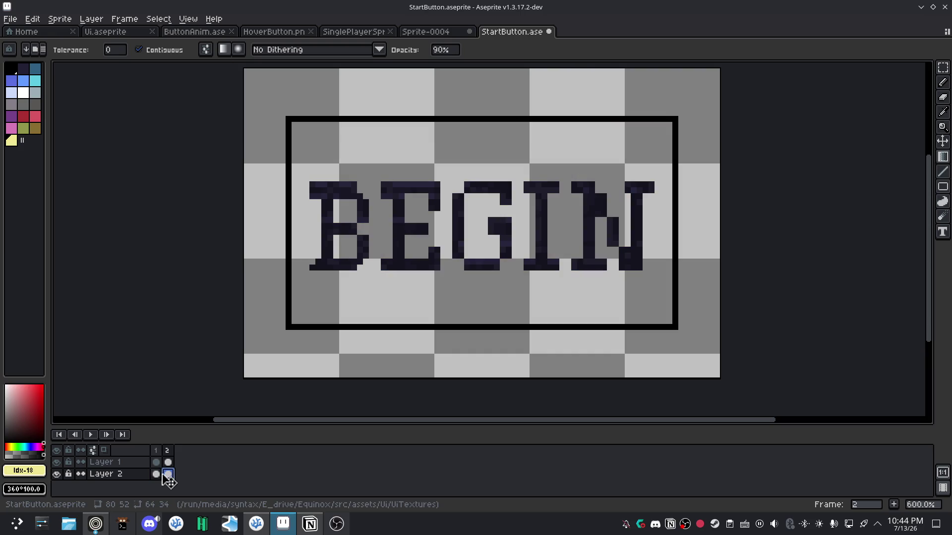
pyautogui.click(156, 475)
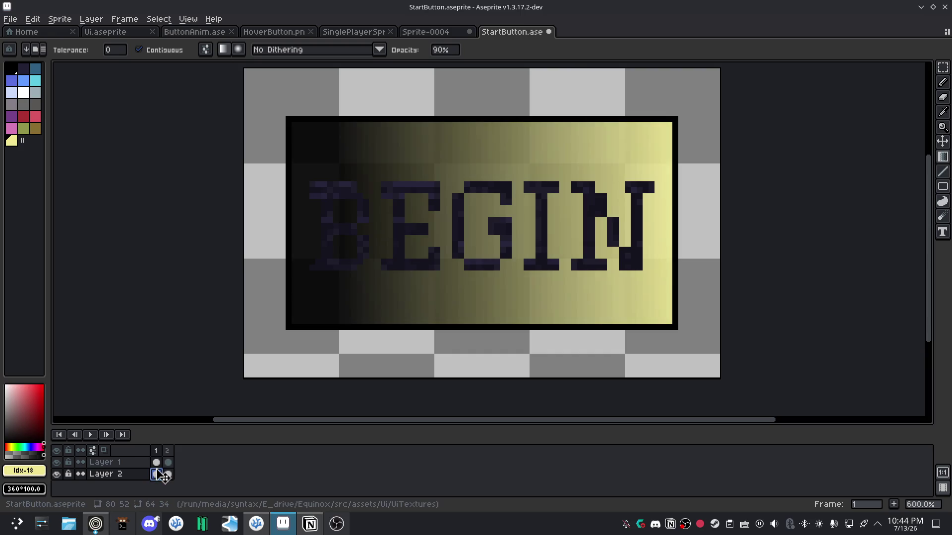
# Enable onion skinning and flip between frames 1 and 2 to view the gradient ghost.
pyautogui.click(105, 451)
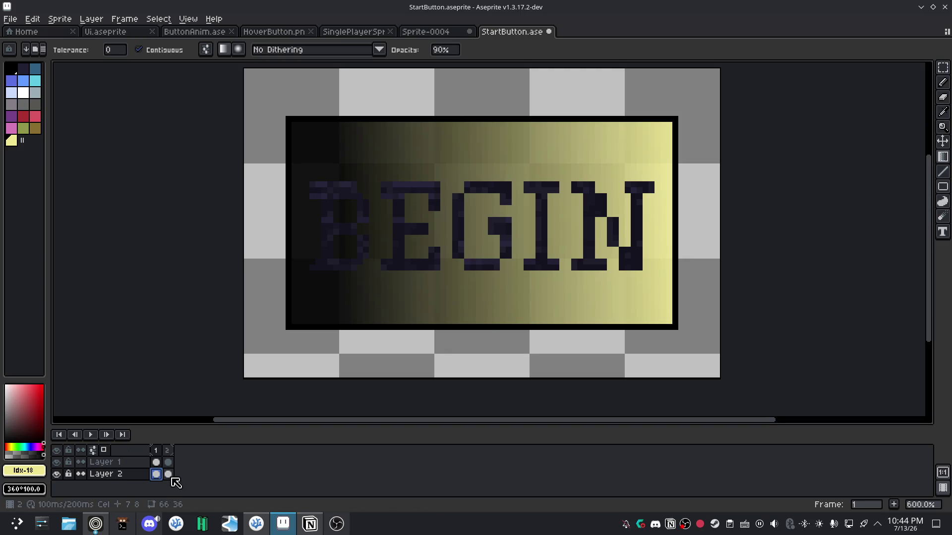
pyautogui.click(169, 474)
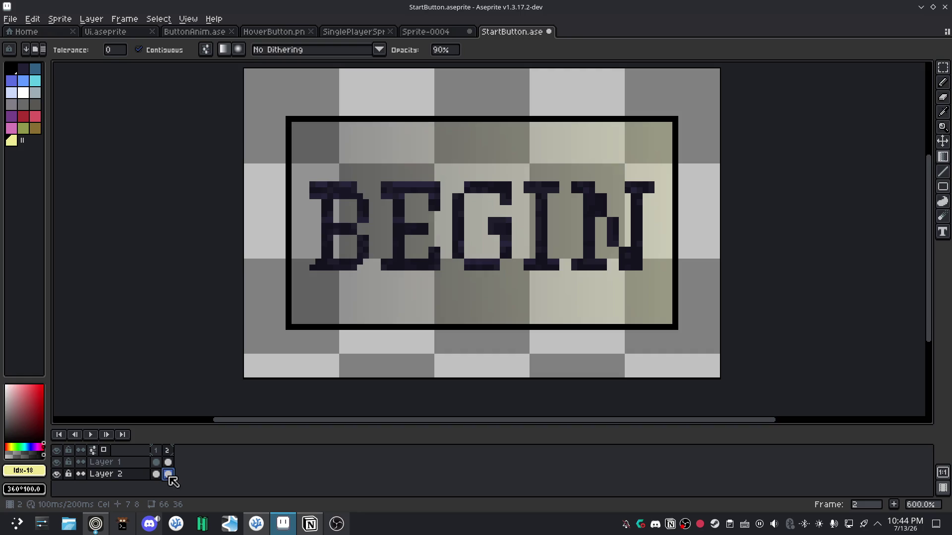
pyautogui.click(157, 475)
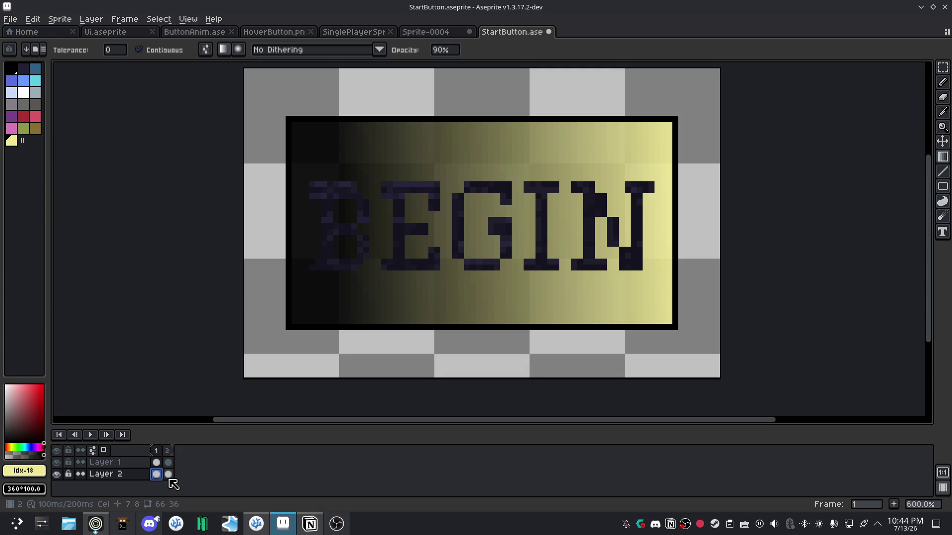
pyautogui.click(169, 475)
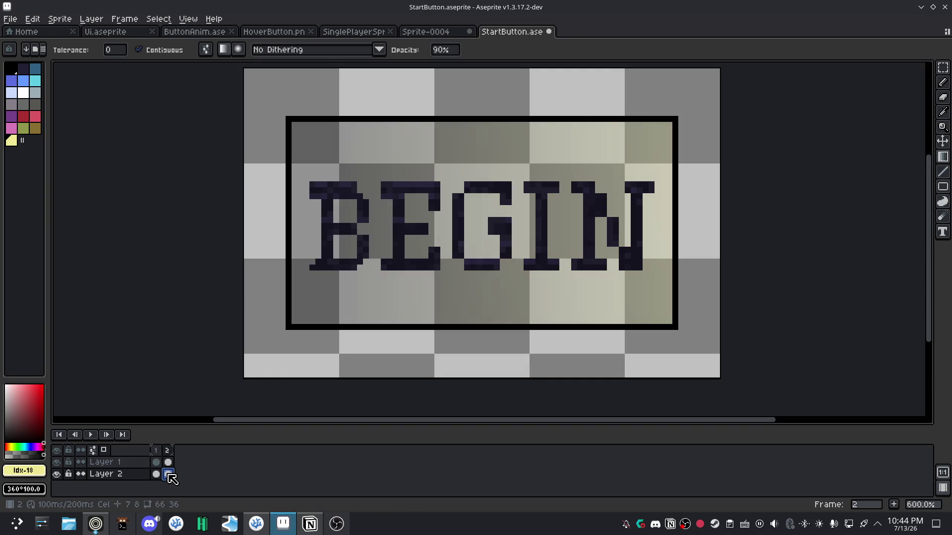
pyautogui.click(105, 450)
pyautogui.click(107, 451)
pyautogui.click(106, 451)
pyautogui.click(106, 451)
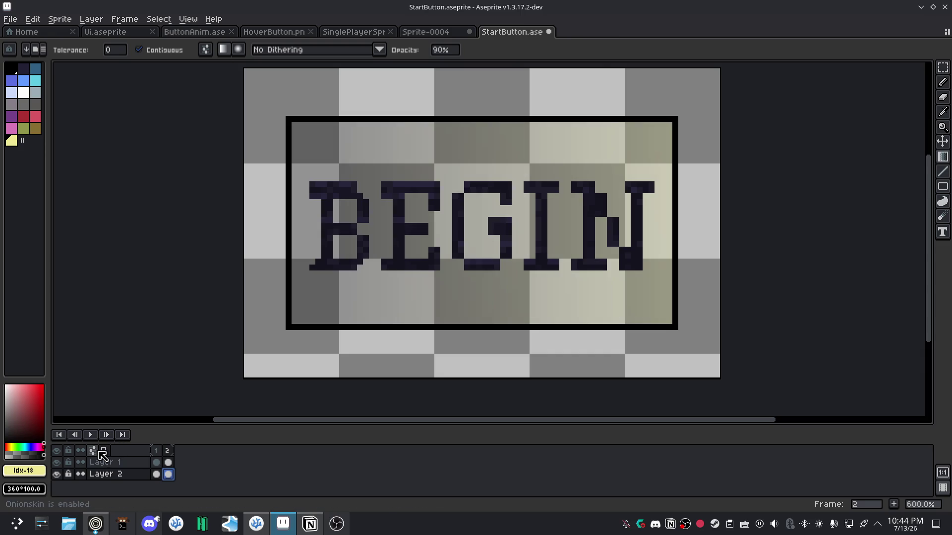
# Set onion skin to Red/Blue Tint, 50% opacity, 12% opacity step, and save as defaults.
pyautogui.rightClick(106, 451)
pyautogui.moveTo(129, 336)
pyautogui.mouseDown()
pyautogui.moveTo(208, 336)
pyautogui.moveTo(170, 339)
pyautogui.mouseUp()
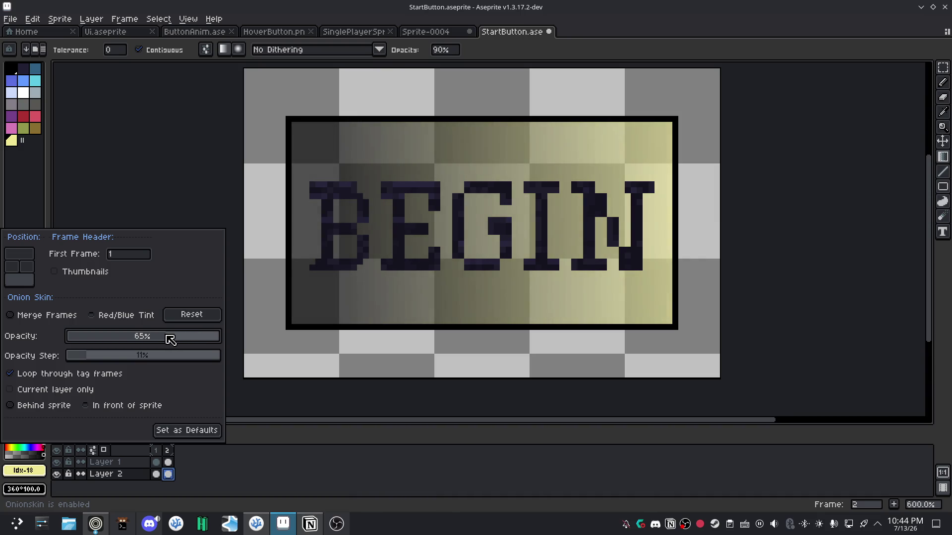
pyautogui.click(128, 322)
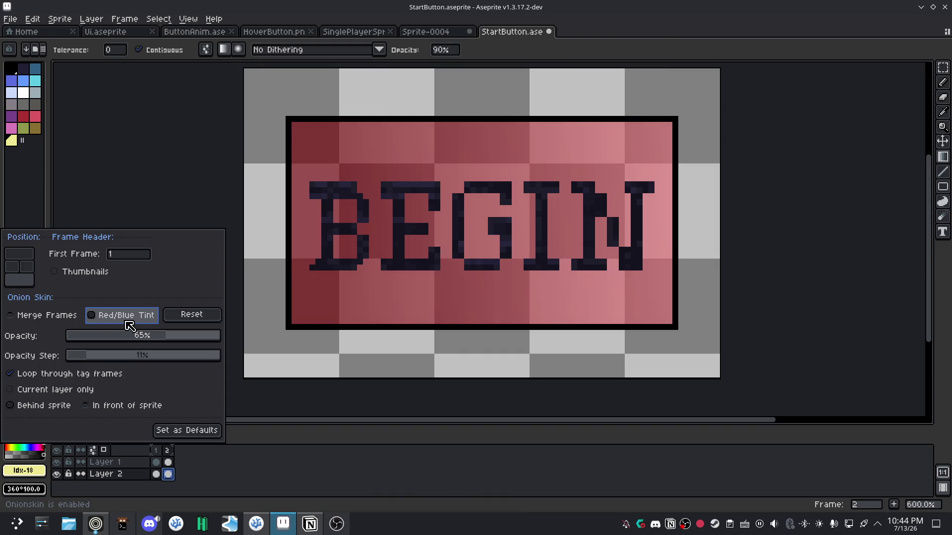
pyautogui.click(48, 316)
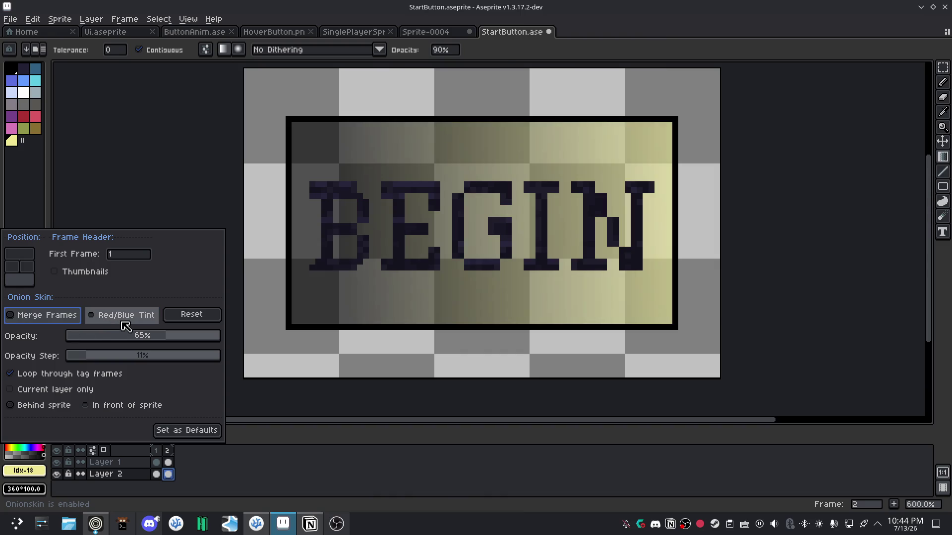
pyautogui.click(99, 320)
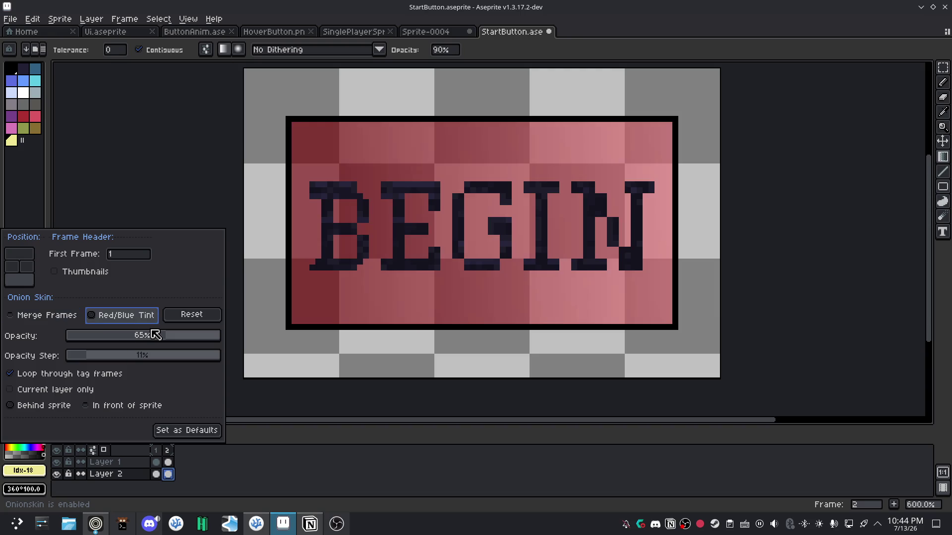
pyautogui.moveTo(148, 336); pyautogui.dragTo(141, 338)
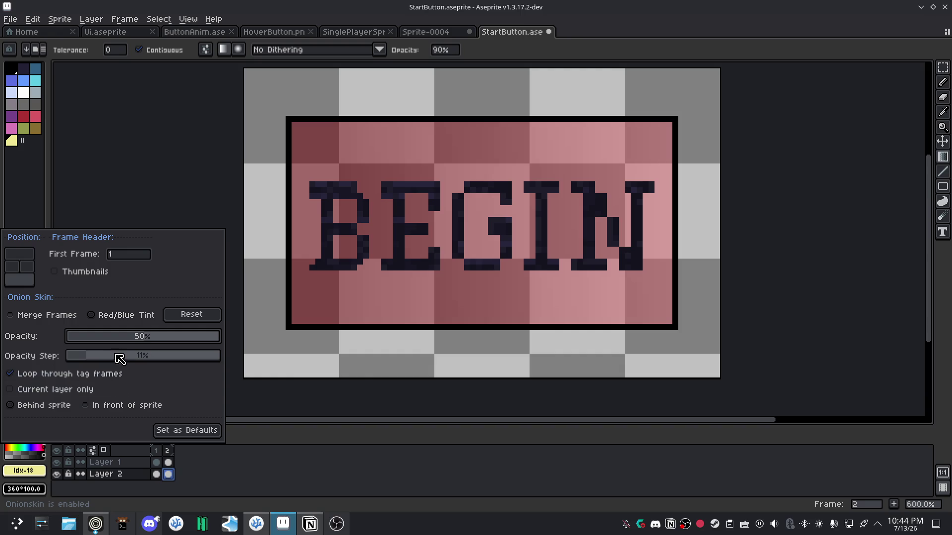
pyautogui.click(94, 361)
pyautogui.moveTo(94, 361); pyautogui.dragTo(91, 360)
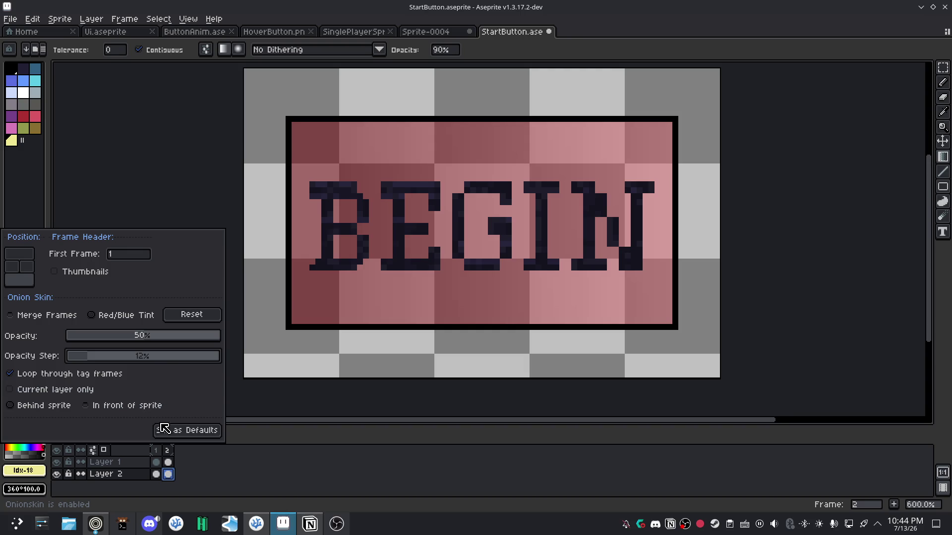
pyautogui.click(163, 428)
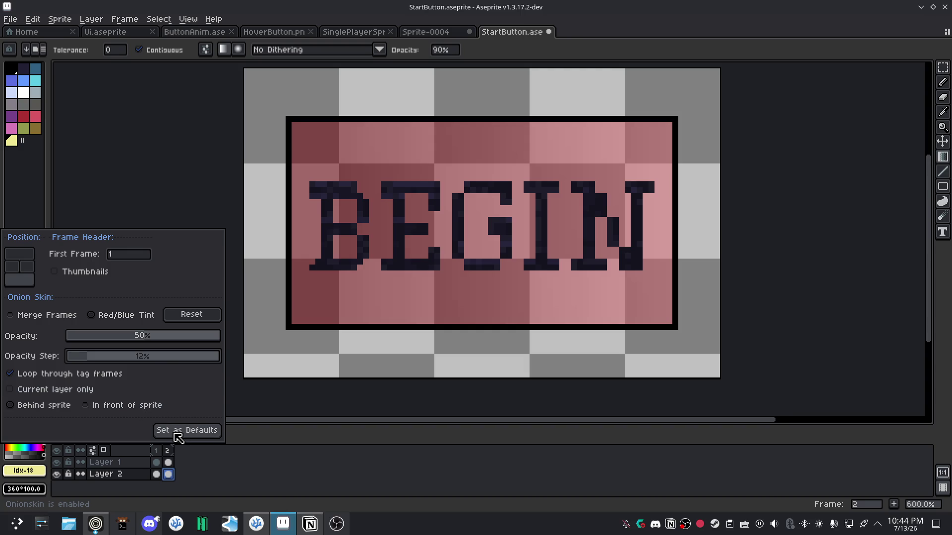
pyautogui.click(230, 456)
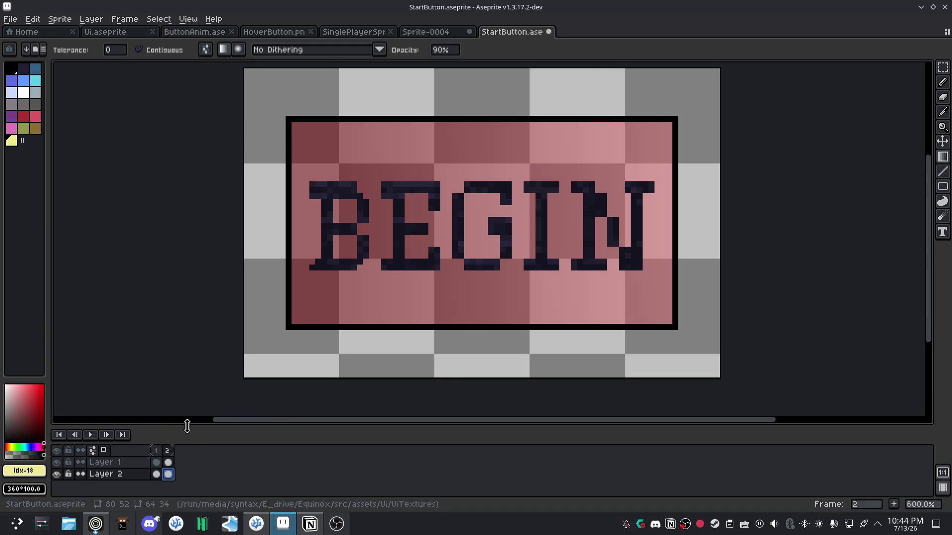
# On frame 2, drag a right-to-left dark-to-yellow gradient across the button.
pyautogui.press('Left')
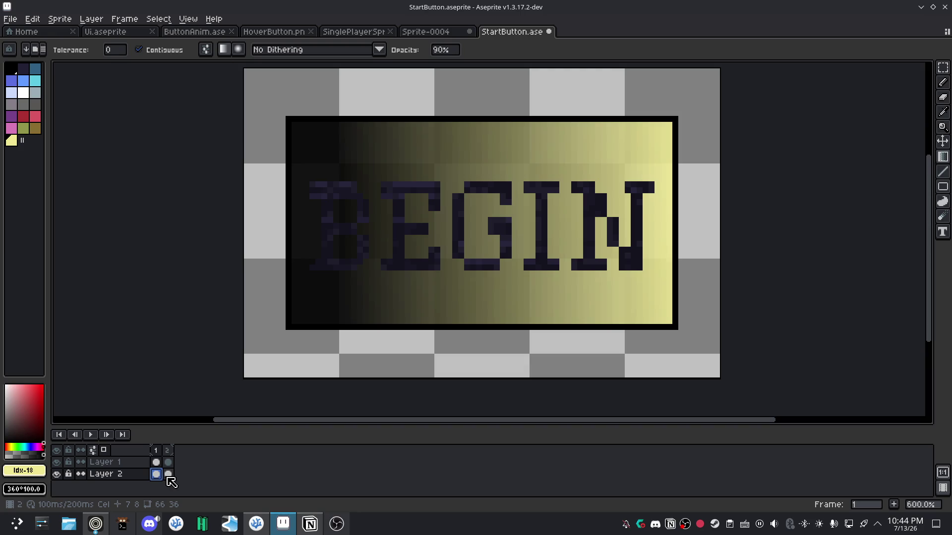
pyautogui.click(168, 477)
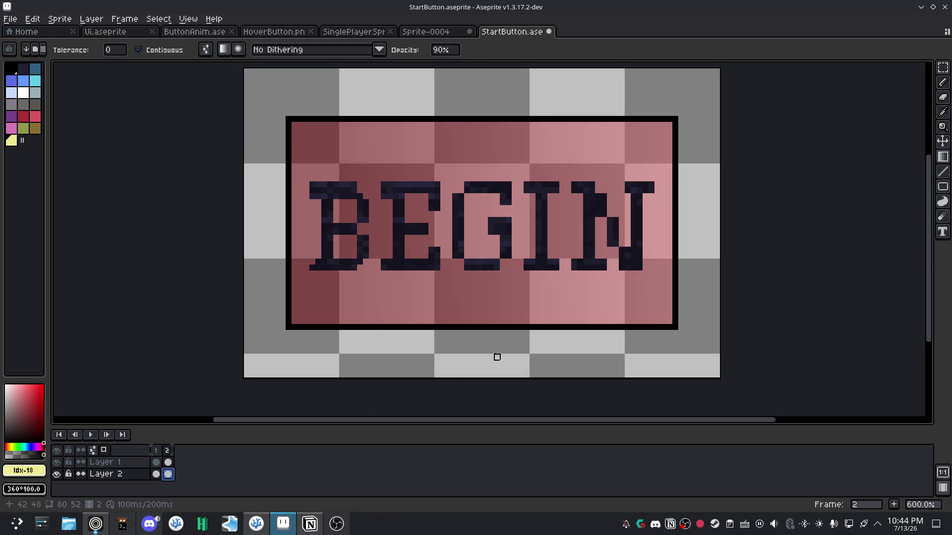
pyautogui.moveTo(667, 220)
pyautogui.mouseDown()
pyautogui.moveTo(342, 220)
pyautogui.moveTo(401, 219)
pyautogui.moveTo(355, 220)
pyautogui.mouseUp()
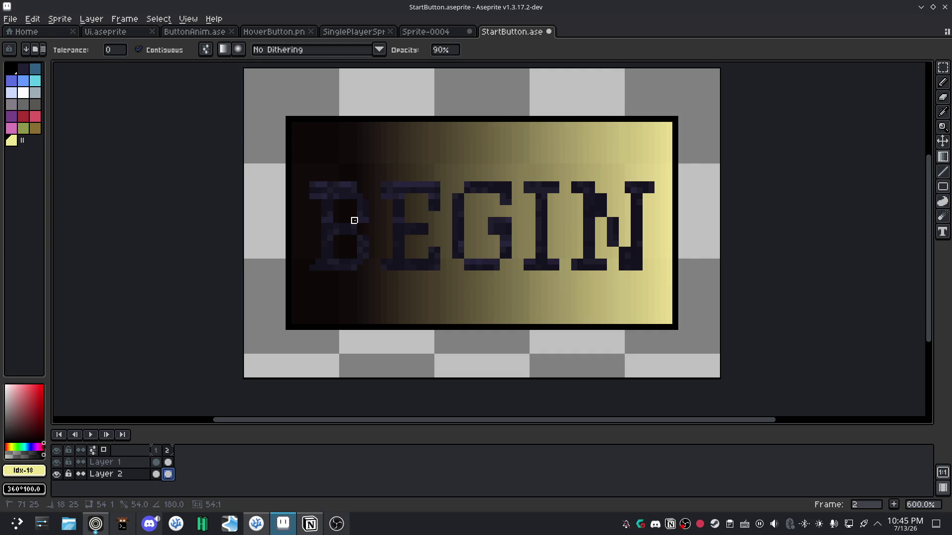
pyautogui.moveTo(354, 220); pyautogui.dragTo(367, 221)
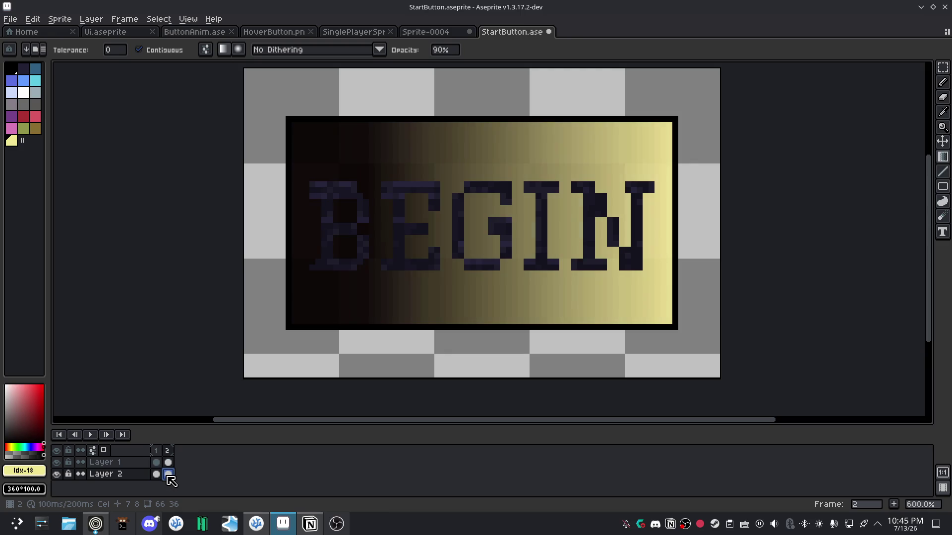
# Add a new frame after frame 2, browse its cels, then undo it.
pyautogui.rightClick(168, 450)
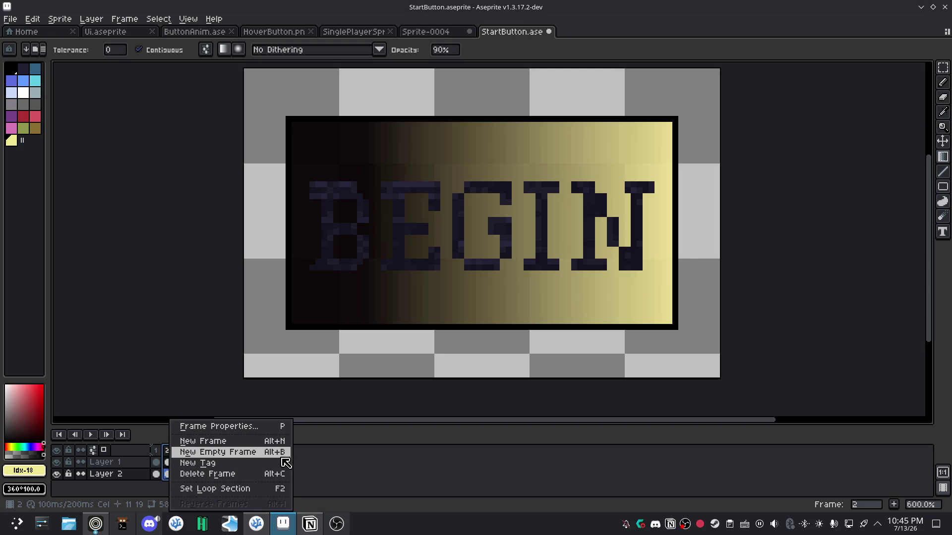
pyautogui.click(245, 442)
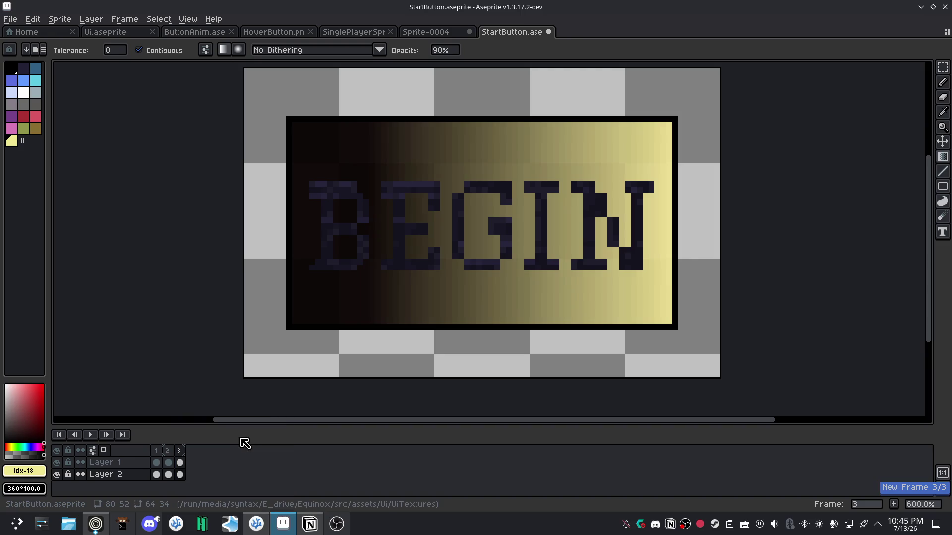
pyautogui.click(169, 474)
pyautogui.click(169, 464)
pyautogui.click(180, 462)
pyautogui.click(180, 475)
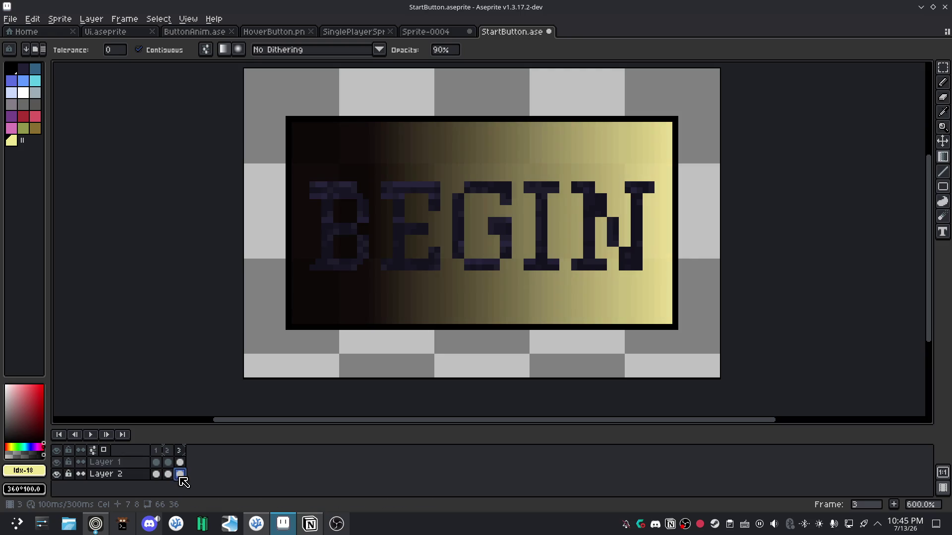
pyautogui.click(180, 463)
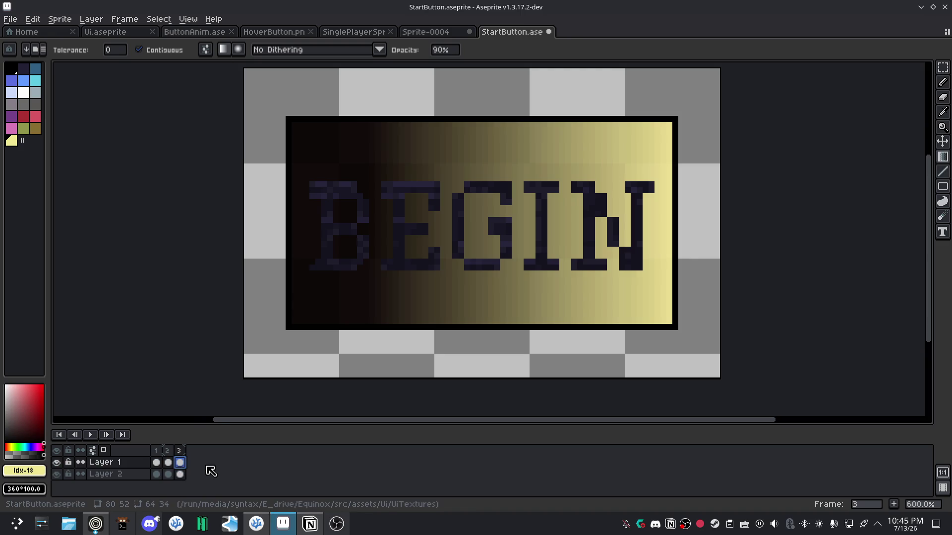
pyautogui.hotkey('ctrl', 'z')
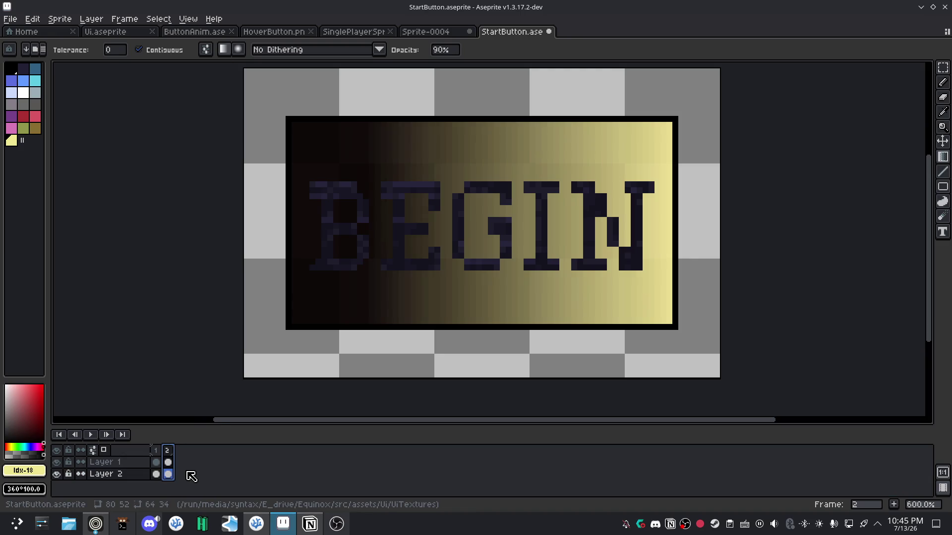
# Add an empty frame 3 and duplicate both frame 2 cels into it.
pyautogui.hotkey('alt', 'n')
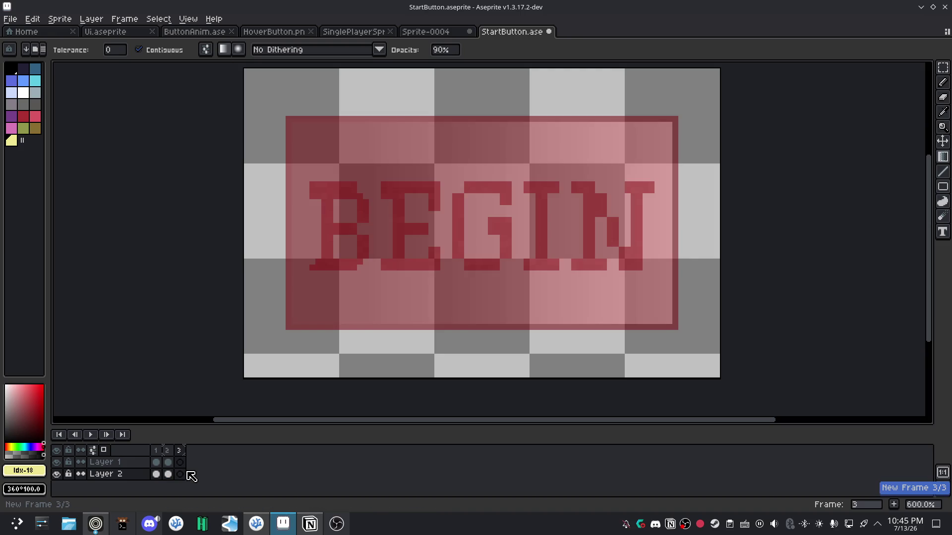
pyautogui.click(168, 462)
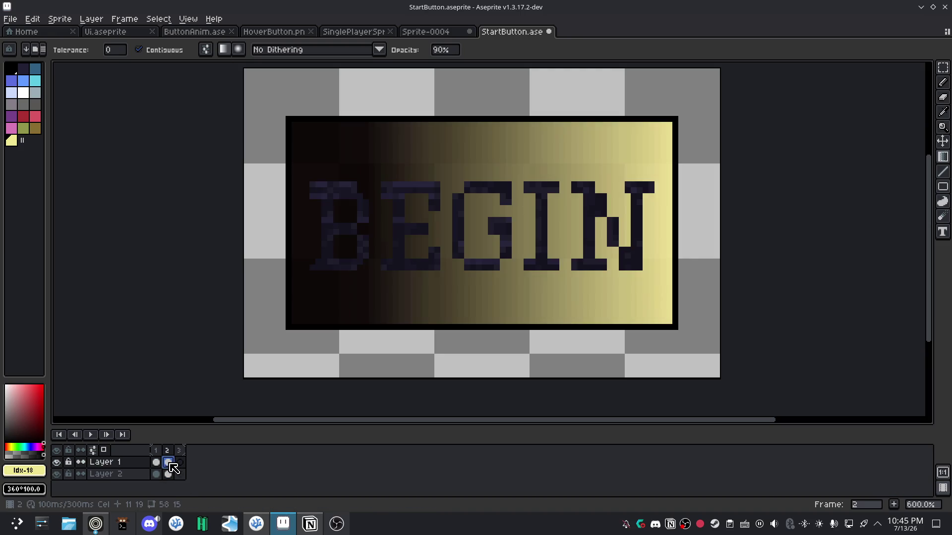
pyautogui.rightClick(171, 463)
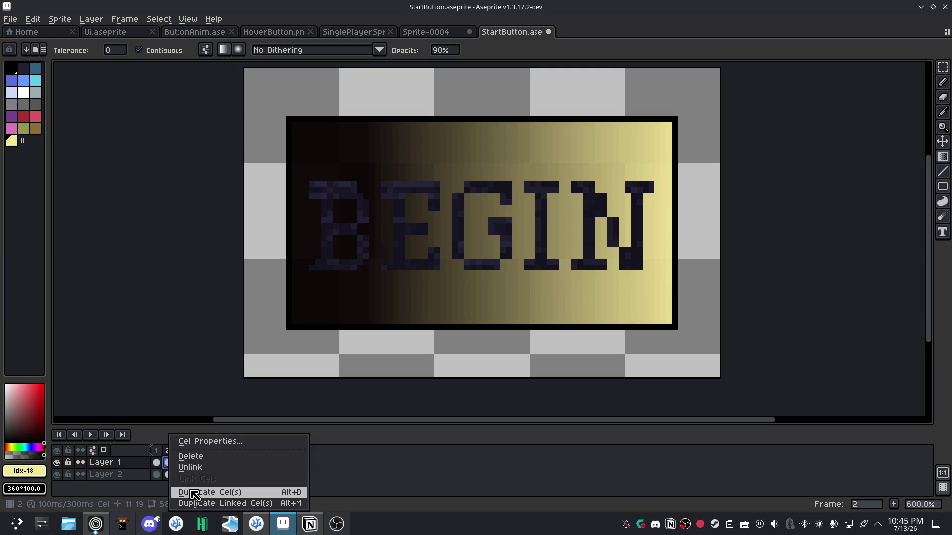
pyautogui.click(194, 493)
pyautogui.click(169, 474)
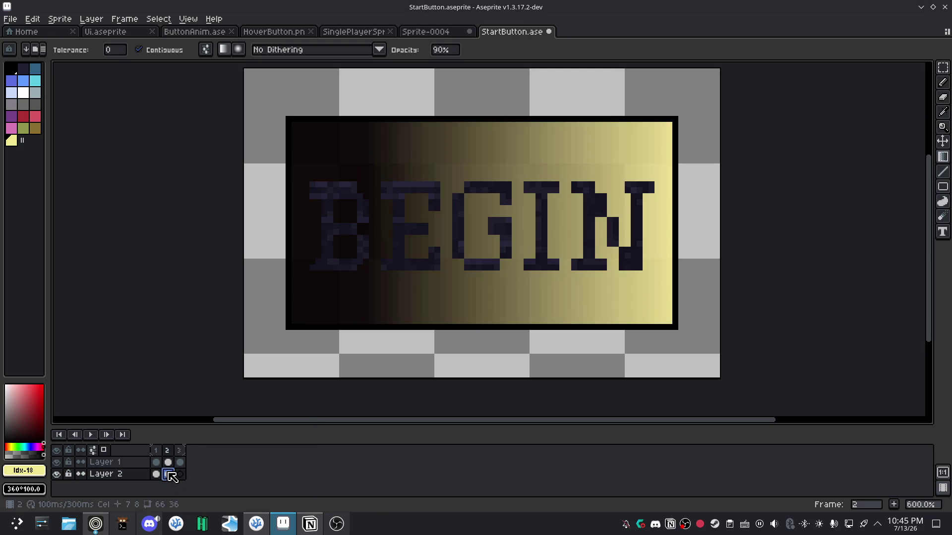
pyautogui.rightClick(170, 476)
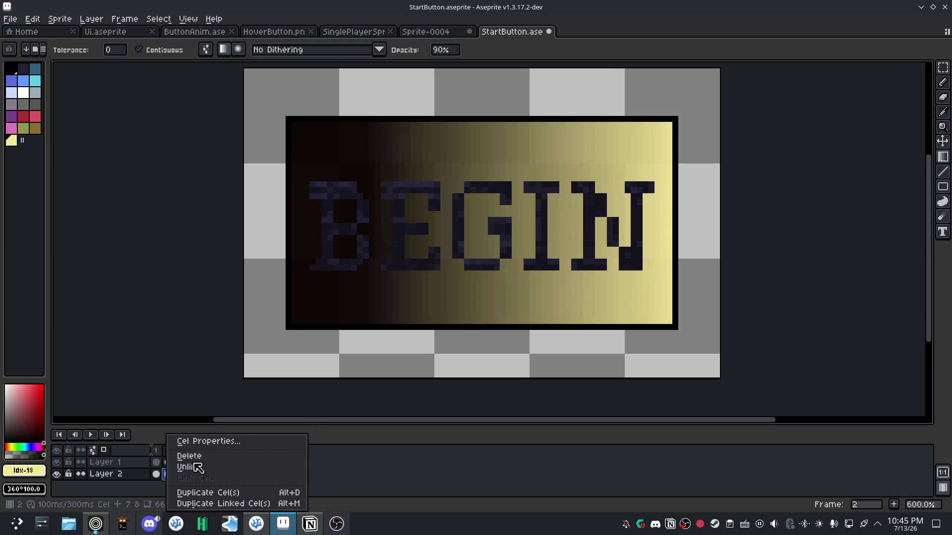
pyautogui.click(199, 493)
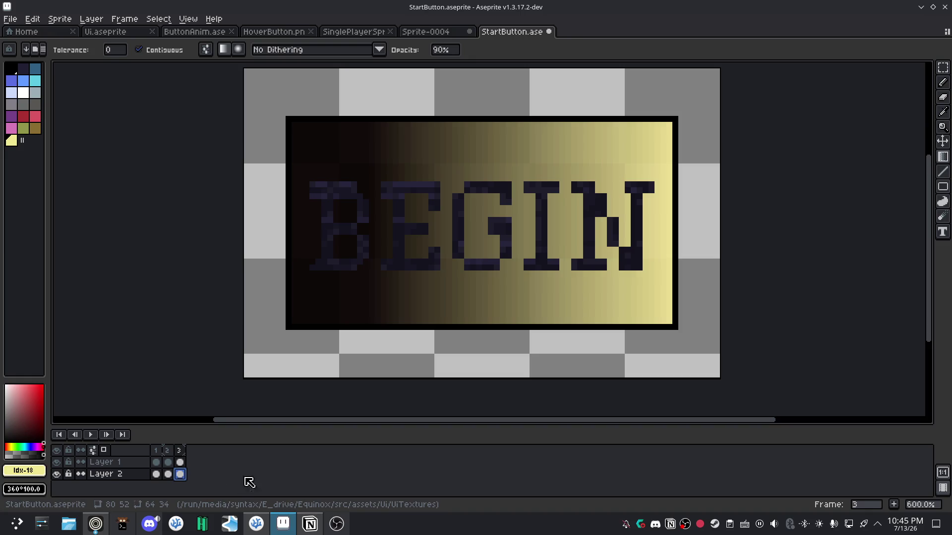
# Clear frame 3's button gradient and drag a new, shifted dark-to-yellow gradient.
pyautogui.press('m')
pyautogui.moveTo(290, 120); pyautogui.dragTo(673, 327)
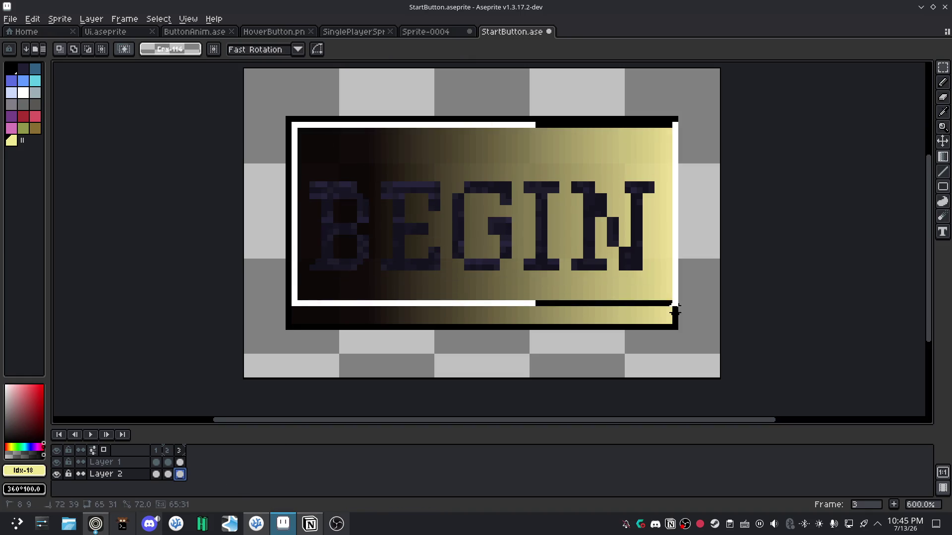
pyautogui.press('Delete')
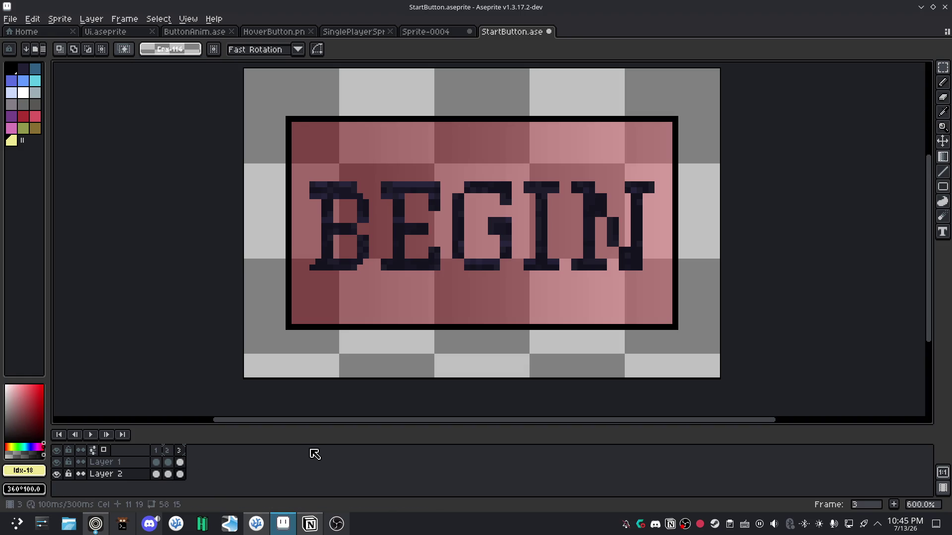
pyautogui.press('b')
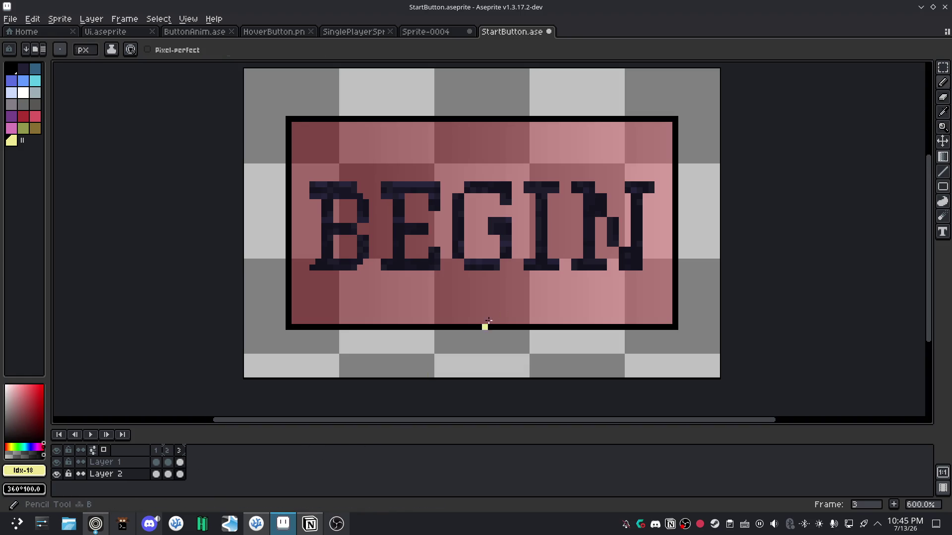
pyautogui.moveTo(667, 214); pyautogui.dragTo(468, 218)
pyautogui.hotkey('ctrl', 'z')
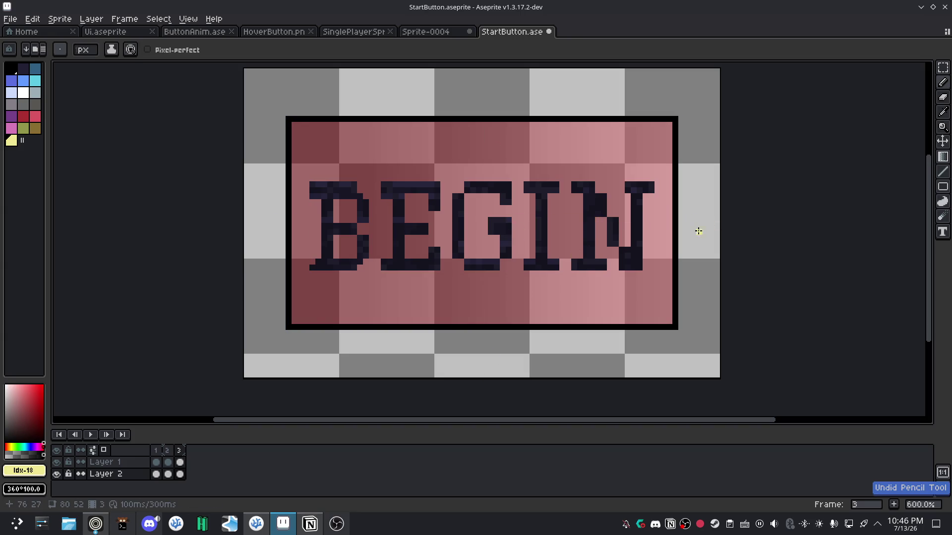
pyautogui.hotkey('shift', 'g')
pyautogui.moveTo(667, 214); pyautogui.dragTo(408, 220)
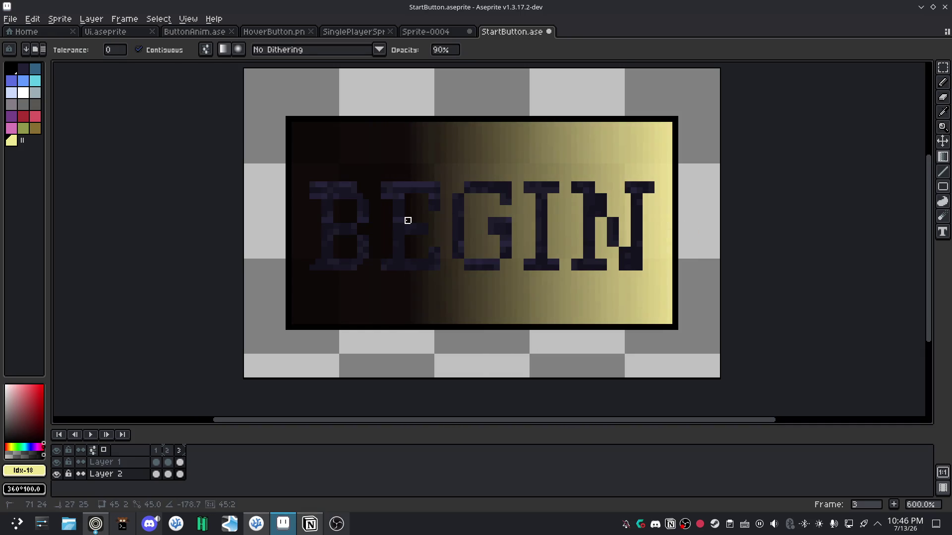
# Preview frames 2 and 3, then play the animation and stop on frame 1.
pyautogui.click(167, 474)
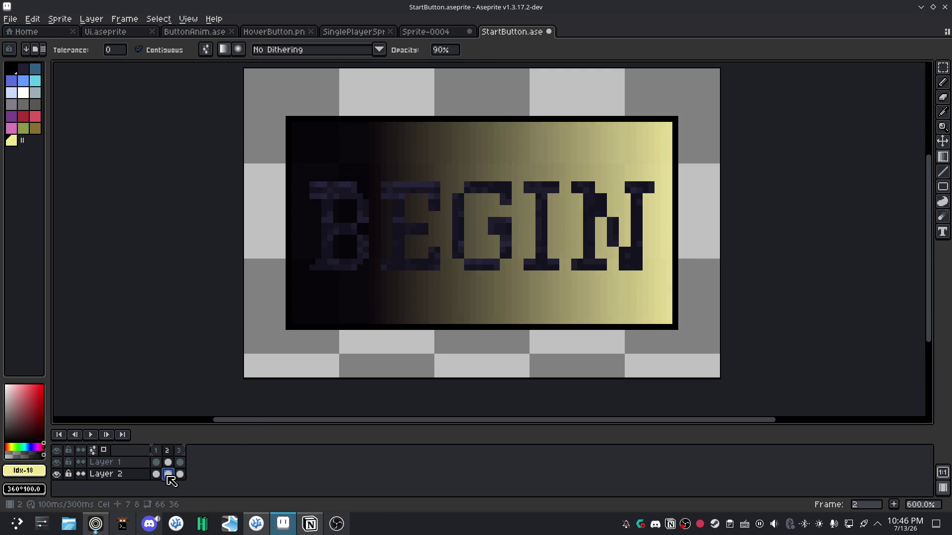
pyautogui.click(181, 476)
pyautogui.click(90, 435)
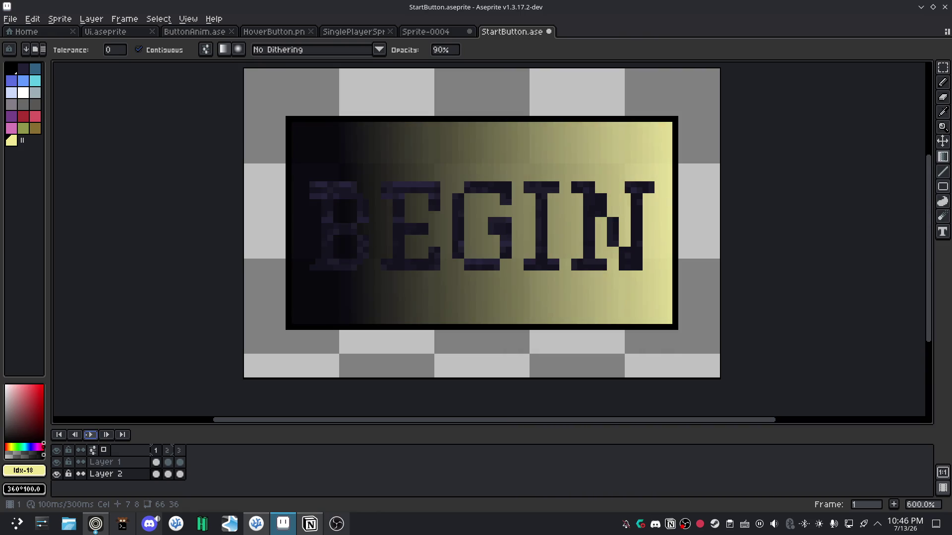
pyautogui.click(156, 474)
# Cut the gradient out of the button on frames 1 and 2, then select frame 3's button.
pyautogui.press('m')
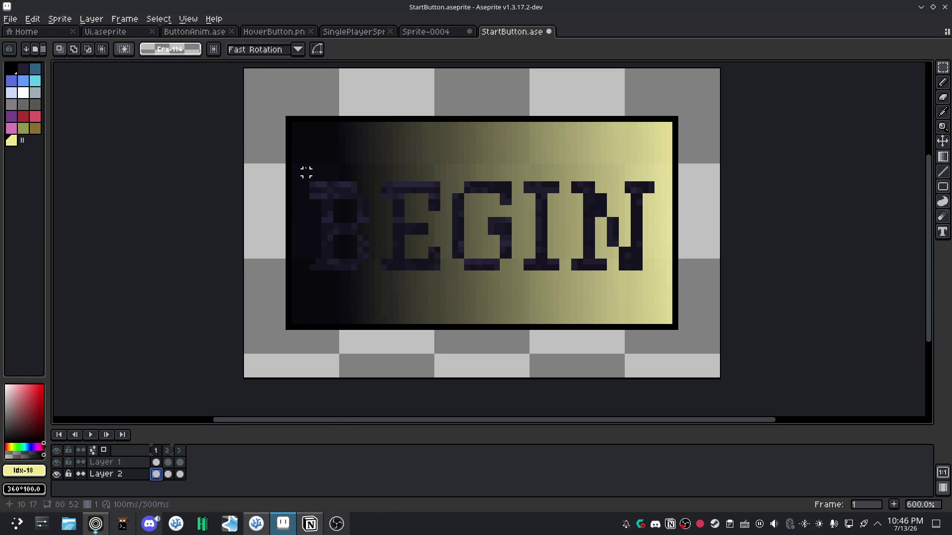
pyautogui.moveTo(294, 125); pyautogui.dragTo(674, 328)
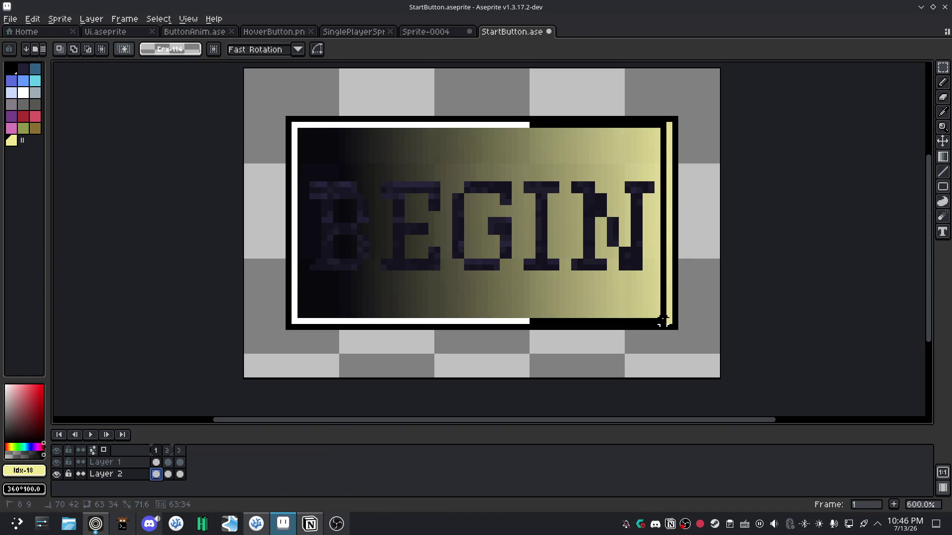
pyautogui.hotkey('ctrl', 'x')
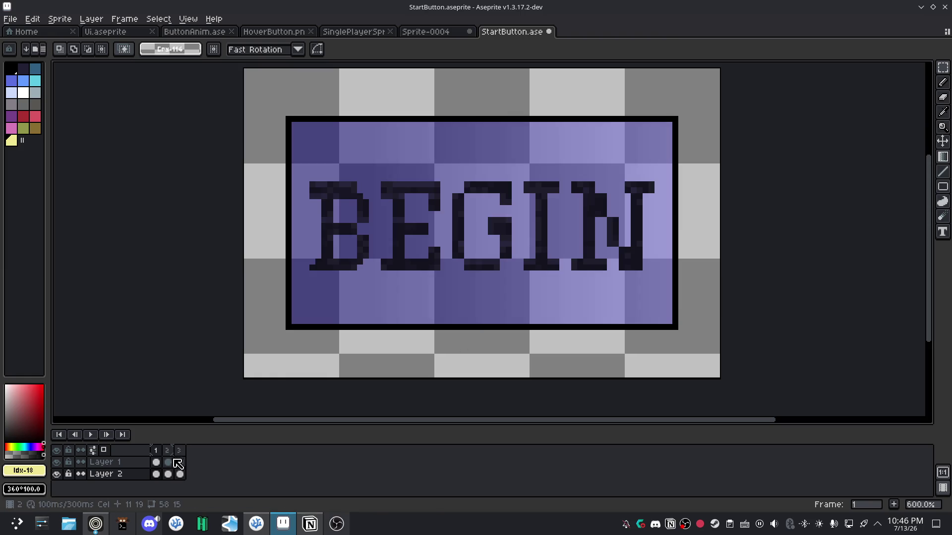
pyautogui.click(168, 474)
pyautogui.moveTo(294, 125); pyautogui.dragTo(675, 327)
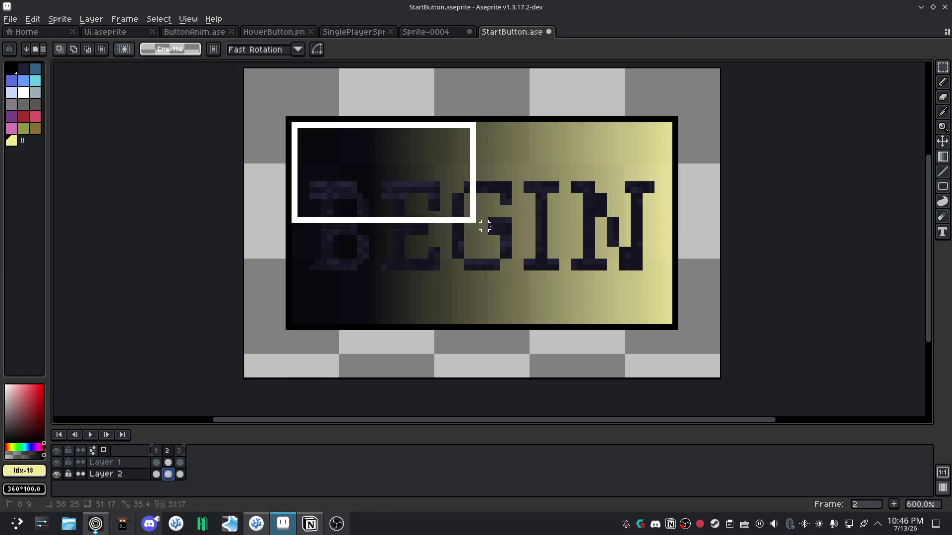
pyautogui.hotkey('ctrl', 'x')
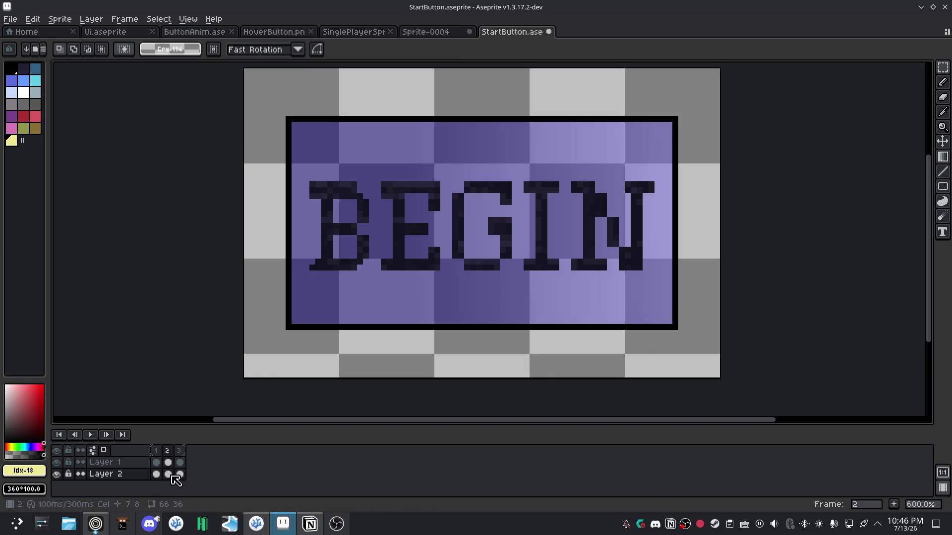
pyautogui.click(180, 474)
pyautogui.moveTo(295, 125); pyautogui.dragTo(675, 327)
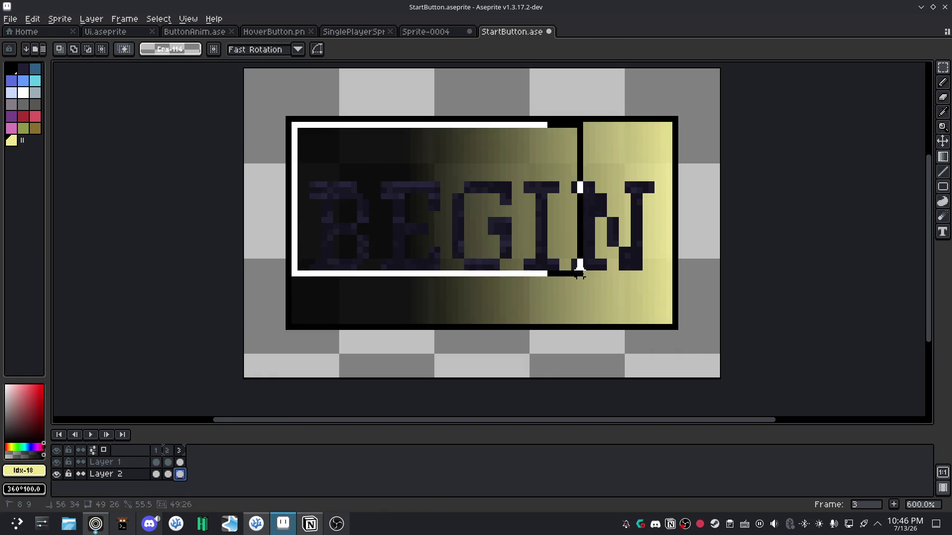
# Clear frame 3's gradient, check frames 1–3, and save StartButton.aseprite.
pyautogui.hotkey('ctrl', 'x')
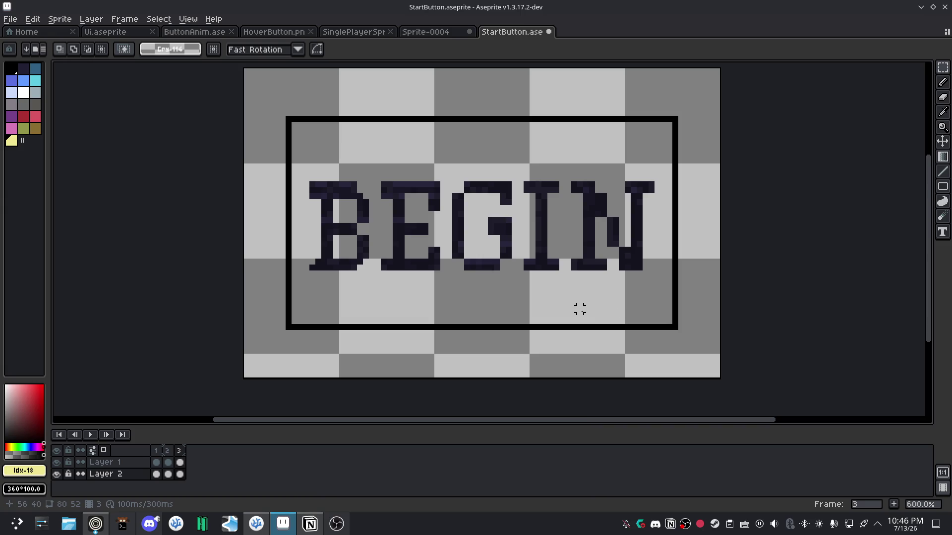
pyautogui.click(157, 474)
pyautogui.click(168, 474)
pyautogui.click(180, 474)
pyautogui.click(157, 475)
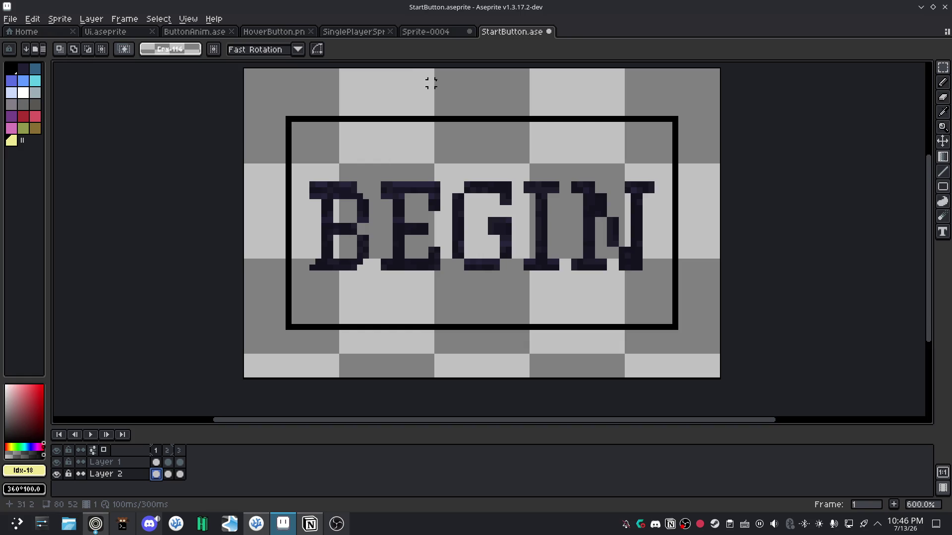
pyautogui.hotkey('ctrl', 's')
# Link Layer 1's cels across frames 1–3 with Link Cels.
pyautogui.click(168, 462)
pyautogui.click(180, 463)
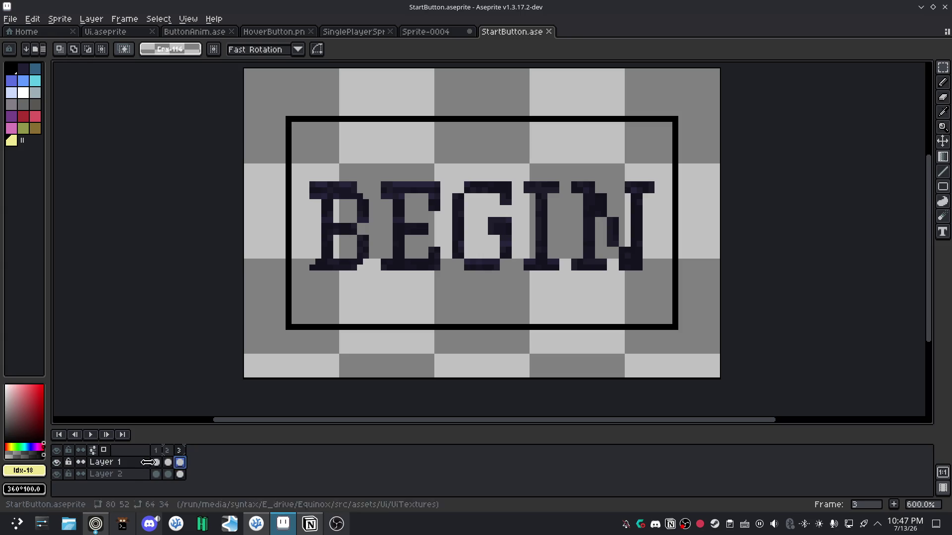
pyautogui.click(81, 462)
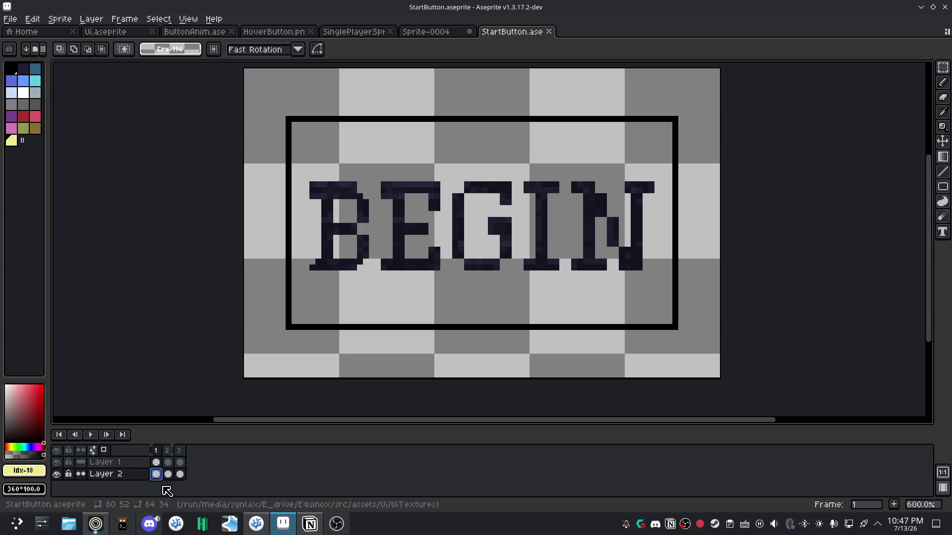
pyautogui.moveTo(156, 463); pyautogui.dragTo(180, 462)
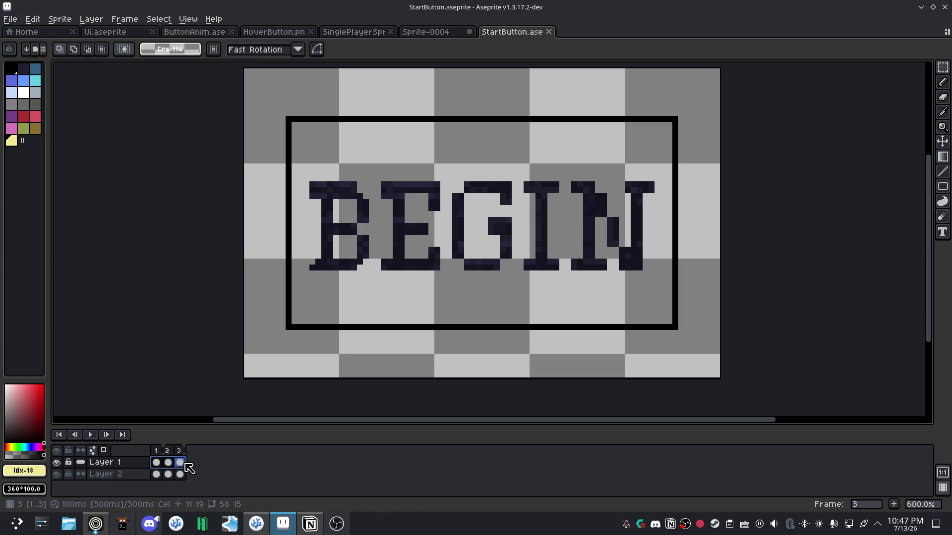
pyautogui.rightClick(180, 462)
pyautogui.click(227, 479)
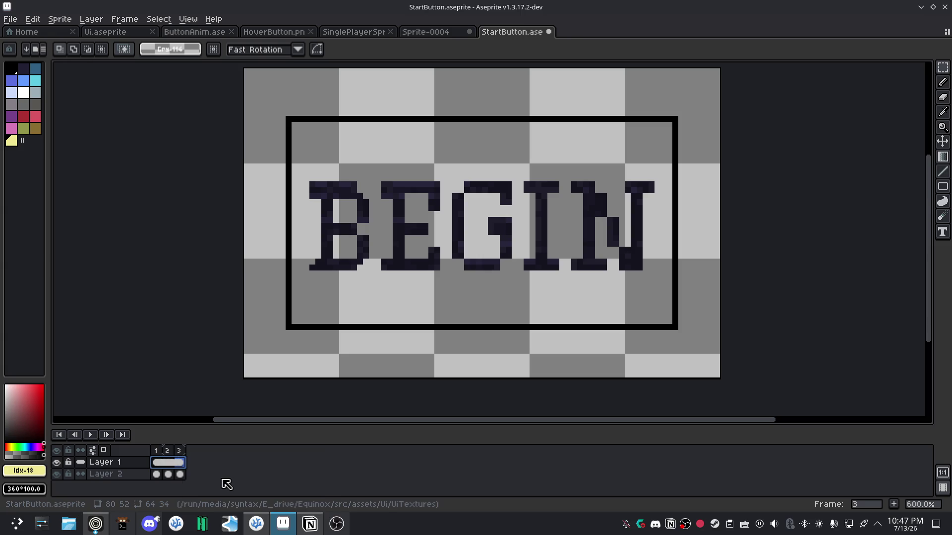
# Erase the bottom-left, top-left and top-right border corner pixels on Layer 2 frame 1.
pyautogui.click(156, 475)
pyautogui.click(181, 474)
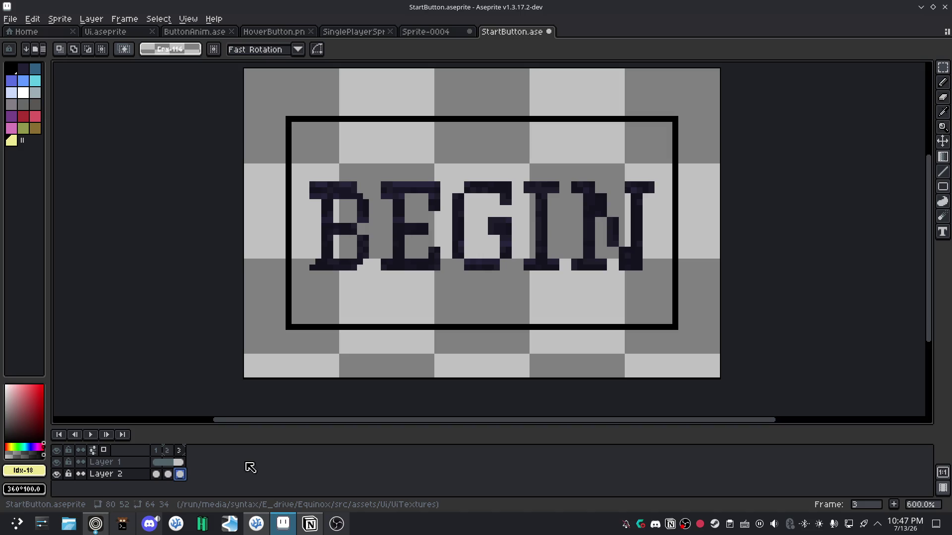
pyautogui.click(157, 475)
pyautogui.press('e')
pyautogui.click(288, 327)
pyautogui.click(289, 119)
pyautogui.click(675, 119)
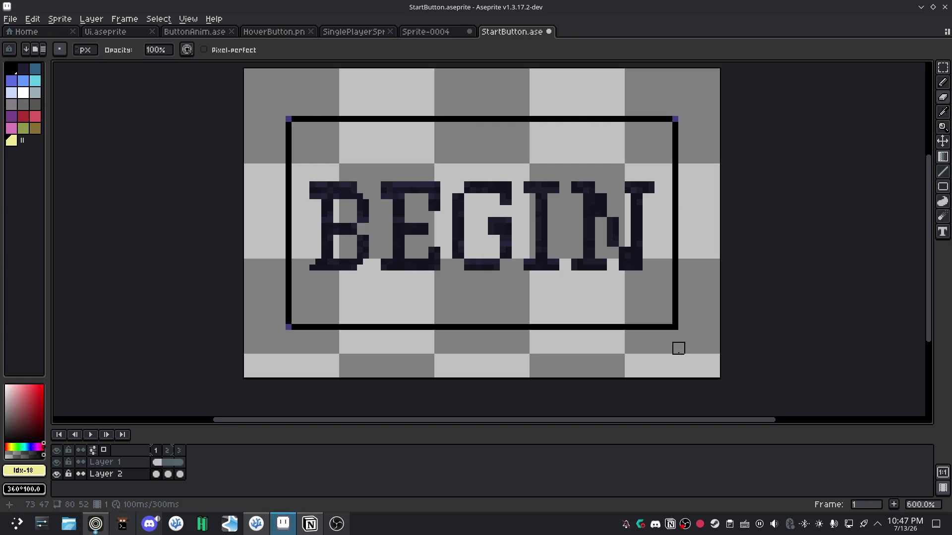
# Round frame 1's border: erase the remaining outer corner pixels and add a black inner corner pixel.
pyautogui.click(675, 328)
pyautogui.moveTo(289, 125); pyautogui.dragTo(295, 119)
pyautogui.moveTo(672, 119); pyautogui.dragTo(675, 125)
pyautogui.moveTo(675, 325); pyautogui.dragTo(670, 327)
pyautogui.press('m')
pyautogui.press('b')
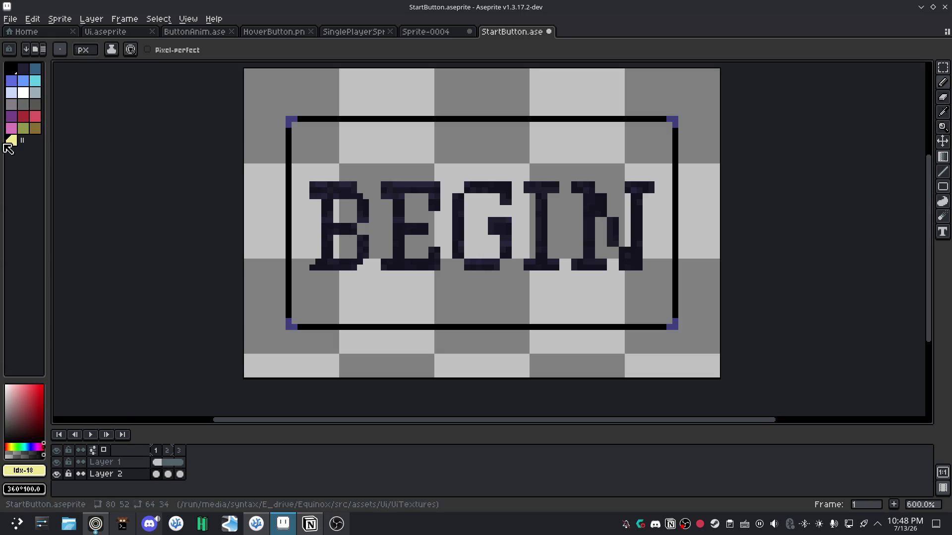
pyautogui.click(11, 68)
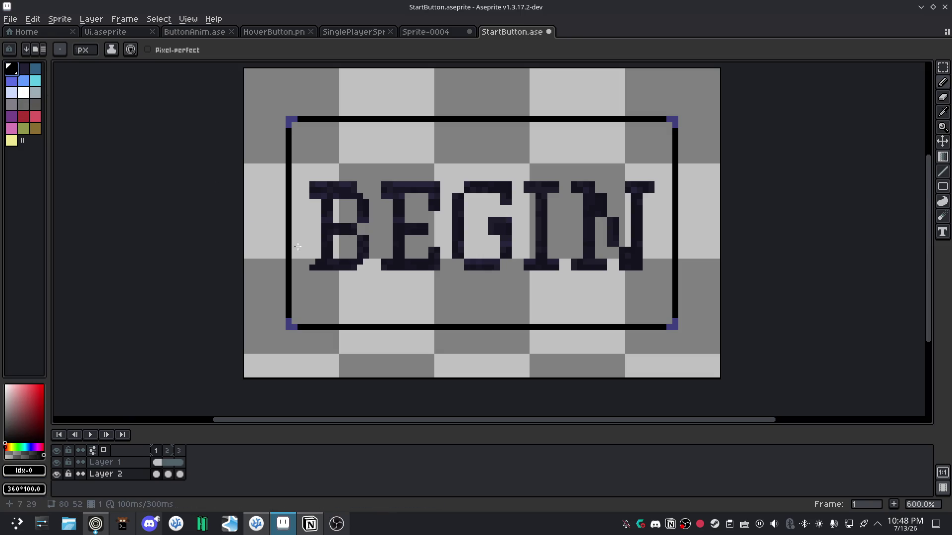
pyautogui.click(668, 322)
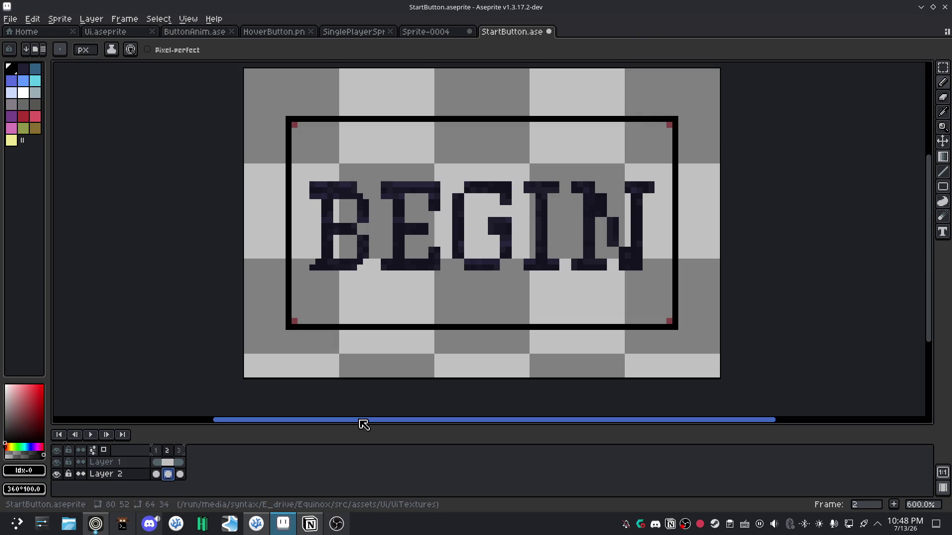
# Round frame 3's border corners the same way, adding black inner pixels, and save.
pyautogui.press('m')
pyautogui.click(180, 474)
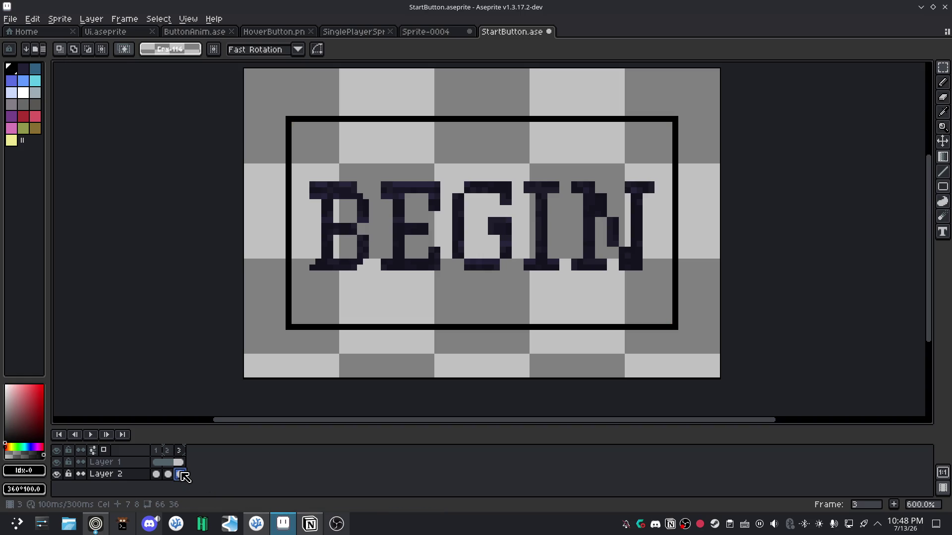
pyautogui.press('b')
pyautogui.click(291, 325)
pyautogui.click(291, 122)
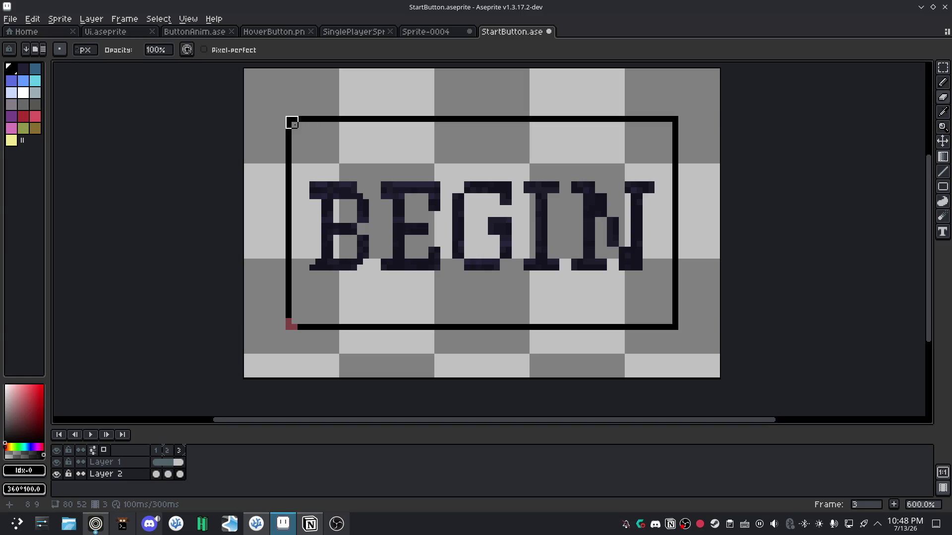
pyautogui.click(672, 122)
pyautogui.click(672, 324)
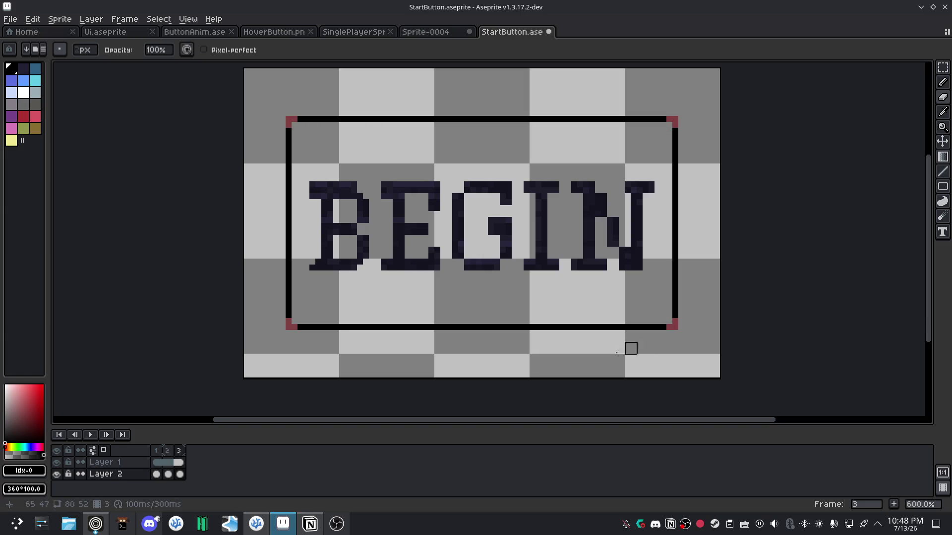
pyautogui.press('e')
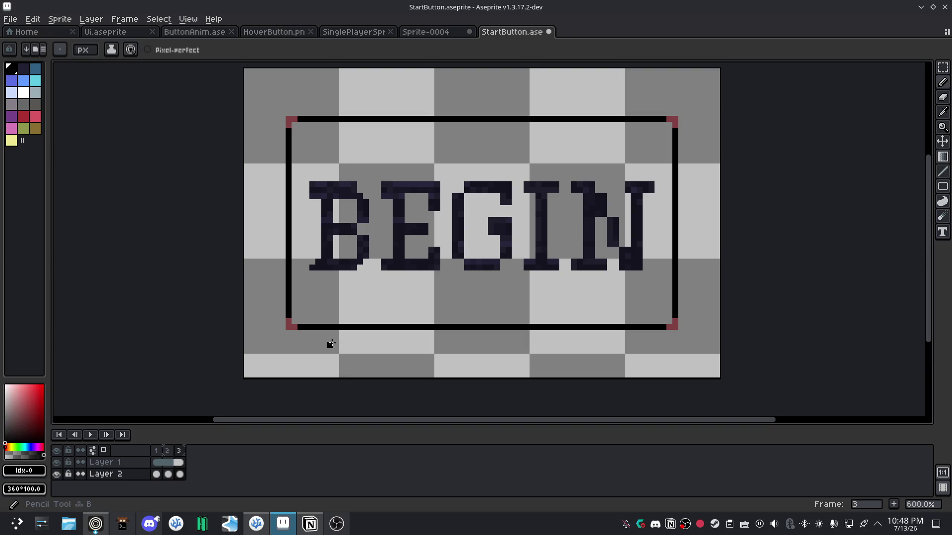
pyautogui.click(293, 321)
pyautogui.click(668, 321)
pyautogui.click(669, 125)
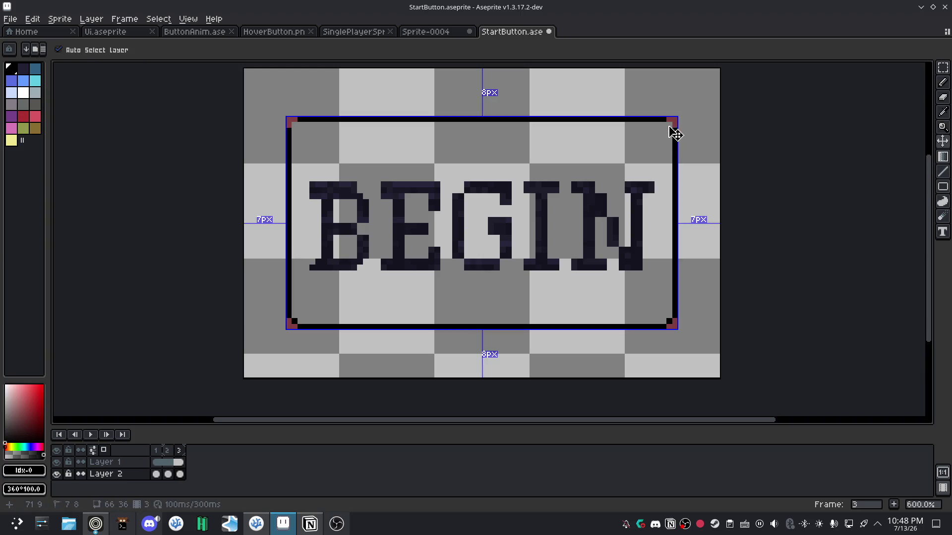
pyautogui.hotkey('ctrl', 's')
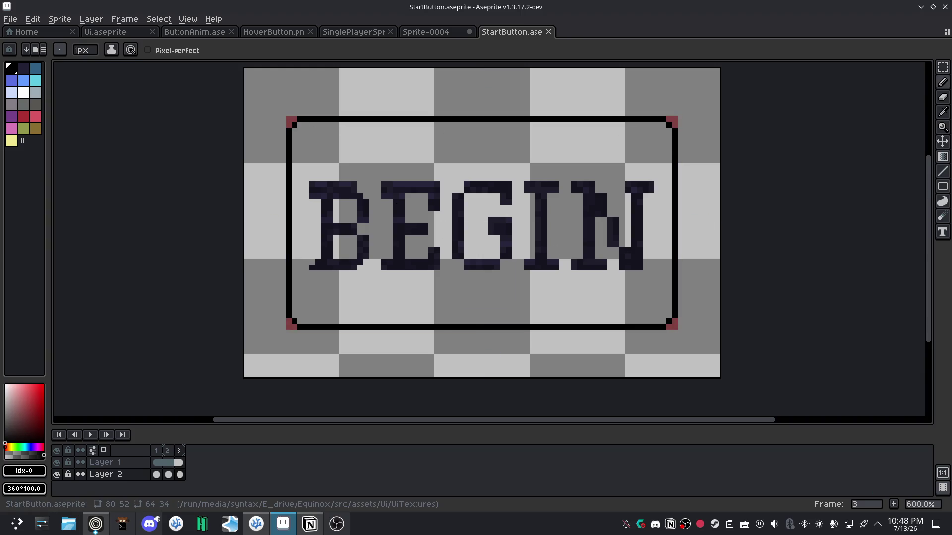
pyautogui.click(149, 523)
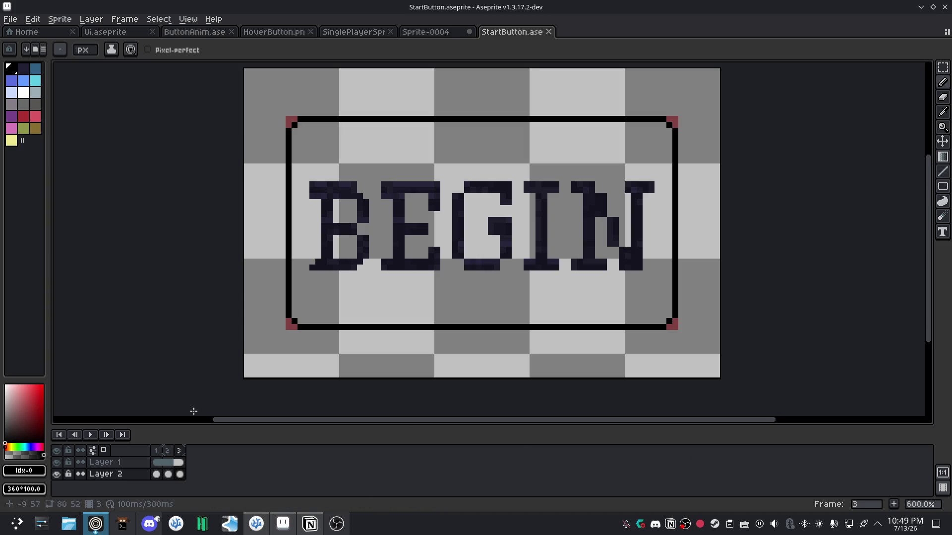
pyautogui.click(168, 474)
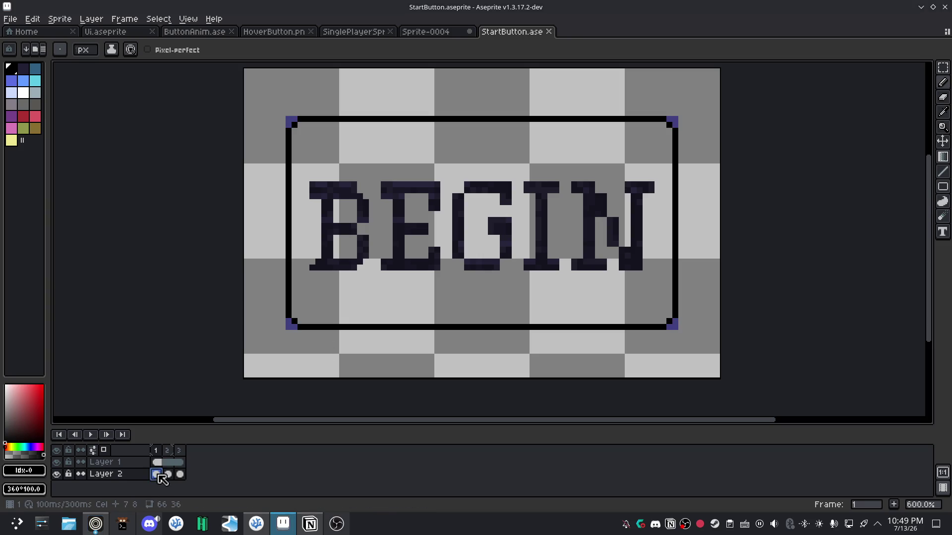
# Play the animation and lower onion skin opacity to about 22%.
pyautogui.click(90, 433)
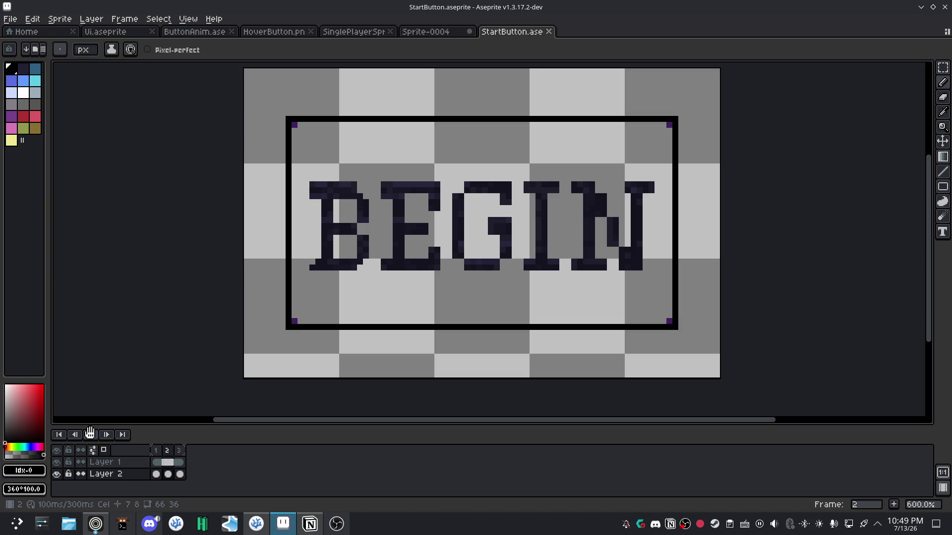
pyautogui.click(104, 450)
pyautogui.click(104, 450)
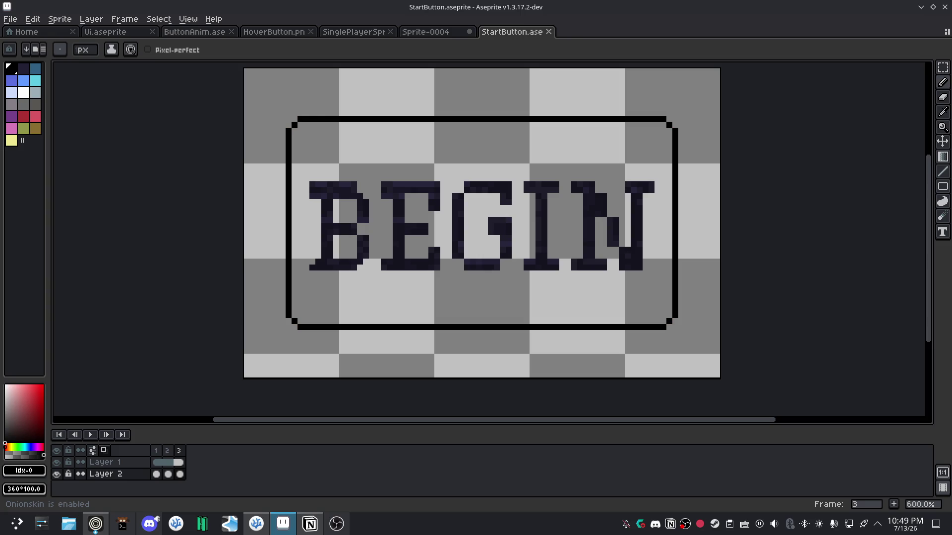
pyautogui.rightClick(104, 450)
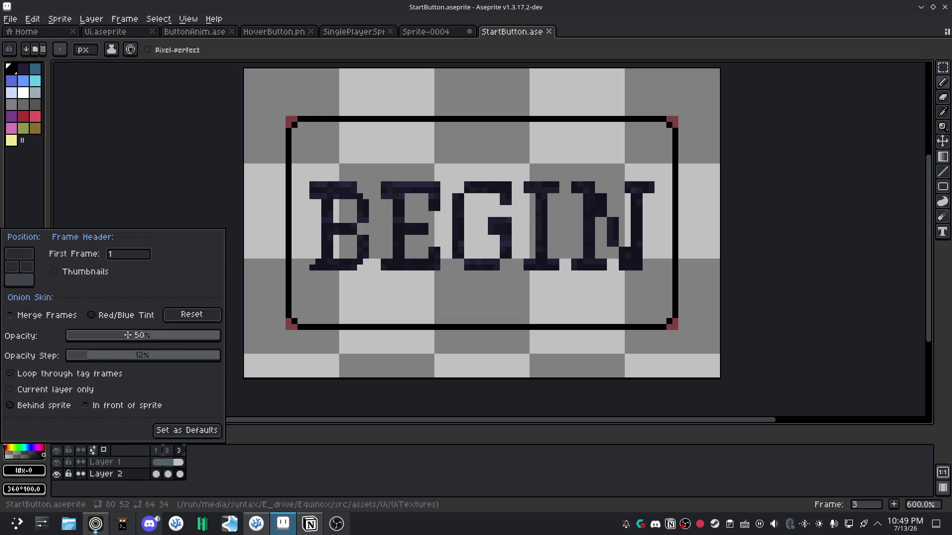
pyautogui.click(101, 335)
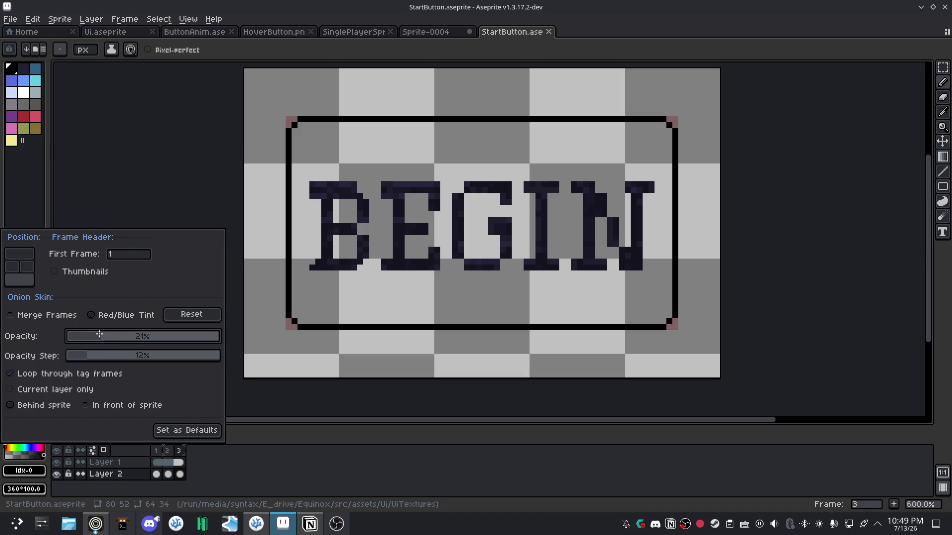
pyautogui.click(151, 460)
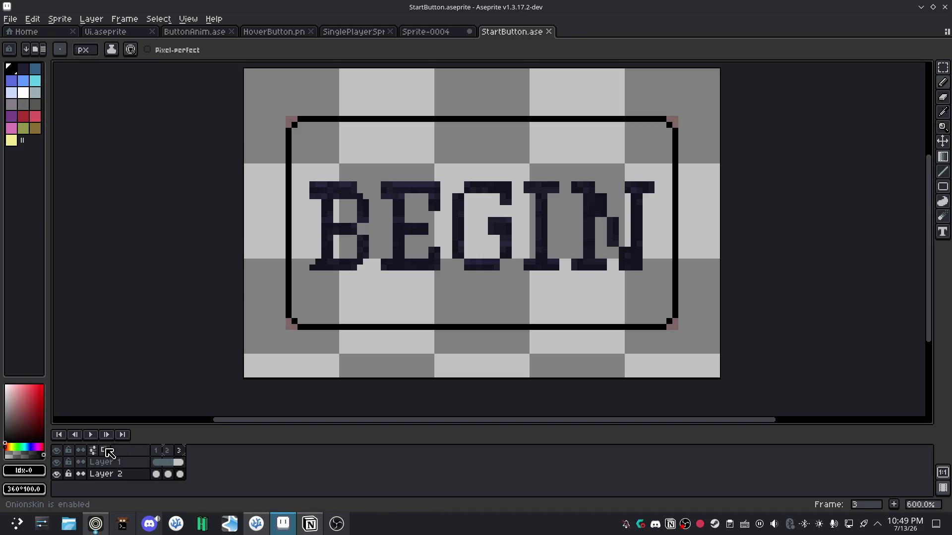
pyautogui.click(93, 434)
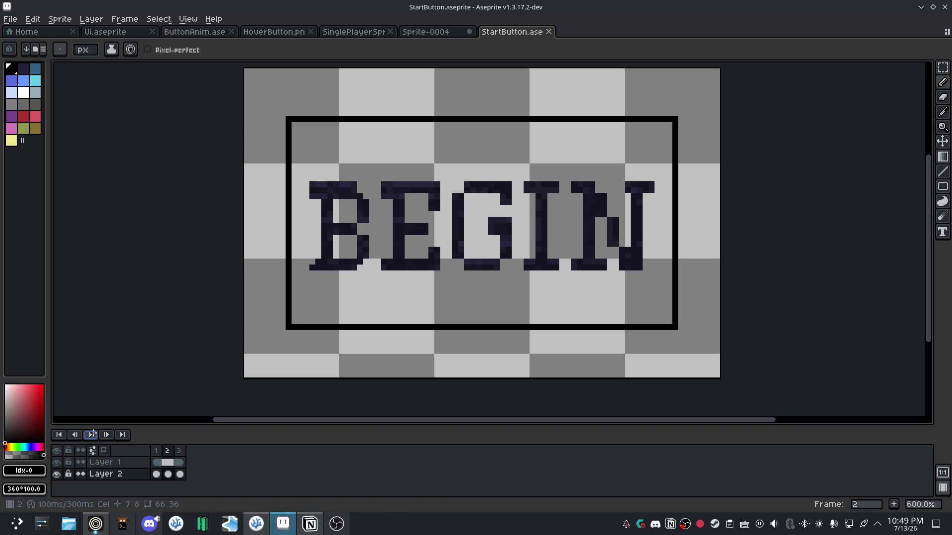
pyautogui.click(93, 435)
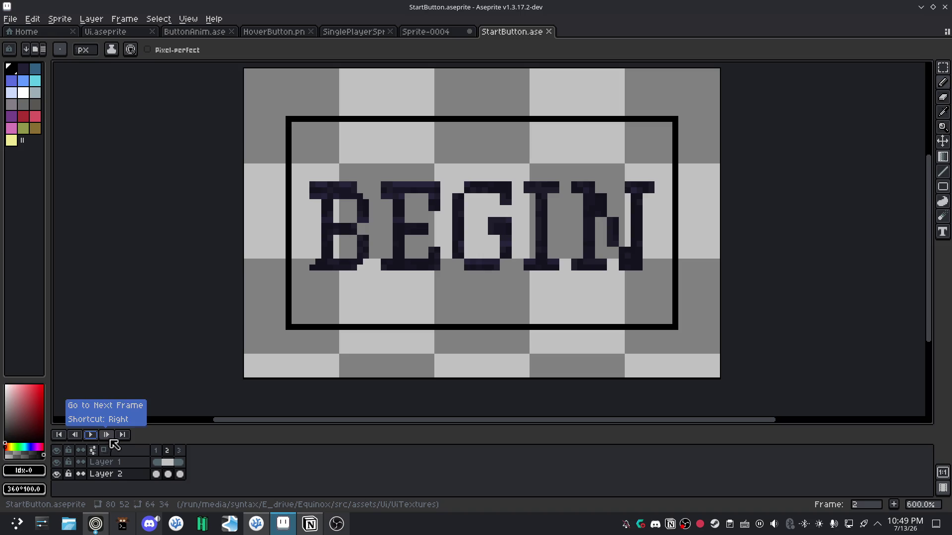
pyautogui.hotkey('alt', 'Tab')
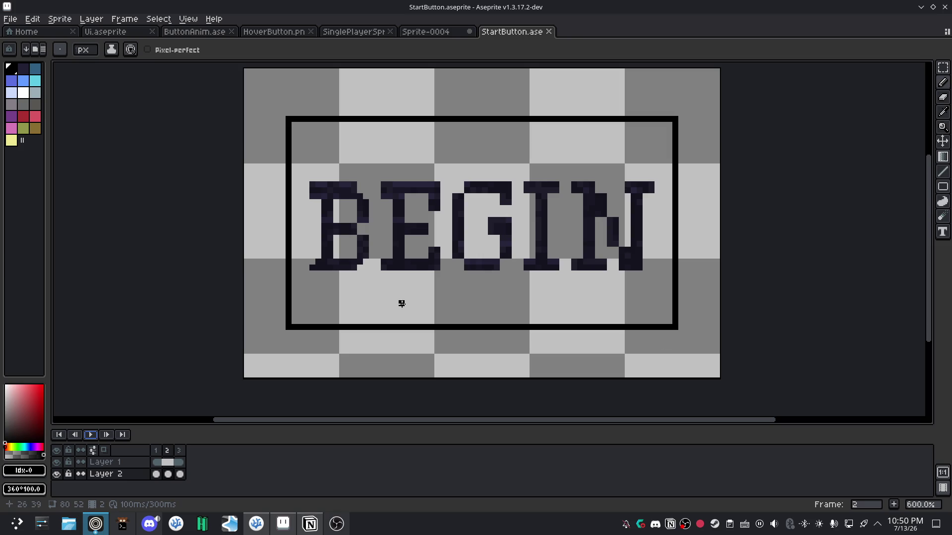
# Compare frames 2 and 3, then pick white and take the Gradient tool on frame 1.
pyautogui.click(177, 483)
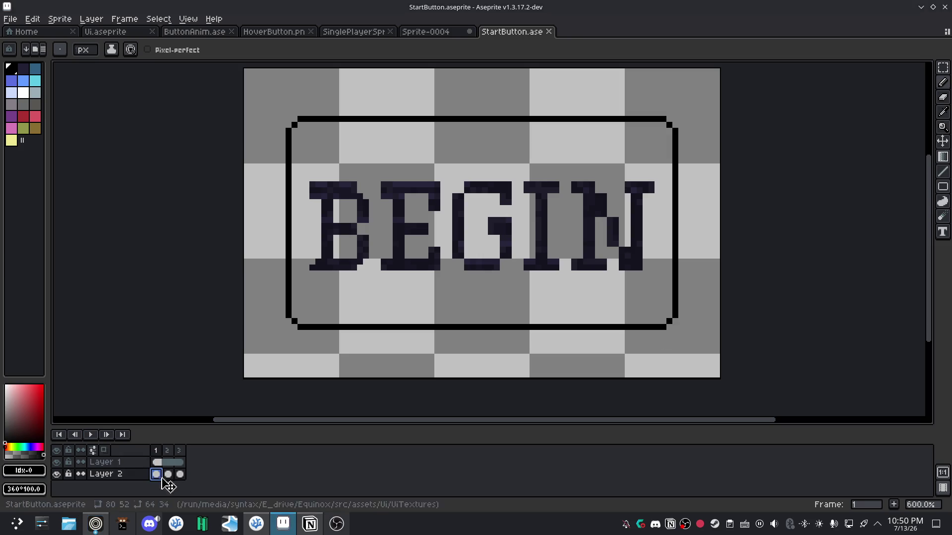
pyautogui.click(173, 474)
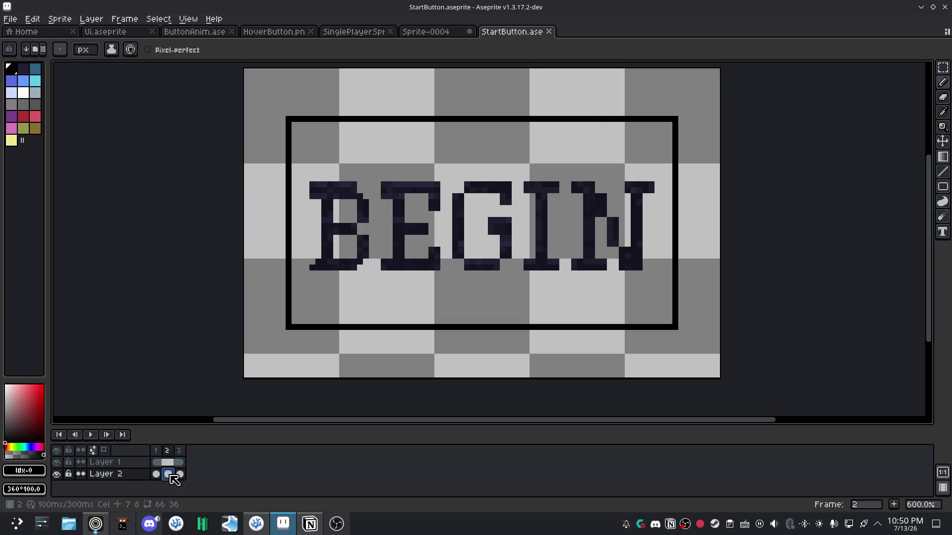
pyautogui.click(179, 475)
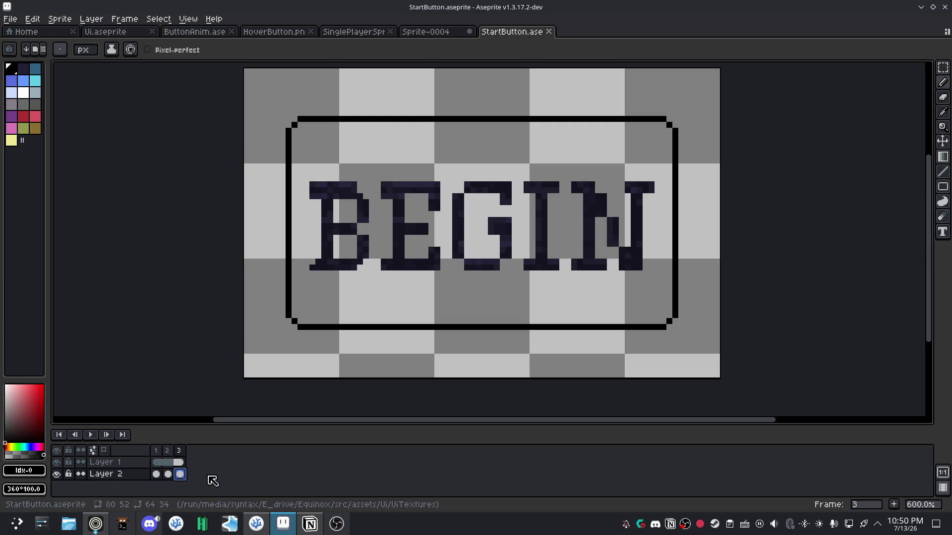
pyautogui.click(24, 92)
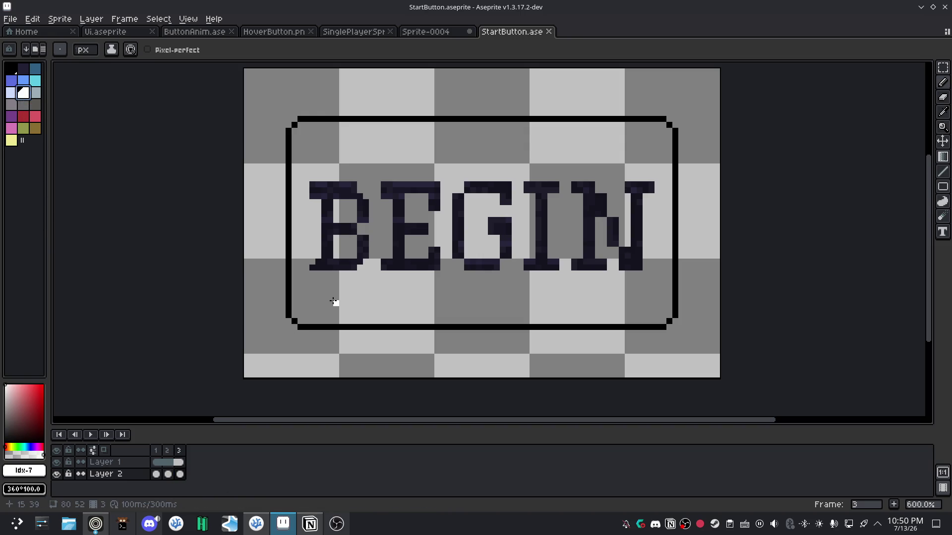
pyautogui.click(159, 475)
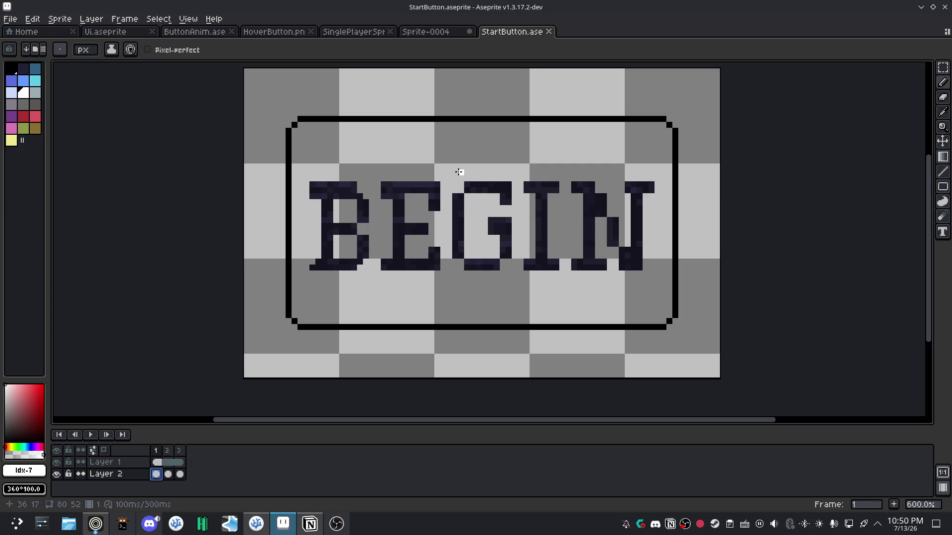
pyautogui.press('g')
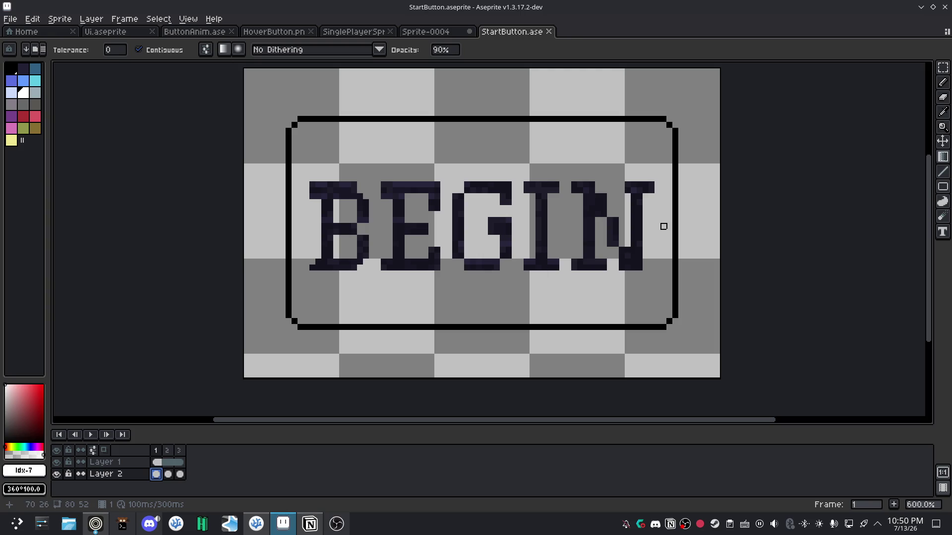
# Fill frame 1's button with a horizontal black-to-white gradient to the left edge.
pyautogui.moveTo(669, 221); pyautogui.dragTo(360, 227)
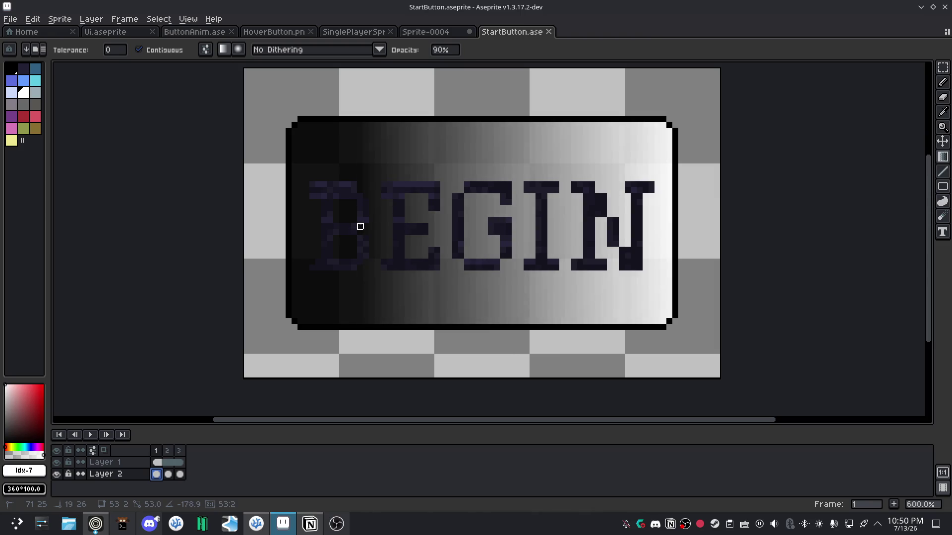
pyautogui.moveTo(360, 226); pyautogui.dragTo(360, 220)
pyautogui.moveTo(360, 220); pyautogui.dragTo(294, 220)
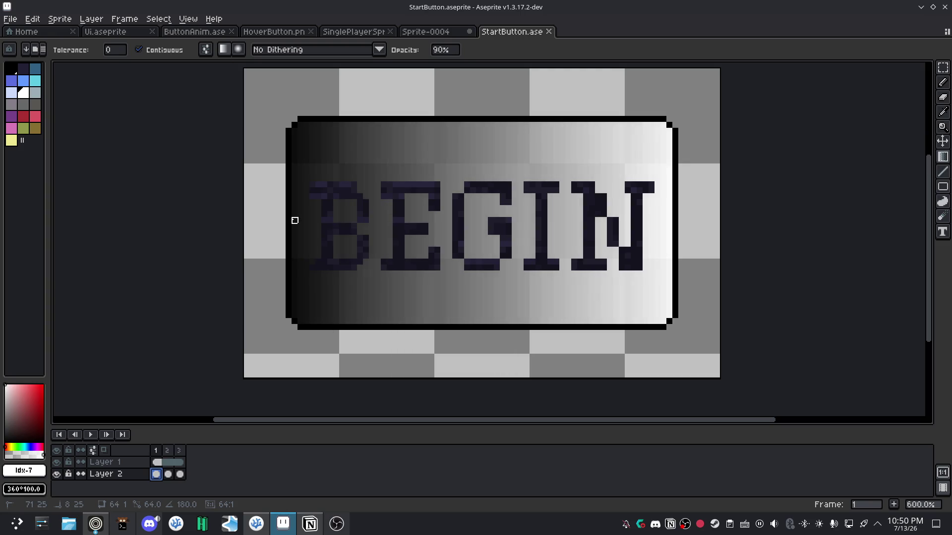
pyautogui.moveTo(294, 220); pyautogui.dragTo(295, 221)
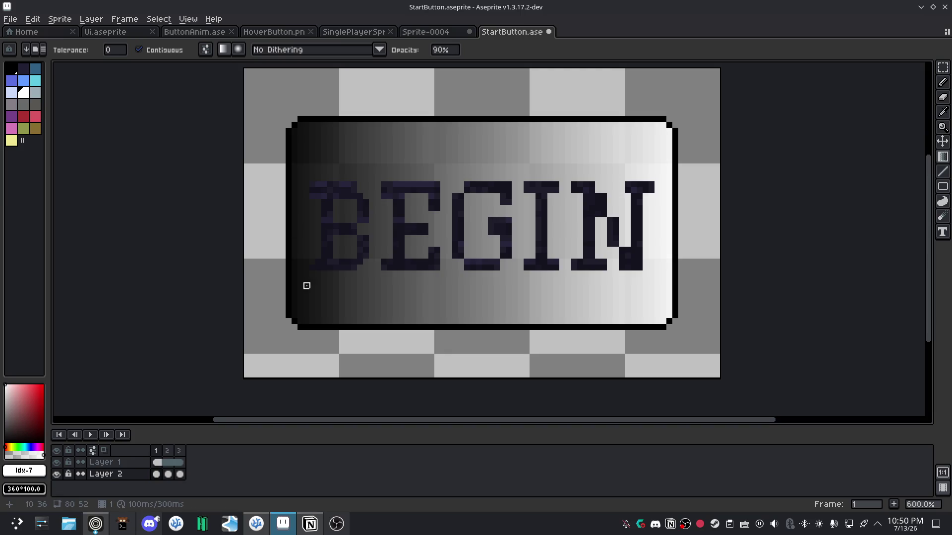
# Add the gradient to frames 2 and 3, compare them, and undo frame 3's fill.
pyautogui.click(168, 474)
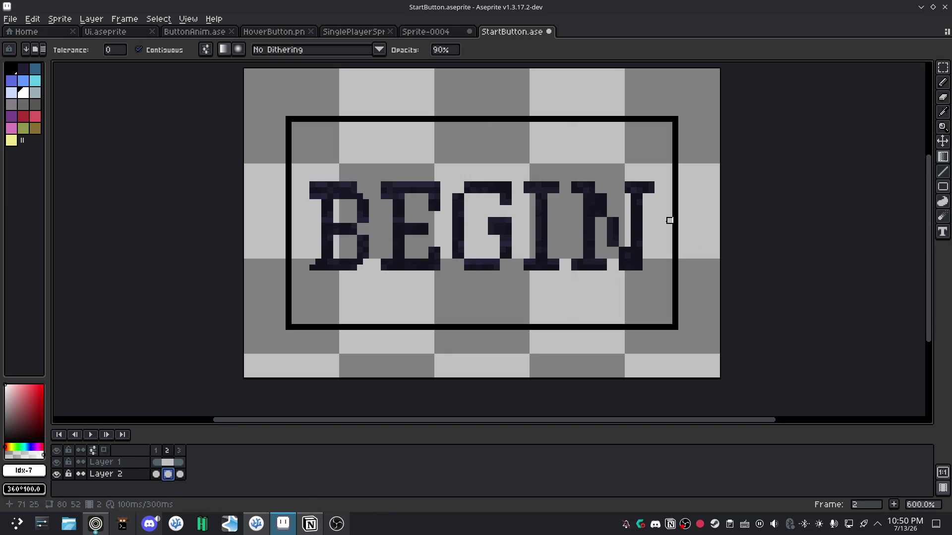
pyautogui.moveTo(669, 220); pyautogui.dragTo(318, 226)
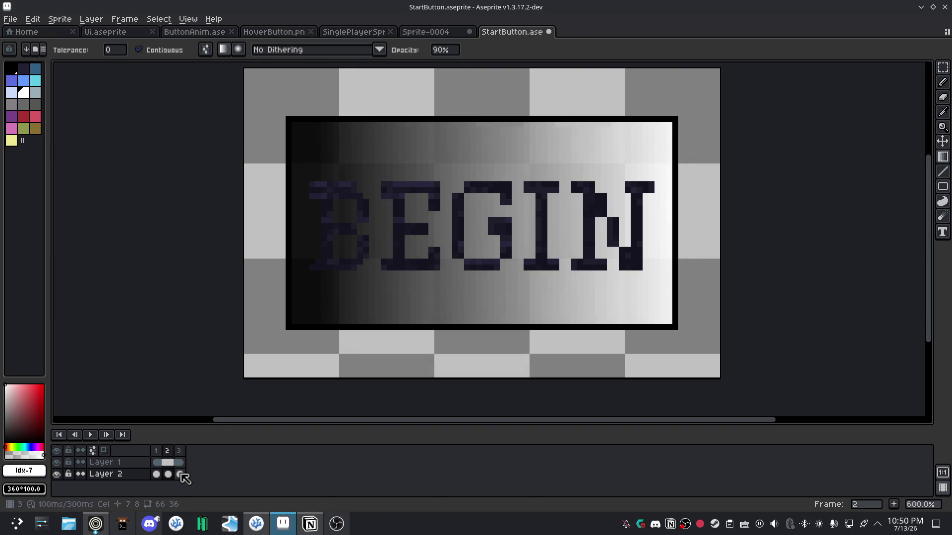
pyautogui.click(180, 474)
pyautogui.moveTo(669, 226); pyautogui.dragTo(353, 232)
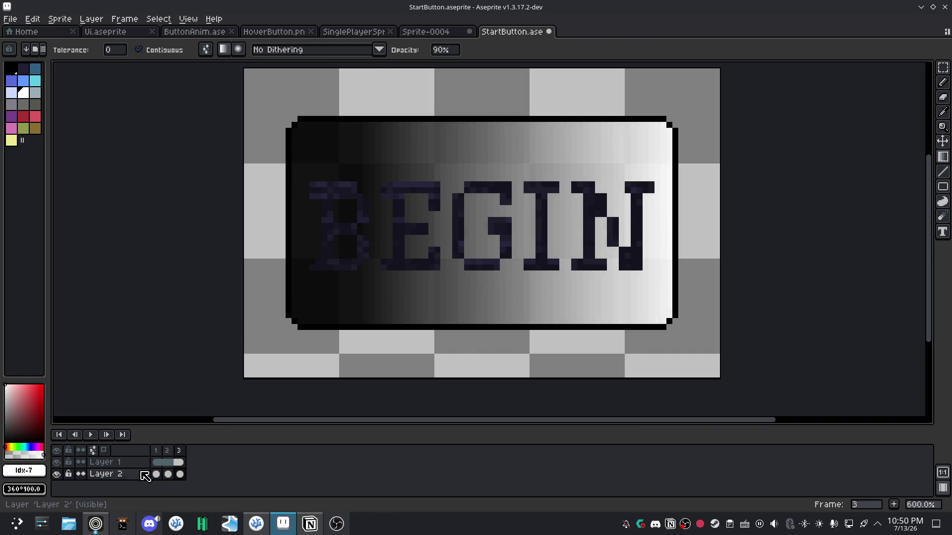
pyautogui.click(156, 474)
pyautogui.click(169, 474)
pyautogui.click(180, 474)
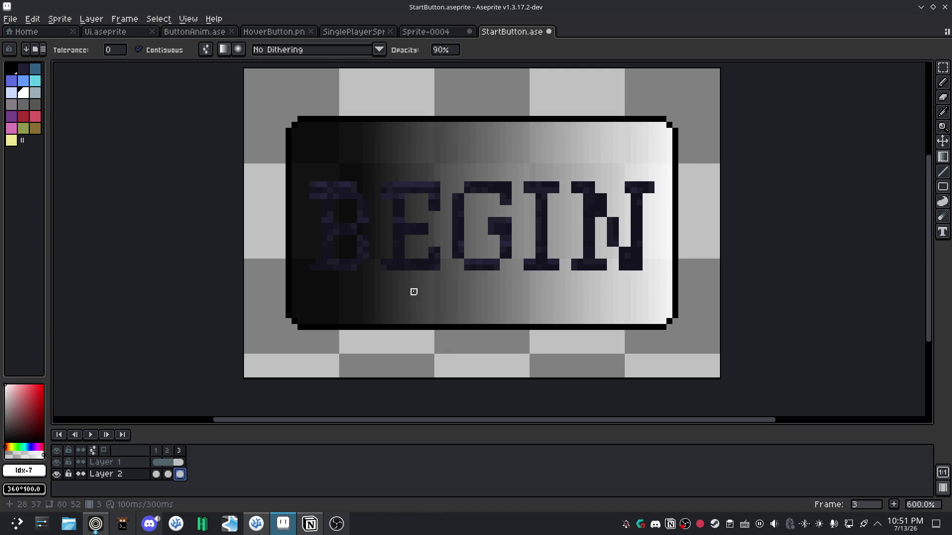
pyautogui.hotkey('ctrl', 'z')
pyautogui.hotkey('ctrl', 'z')
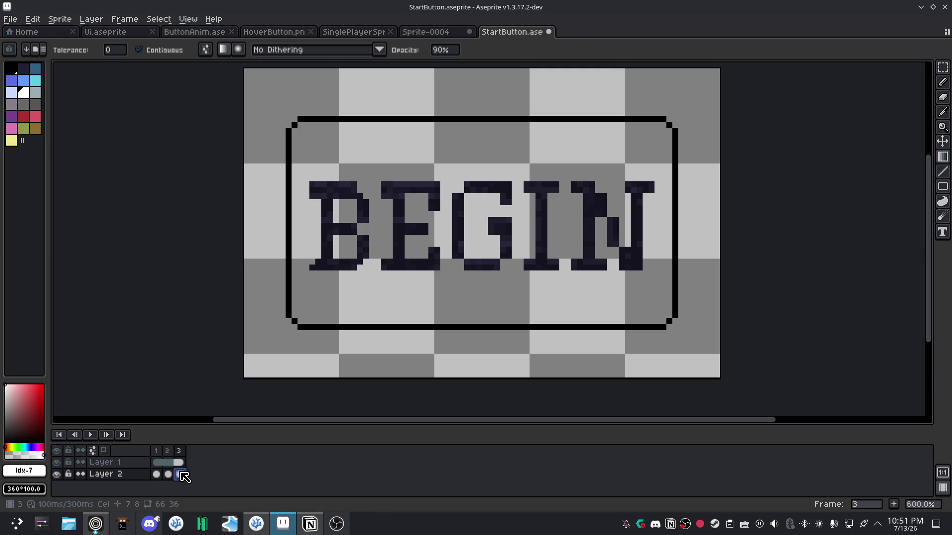
# Duplicate frame 3's button and BEGIN text cels into a new frame 4.
pyautogui.rightClick(182, 476)
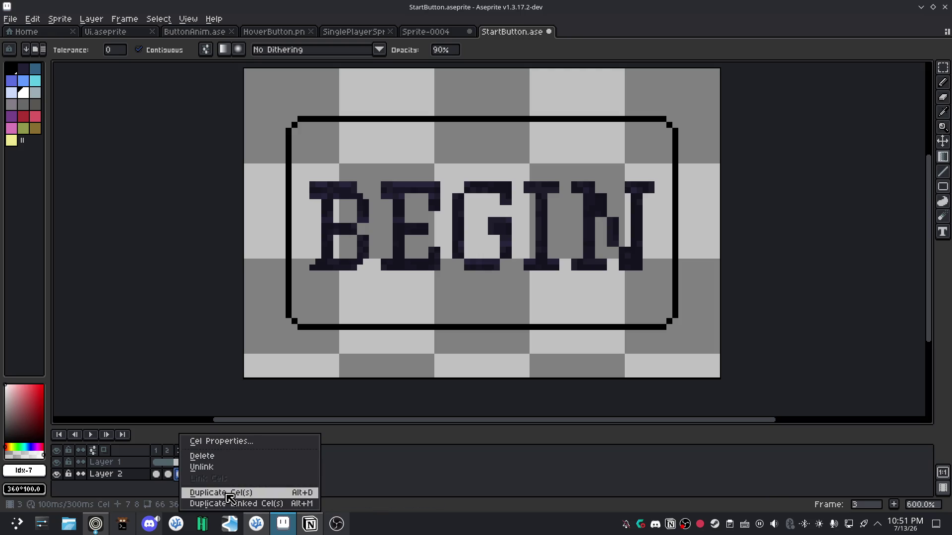
pyautogui.click(227, 495)
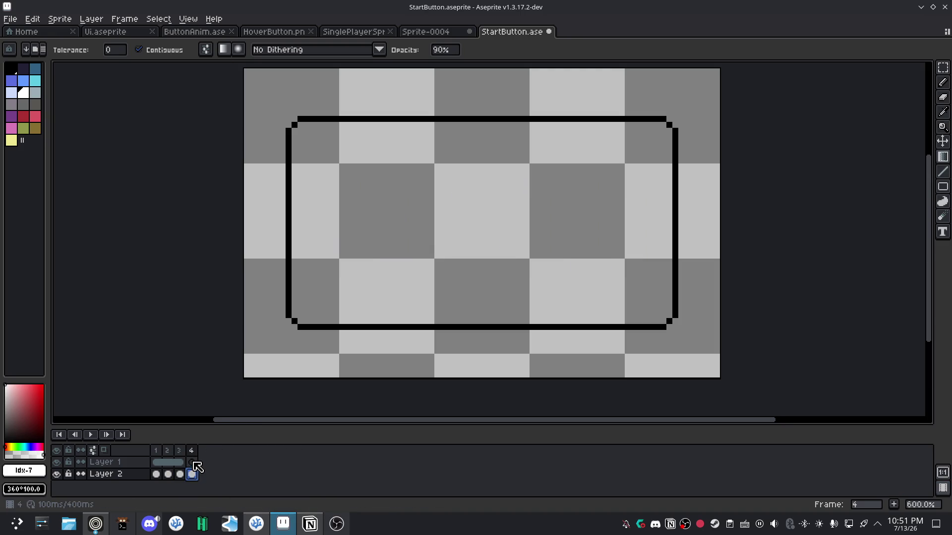
pyautogui.click(179, 462)
pyautogui.rightClick(179, 462)
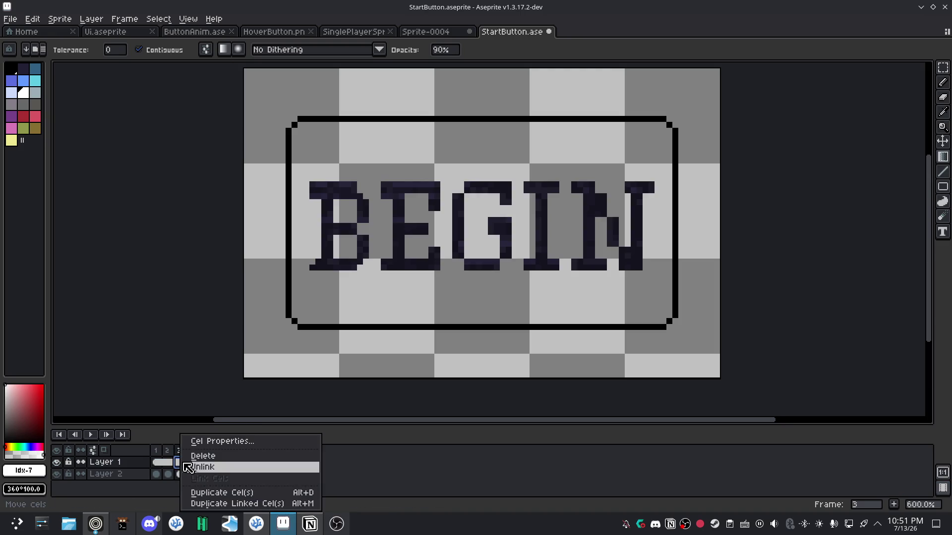
pyautogui.click(218, 494)
# Link the BEGIN text cels of frames 3 and 4.
pyautogui.click(191, 461)
pyautogui.rightClick(191, 460)
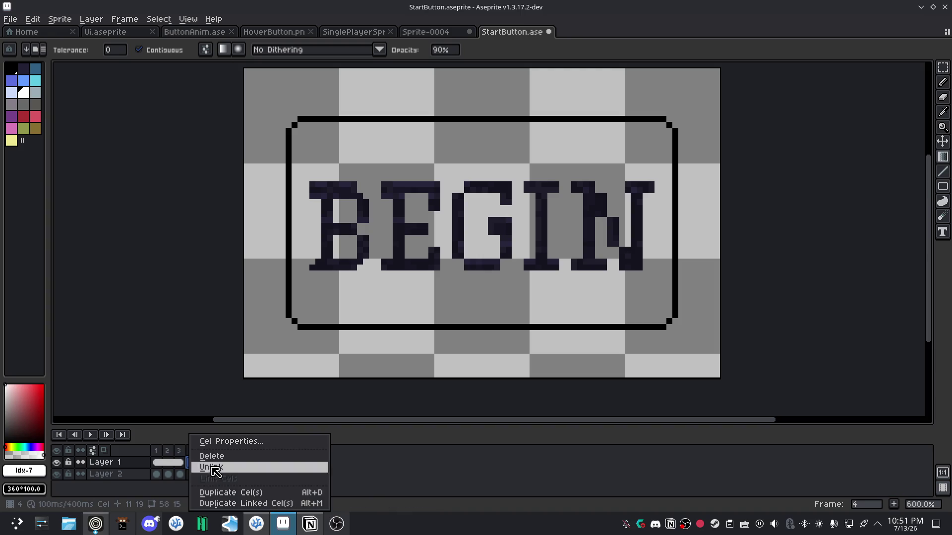
pyautogui.click(186, 463)
pyautogui.click(181, 462)
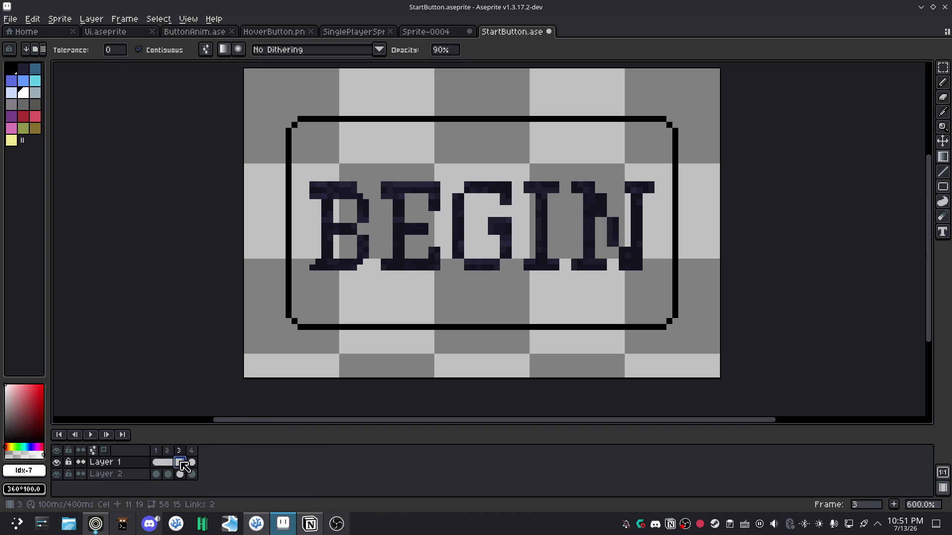
pyautogui.rightClick(187, 463)
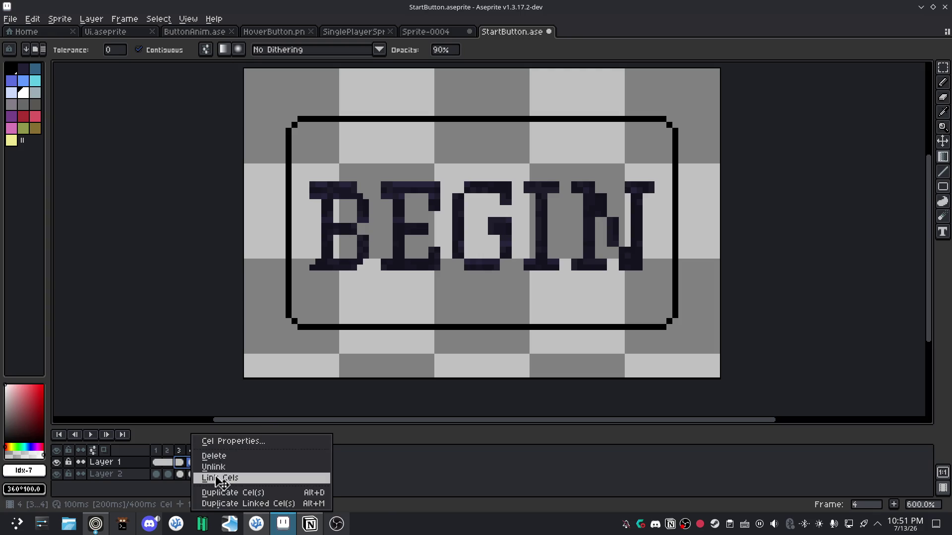
pyautogui.click(213, 475)
# Compare frame 2's gradient button with frame 3's unfilled one, briefly using onion skin.
pyautogui.click(179, 474)
pyautogui.click(192, 474)
pyautogui.click(168, 474)
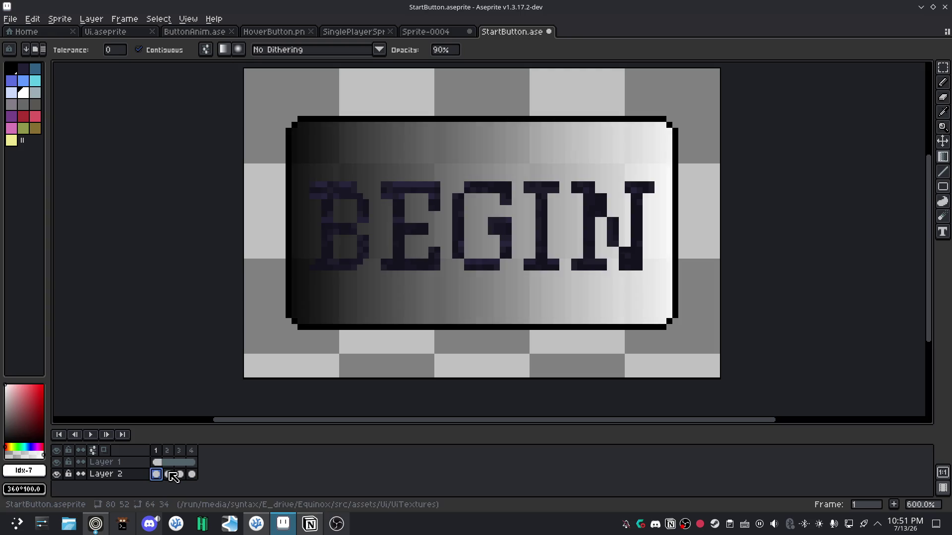
pyautogui.click(179, 475)
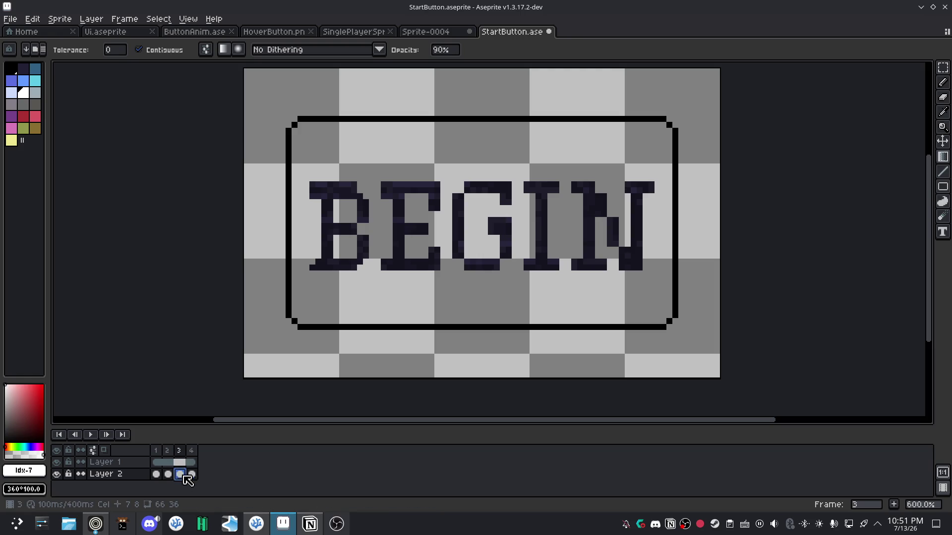
pyautogui.click(168, 475)
pyautogui.click(180, 473)
pyautogui.click(93, 450)
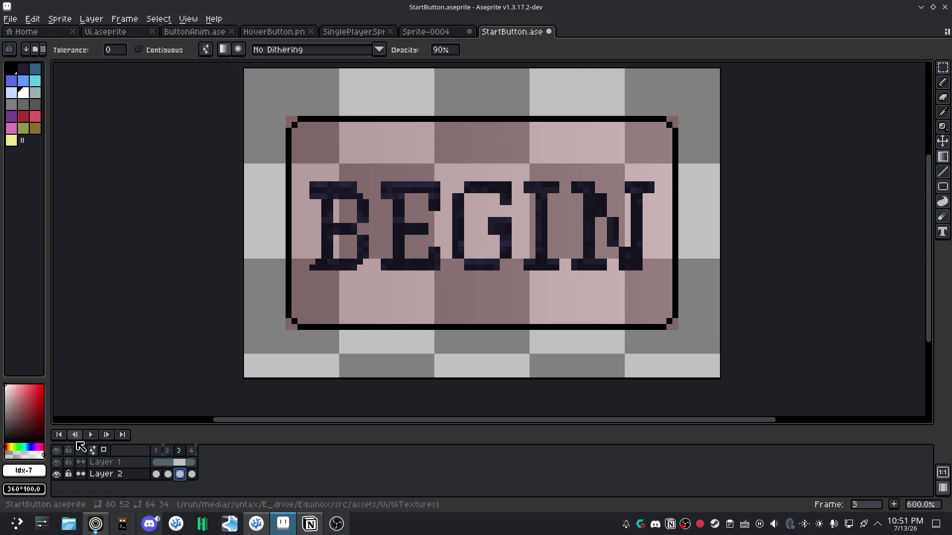
pyautogui.click(103, 449)
pyautogui.click(168, 474)
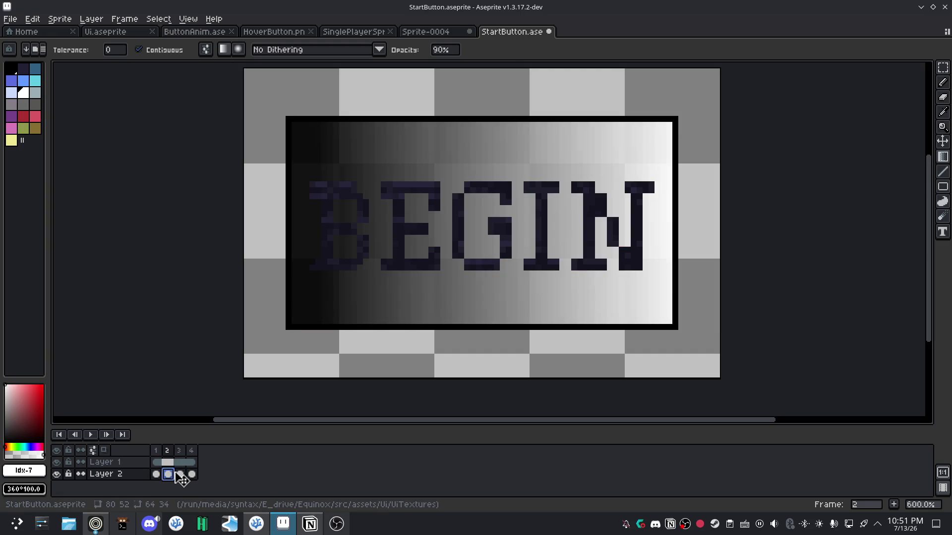
pyautogui.click(180, 475)
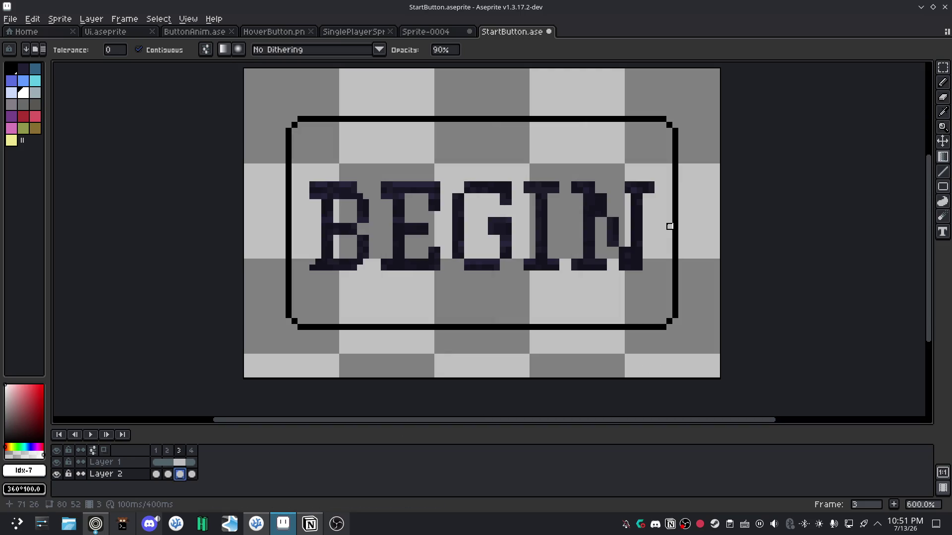
# Drag black-to-white gradients across frames 3 and 4, then step through frames 1–4.
pyautogui.moveTo(669, 226); pyautogui.dragTo(352, 226)
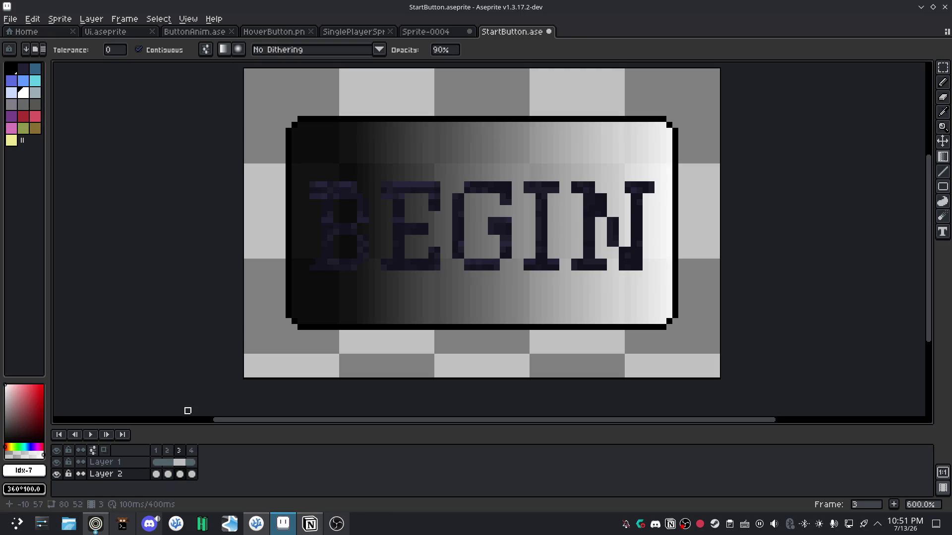
pyautogui.click(192, 475)
pyautogui.moveTo(669, 220); pyautogui.dragTo(384, 226)
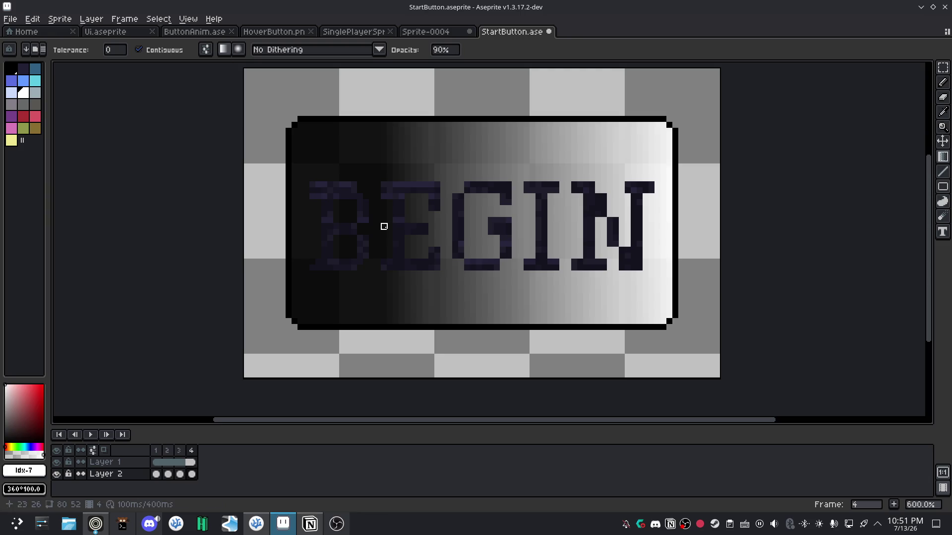
pyautogui.click(157, 474)
pyautogui.click(169, 474)
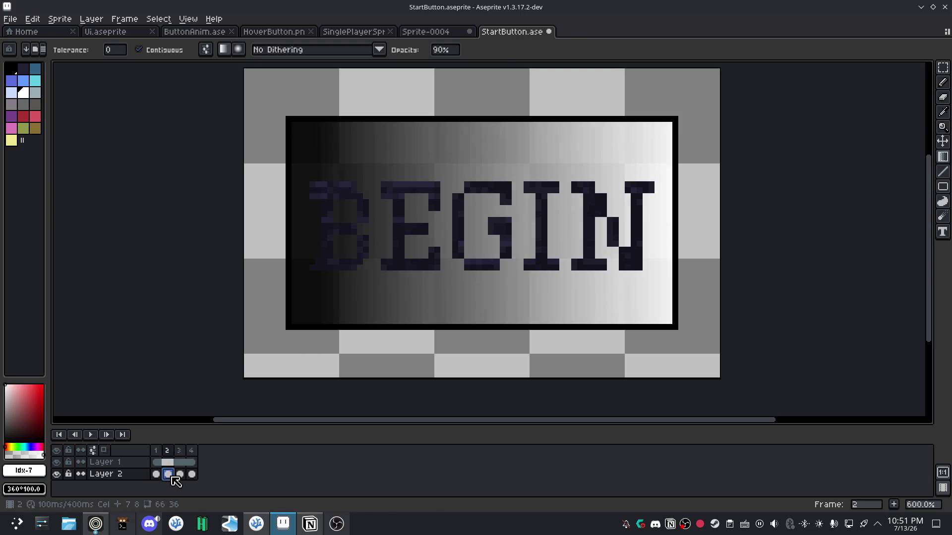
pyautogui.click(180, 474)
pyautogui.click(192, 474)
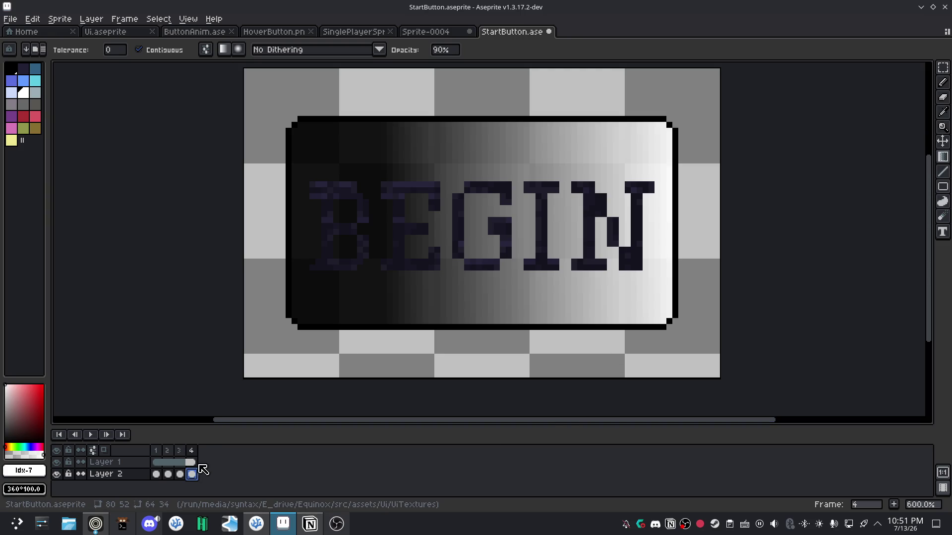
pyautogui.rightClick(194, 451)
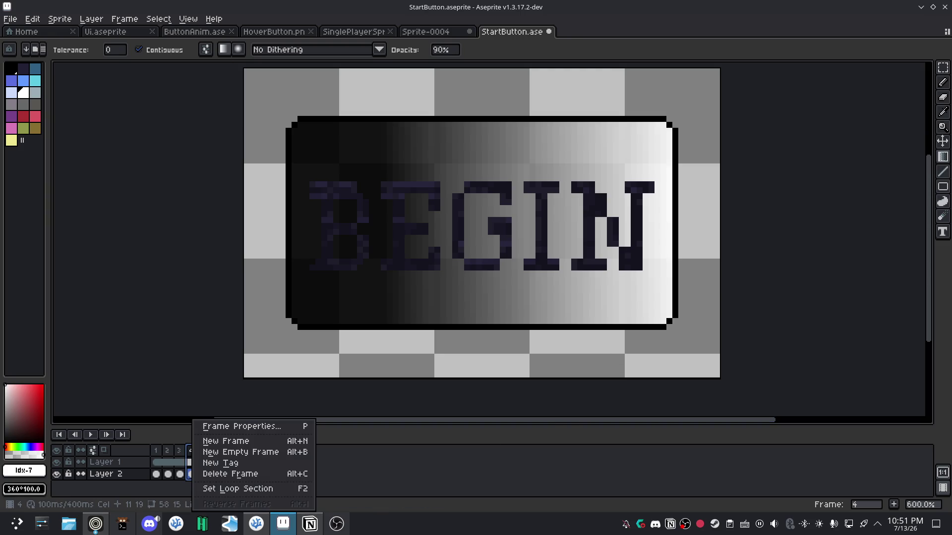
# Add an empty frame 5 and link its BEGIN text cel to frame 4's.
pyautogui.click(209, 452)
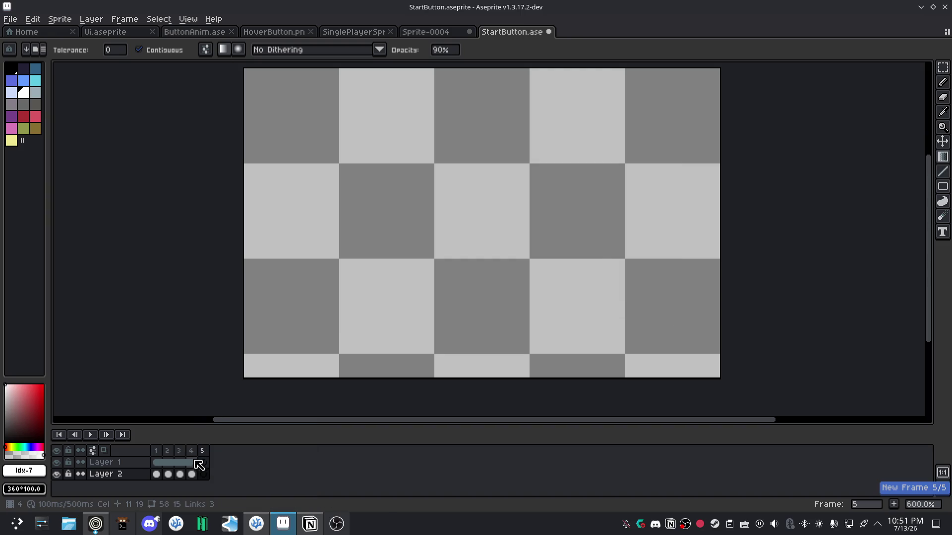
pyautogui.click(193, 463)
pyautogui.moveTo(193, 466); pyautogui.dragTo(203, 463)
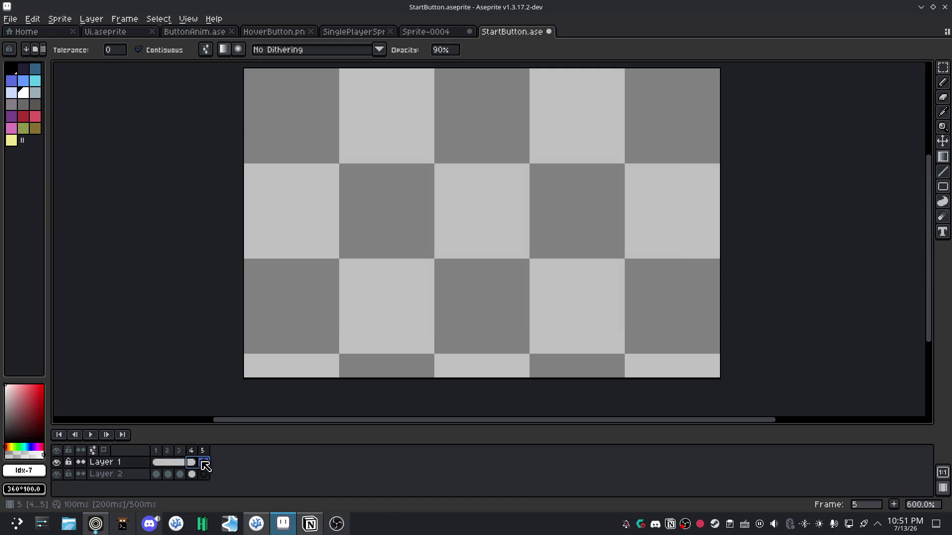
pyautogui.rightClick(201, 463)
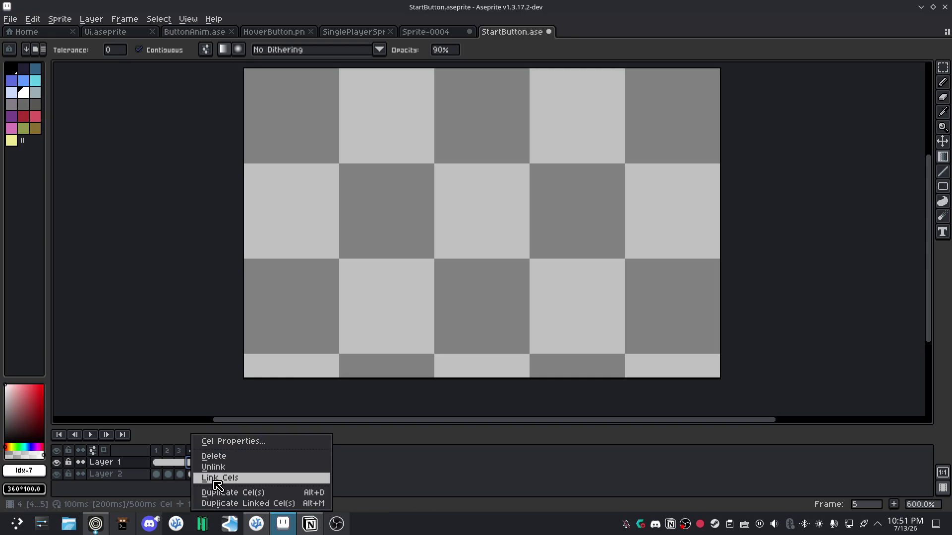
pyautogui.click(207, 478)
# Duplicate frame 4's gradient button cel into frame 5.
pyautogui.click(193, 474)
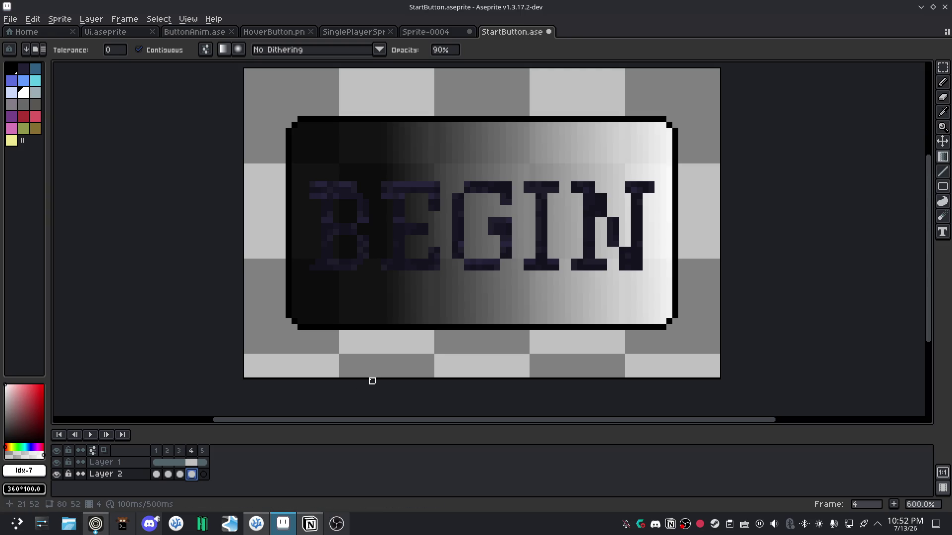
pyautogui.click(687, 527)
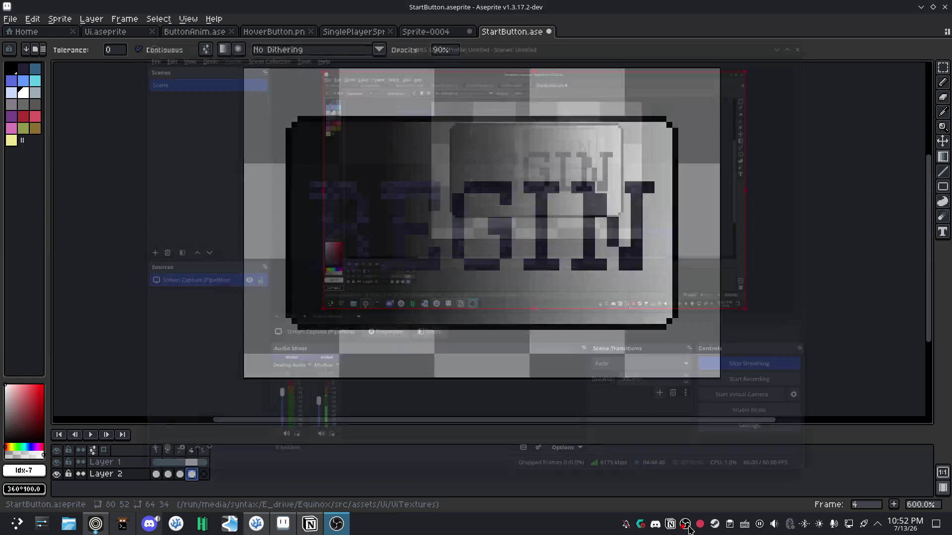
pyautogui.click(686, 526)
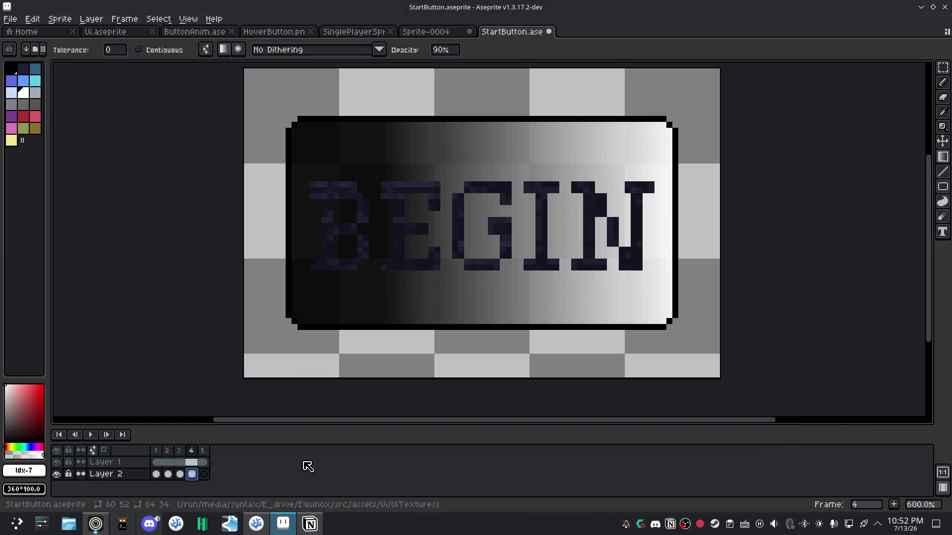
pyautogui.click(203, 475)
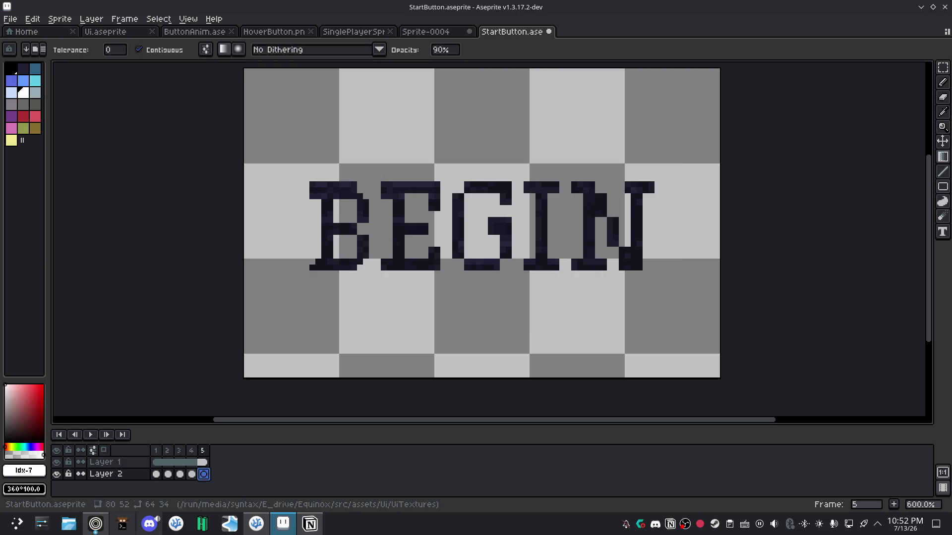
pyautogui.click(193, 474)
pyautogui.rightClick(194, 474)
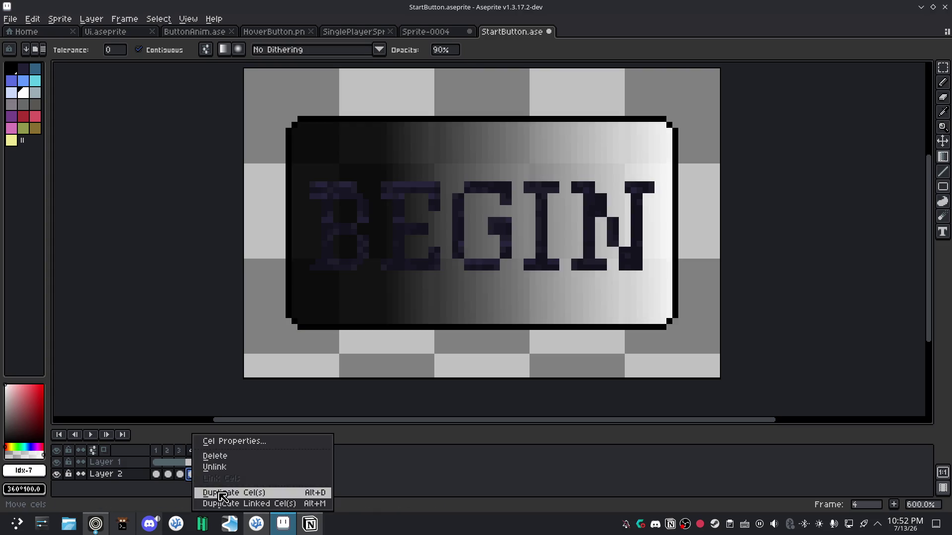
pyautogui.click(223, 493)
pyautogui.click(203, 475)
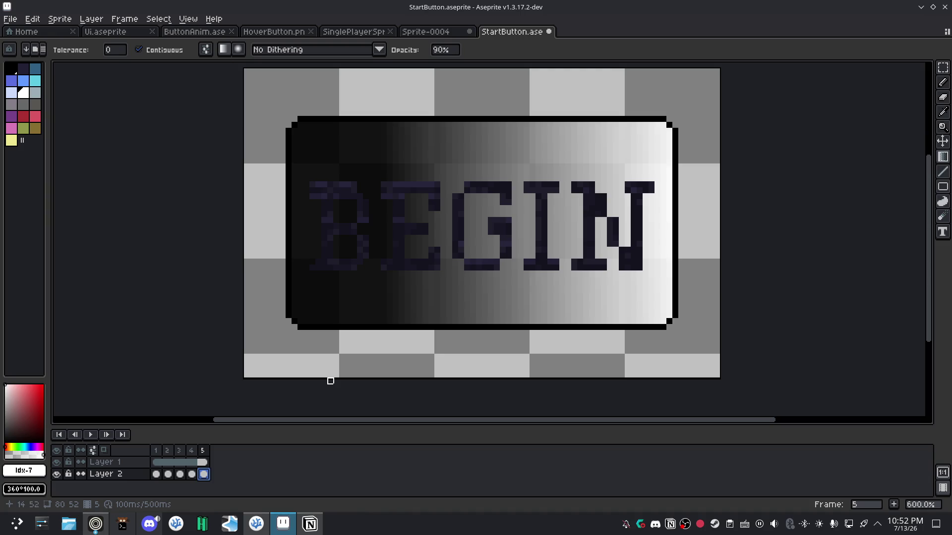
# Marquee frame 5's button interior, extended up one row, and delete the gradient.
pyautogui.press('m')
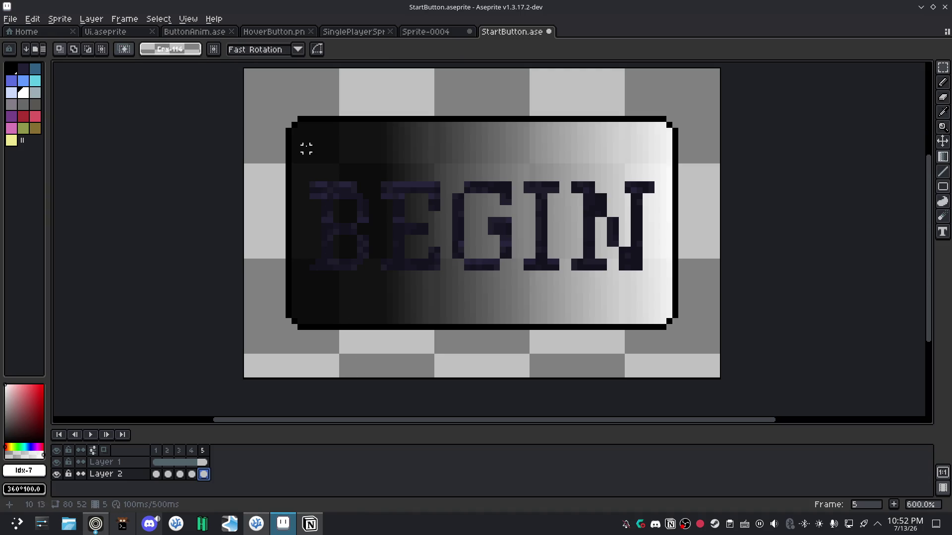
pyautogui.moveTo(300, 131)
pyautogui.mouseDown()
pyautogui.moveTo(662, 314)
pyautogui.moveTo(663, 323)
pyautogui.mouseUp()
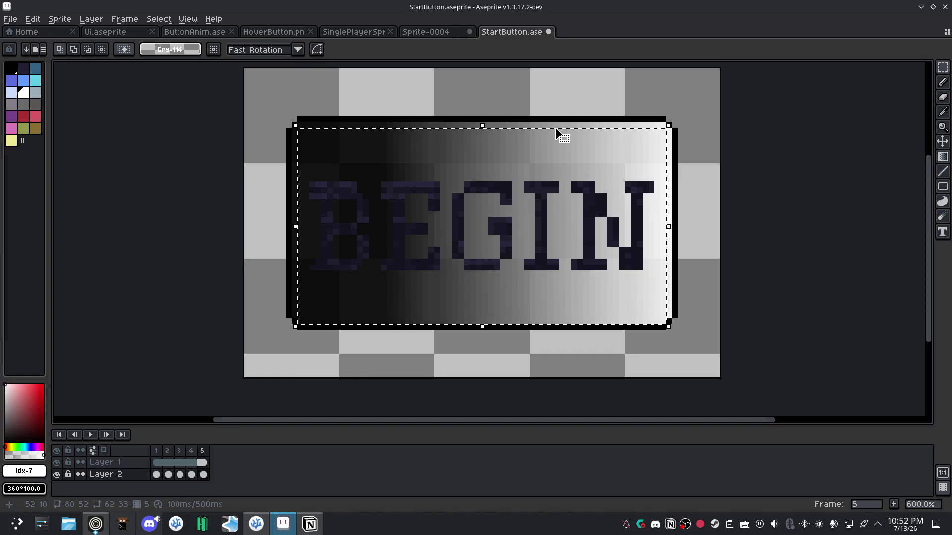
pyautogui.click(484, 121)
pyautogui.moveTo(483, 120); pyautogui.dragTo(484, 113)
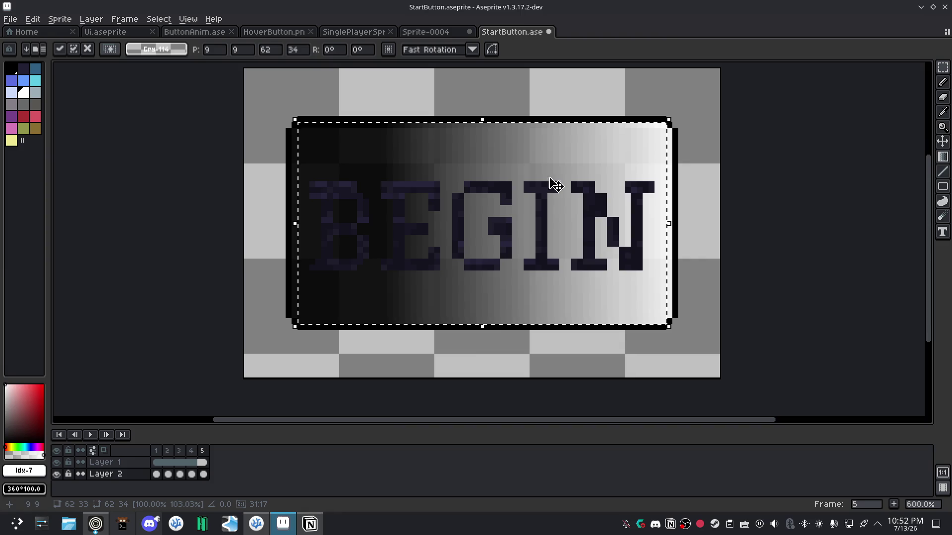
pyautogui.press('Delete')
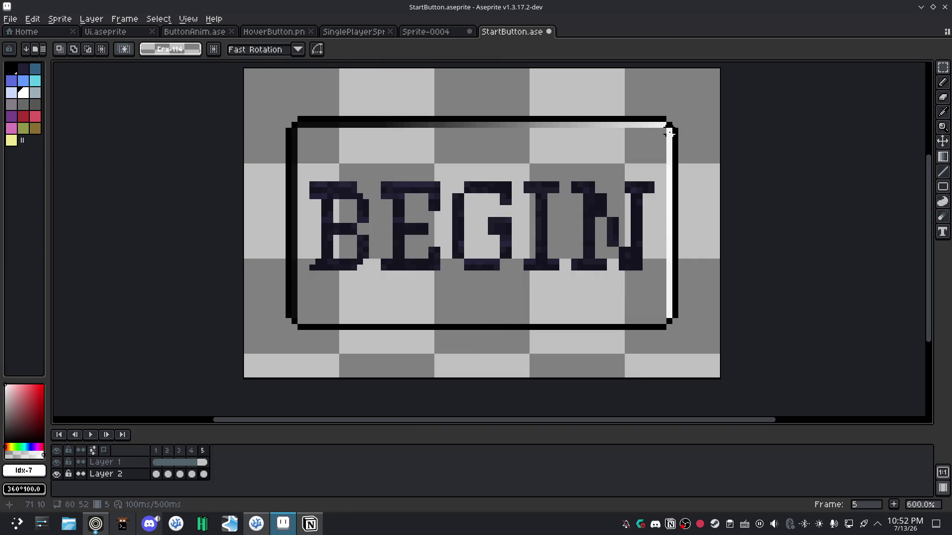
# Delete the leftover white right column, top row and left column inside the outline.
pyautogui.moveTo(669, 133); pyautogui.dragTo(670, 318)
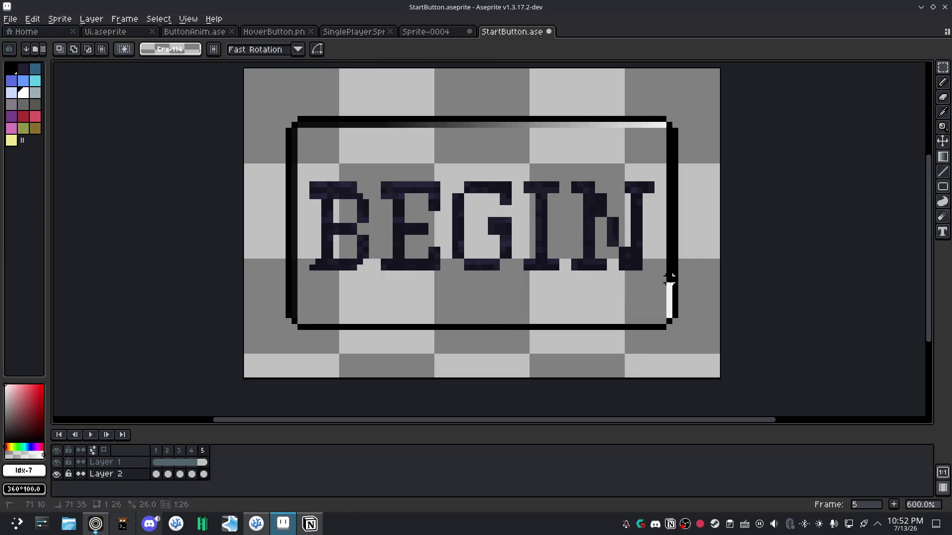
pyautogui.press('Delete')
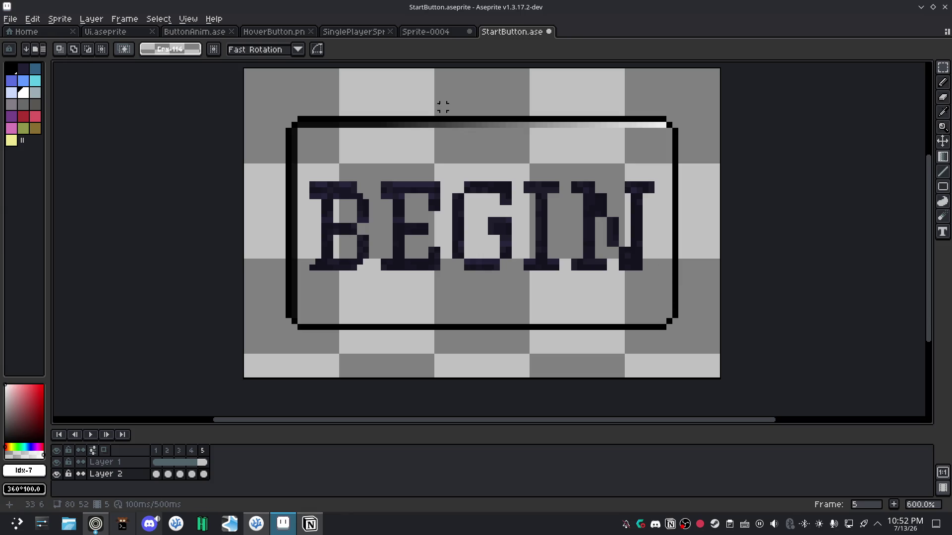
pyautogui.moveTo(300, 124); pyautogui.dragTo(666, 124)
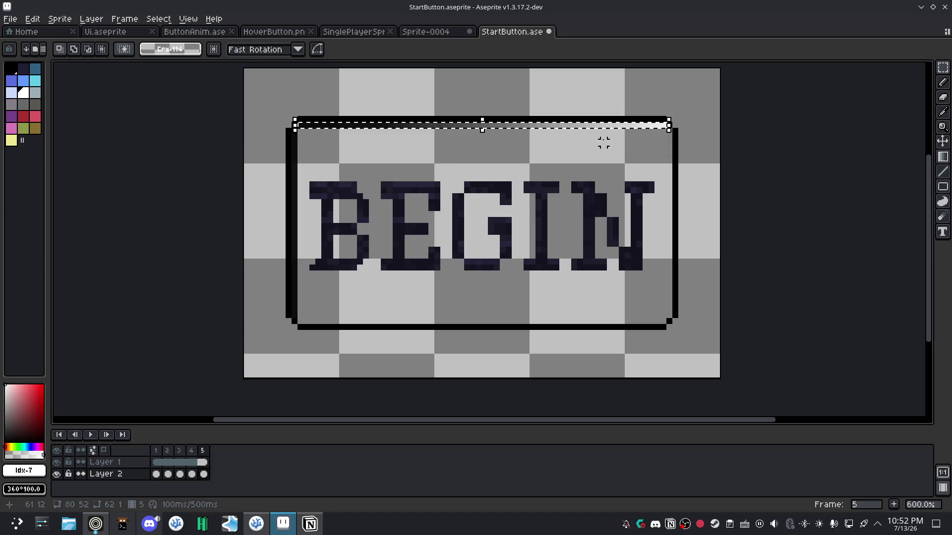
pyautogui.press('Delete')
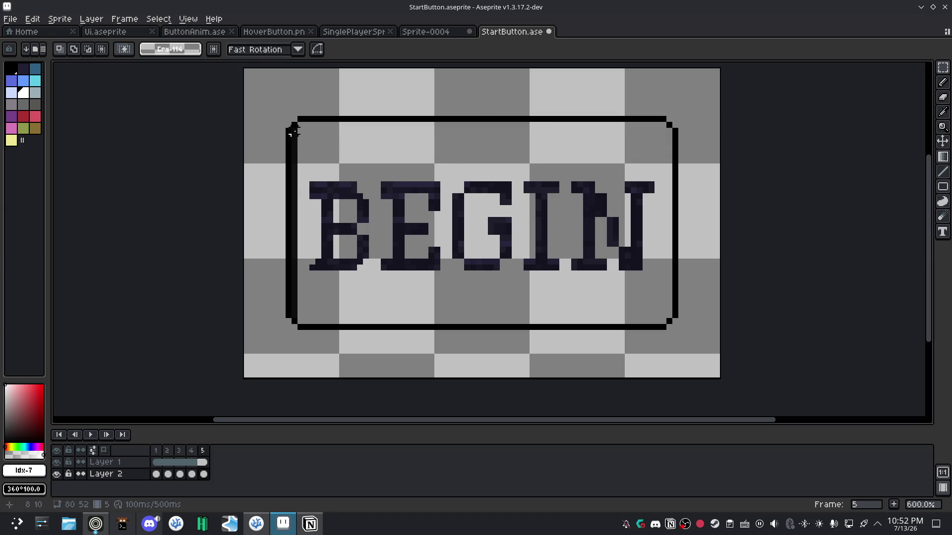
pyautogui.moveTo(294, 130); pyautogui.dragTo(295, 320)
pyautogui.press('Delete')
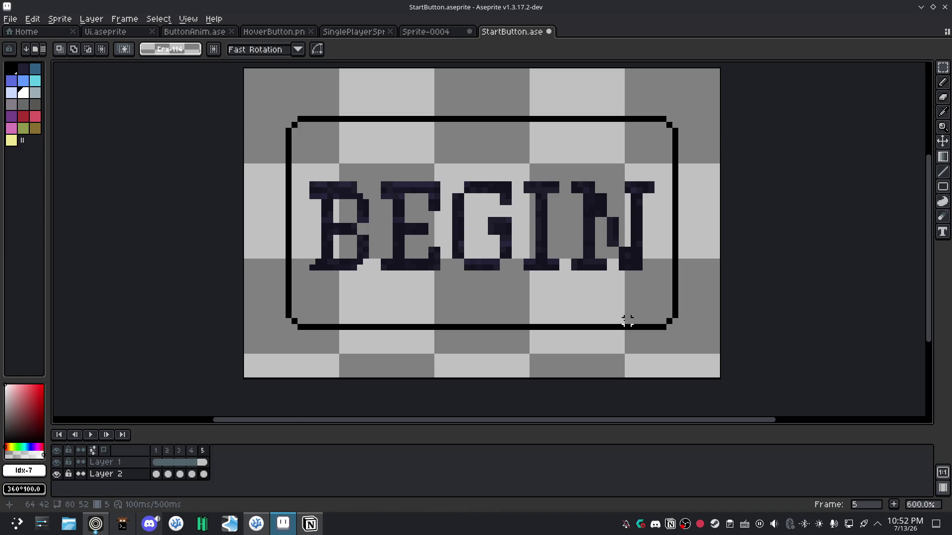
pyautogui.hotkey('shift', 'g')
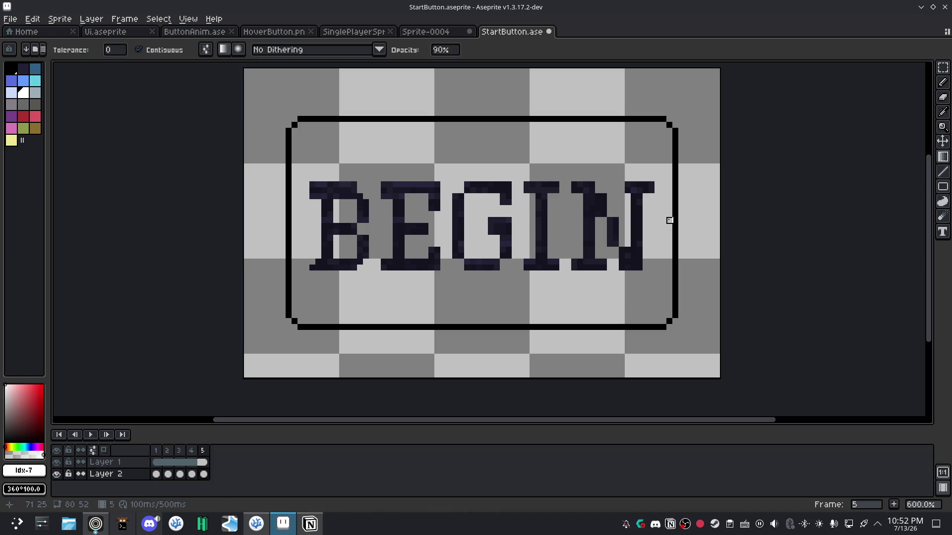
# Refill frame 5's button with a gradient reaching further right, comparing it against frames 1–4.
pyautogui.moveTo(669, 220); pyautogui.dragTo(431, 226)
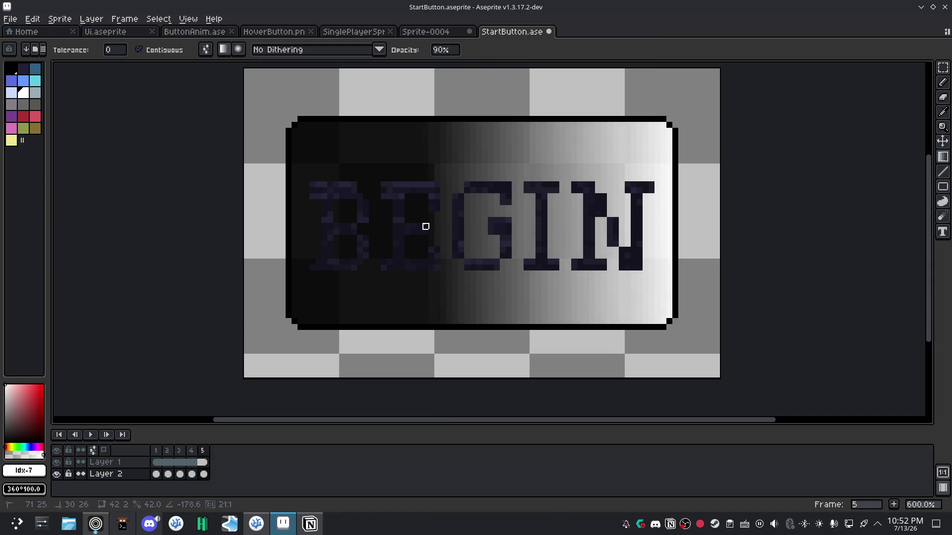
pyautogui.click(156, 474)
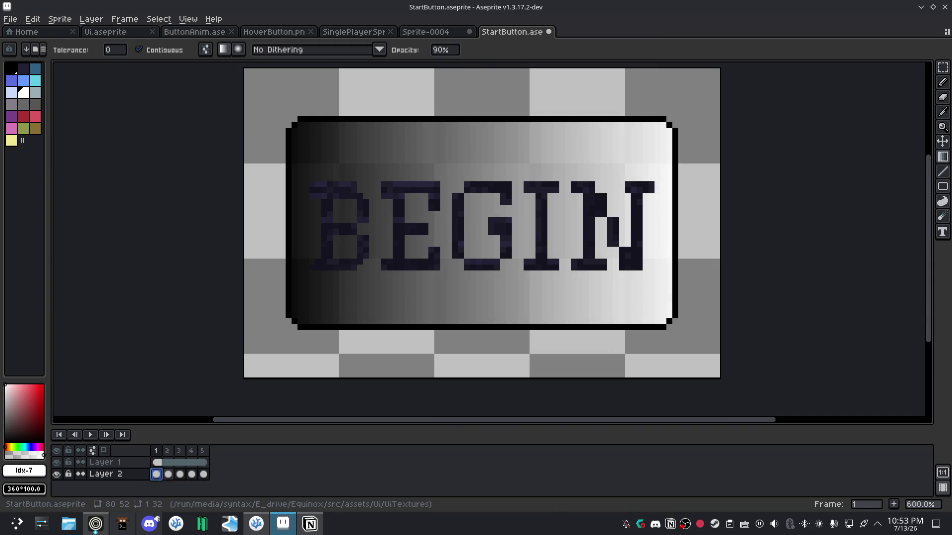
pyautogui.click(168, 474)
pyautogui.click(180, 474)
pyautogui.click(191, 474)
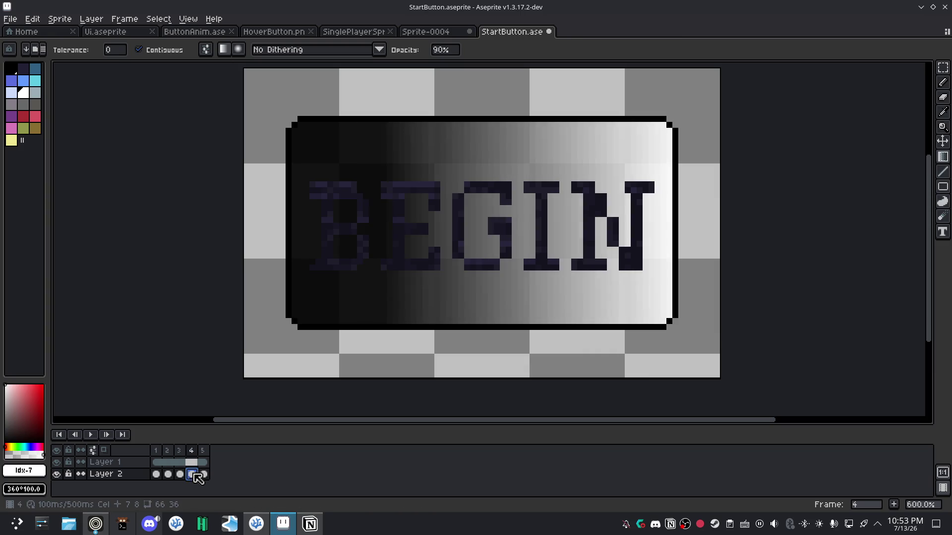
pyautogui.click(204, 474)
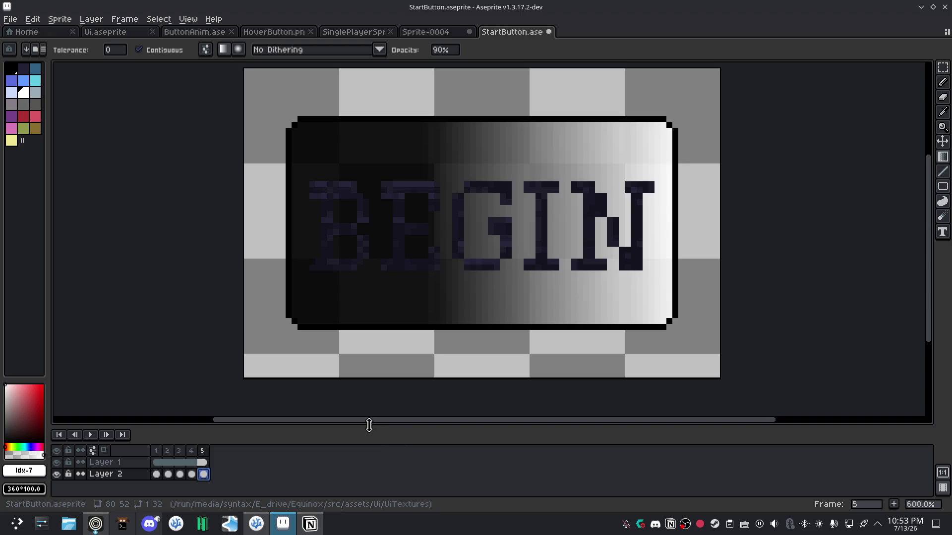
pyautogui.rightClick(205, 452)
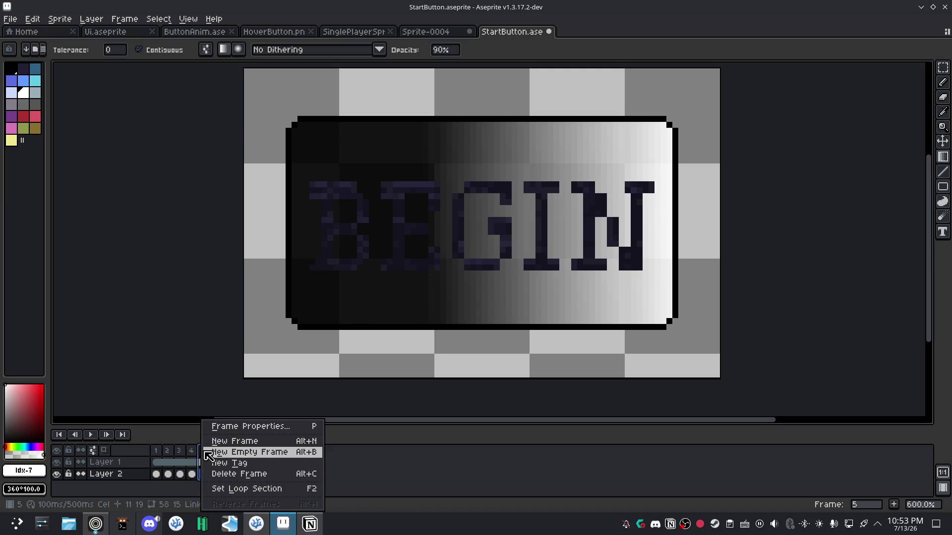
# Add a sixth frame and clear the gradient from its button area.
pyautogui.click(231, 441)
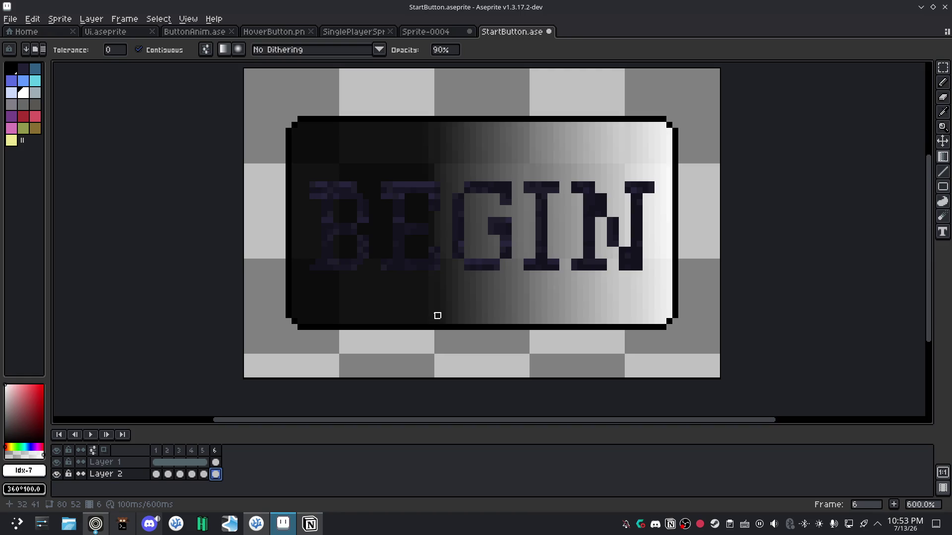
pyautogui.press('m')
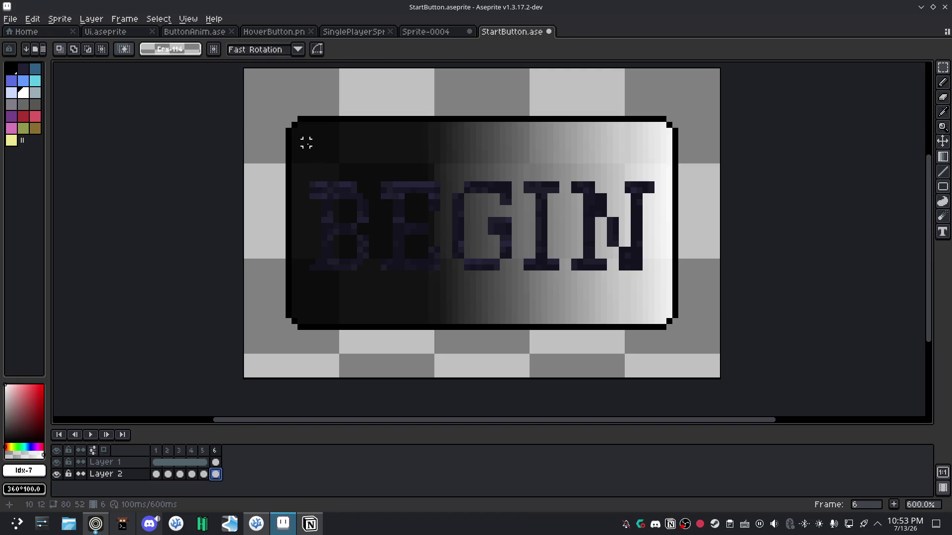
pyautogui.moveTo(295, 125); pyautogui.dragTo(664, 323)
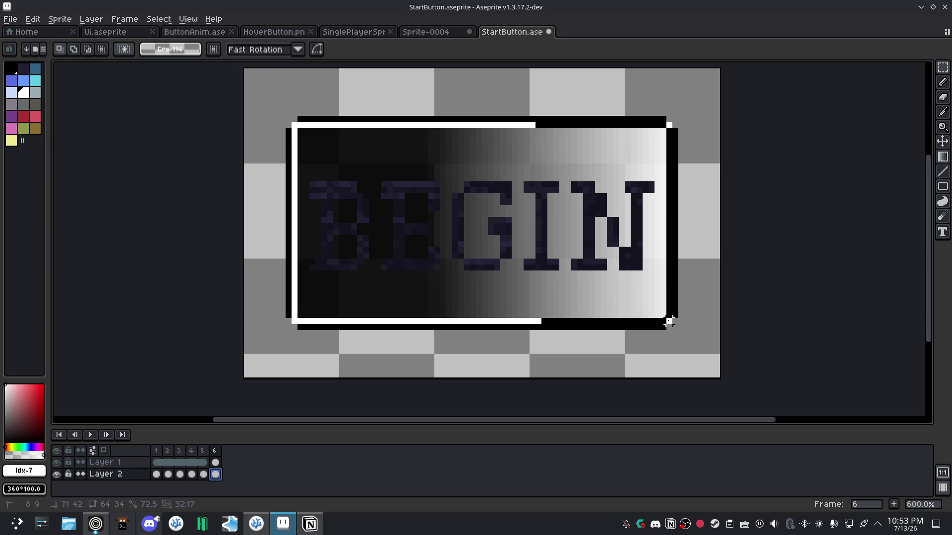
pyautogui.press('Delete')
# Fill the border gaps at the bottom-left, bottom-right and top-right corners.
pyautogui.press('e')
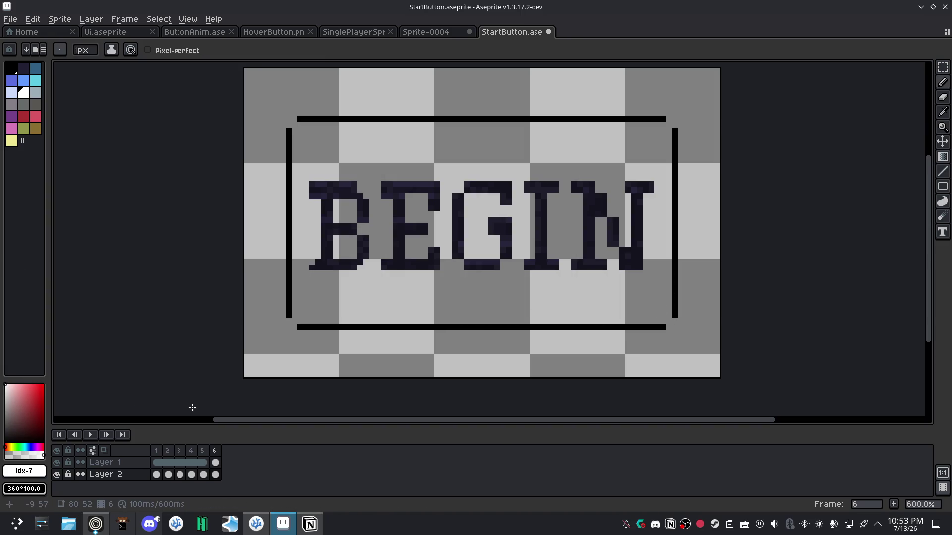
pyautogui.click(295, 321)
pyautogui.click(668, 321)
pyautogui.click(669, 124)
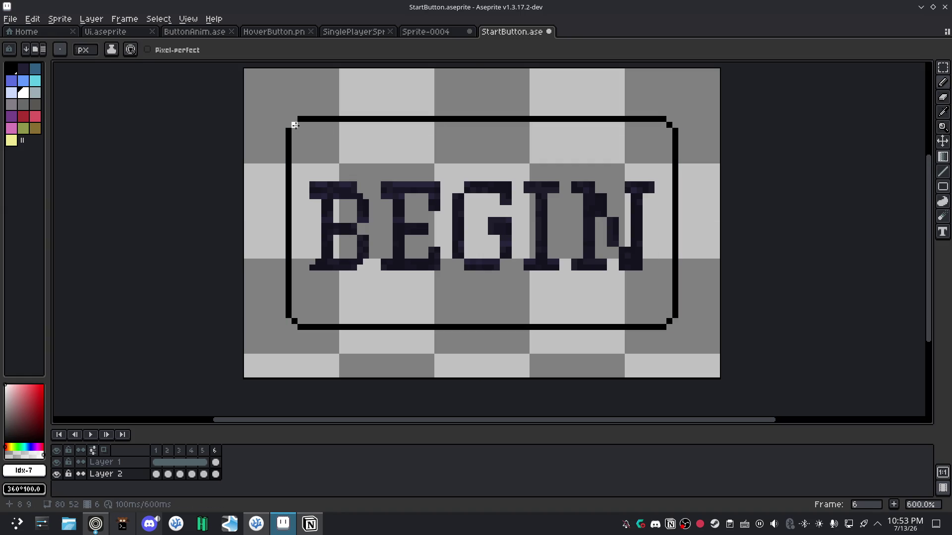
# Fill frame 6's button with a black-to-white gradient, then preview playback and compare frames 1 and 2.
pyautogui.press('g')
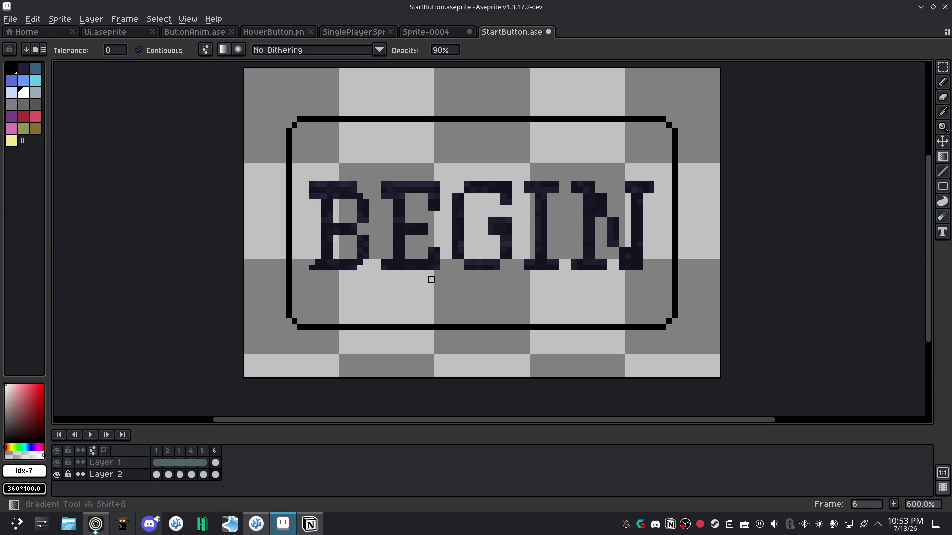
pyautogui.moveTo(669, 220); pyautogui.dragTo(467, 226)
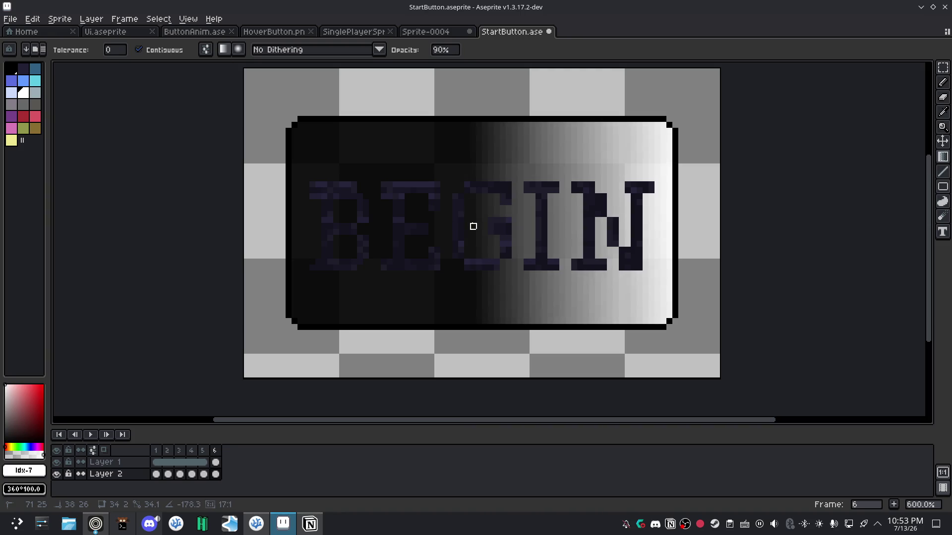
pyautogui.click(91, 435)
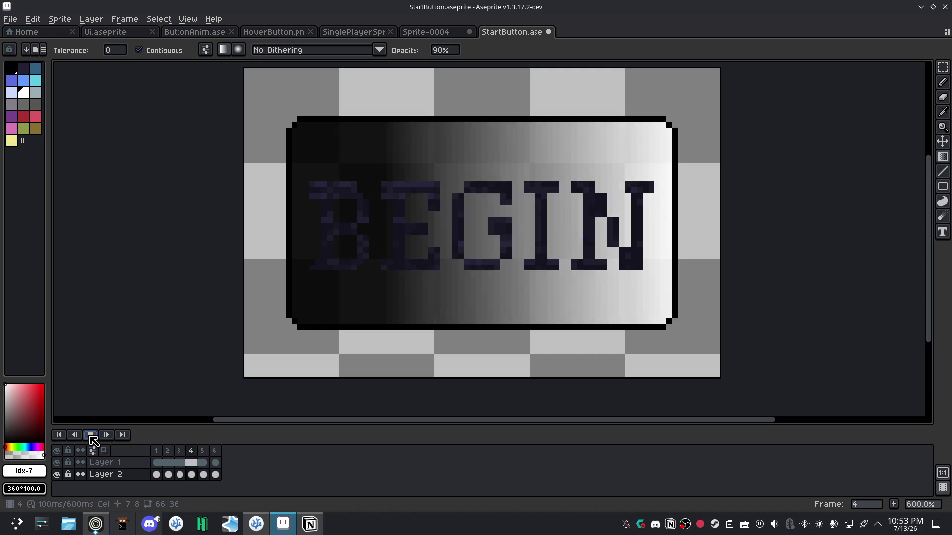
pyautogui.click(91, 435)
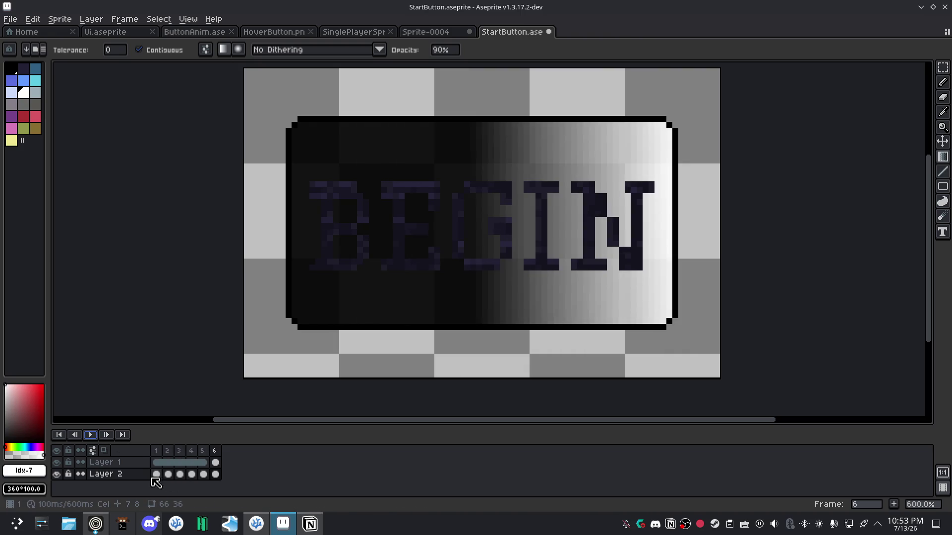
pyautogui.click(156, 474)
pyautogui.click(167, 474)
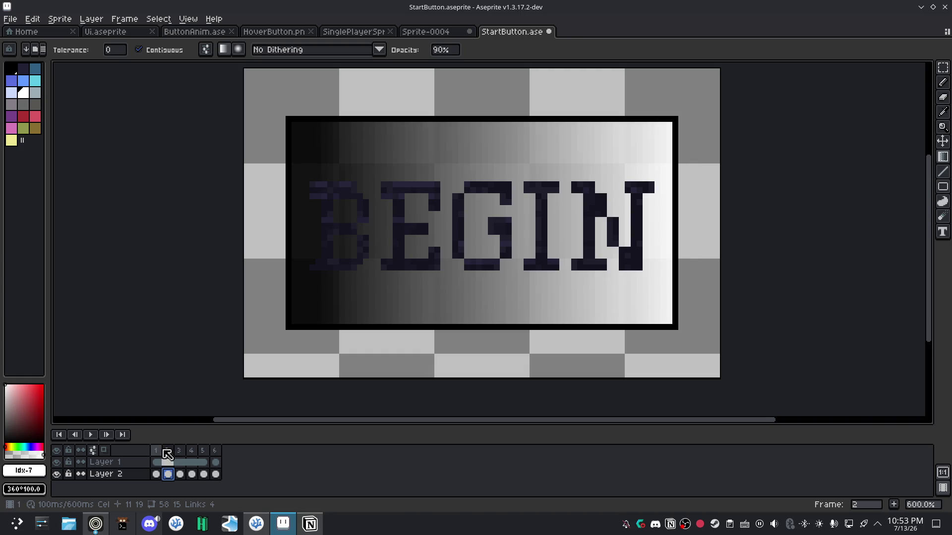
pyautogui.click(156, 474)
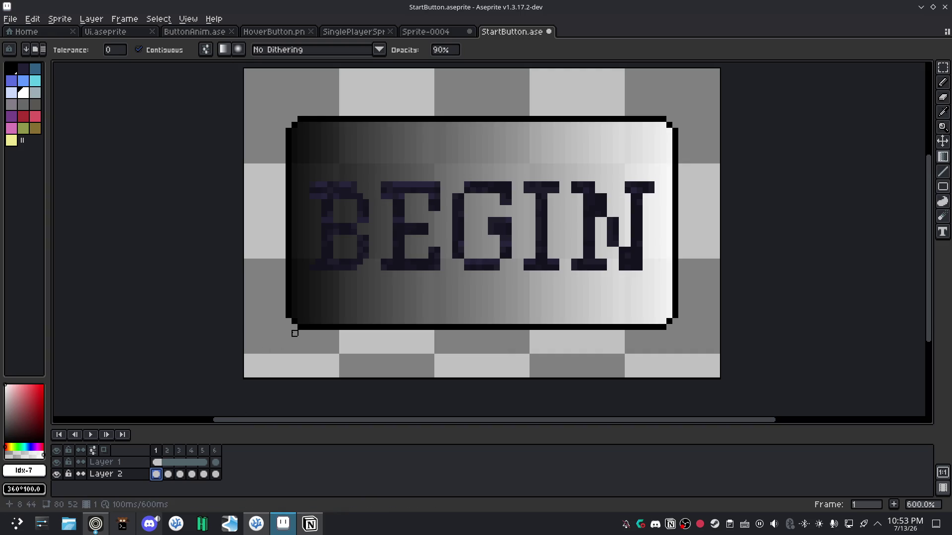
# Fill the bottom-left, bottom-right, top-left and top-right border corners of frame 1 with black pixels.
pyautogui.press('b')
pyautogui.click(292, 327)
pyautogui.click(668, 323)
pyautogui.click(288, 119)
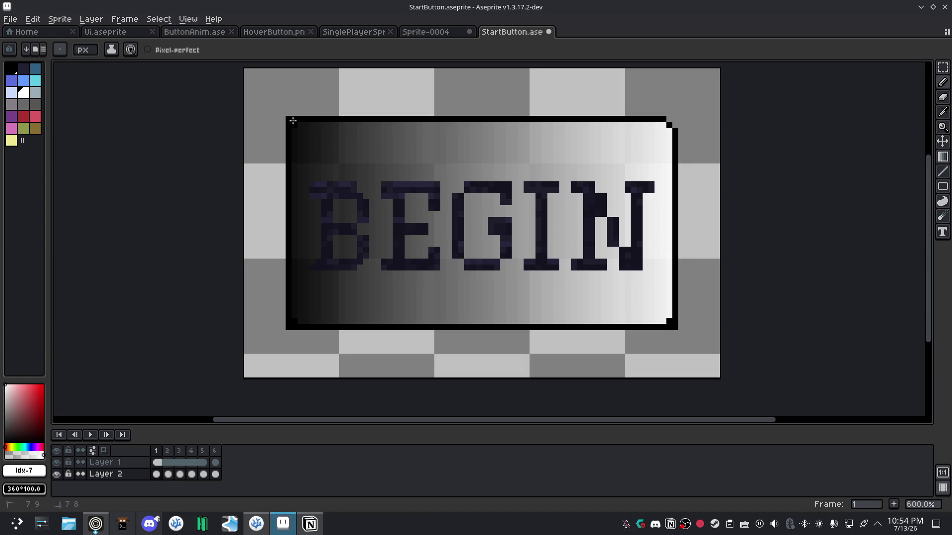
pyautogui.moveTo(670, 119); pyautogui.dragTo(675, 120)
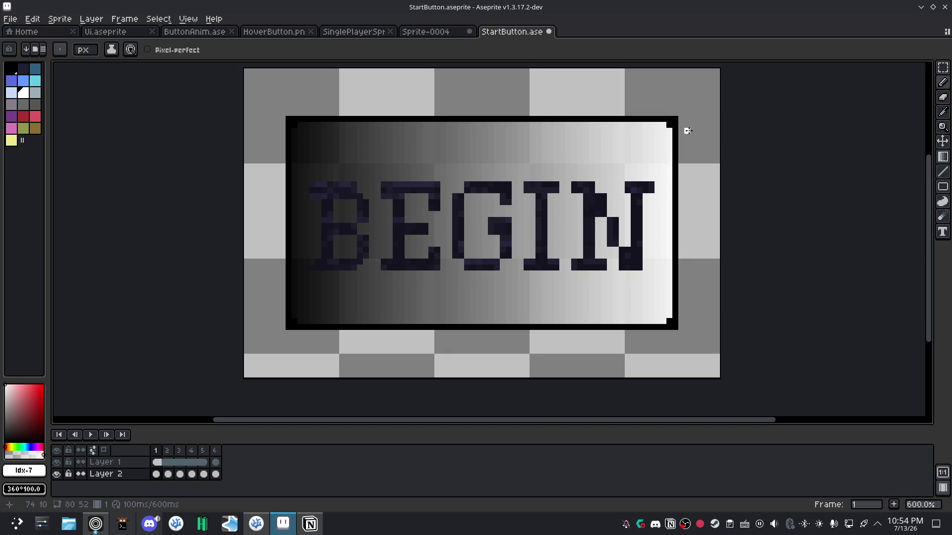
# Compare frame 1's border against frame 2, ending on frame 1.
pyautogui.click(169, 474)
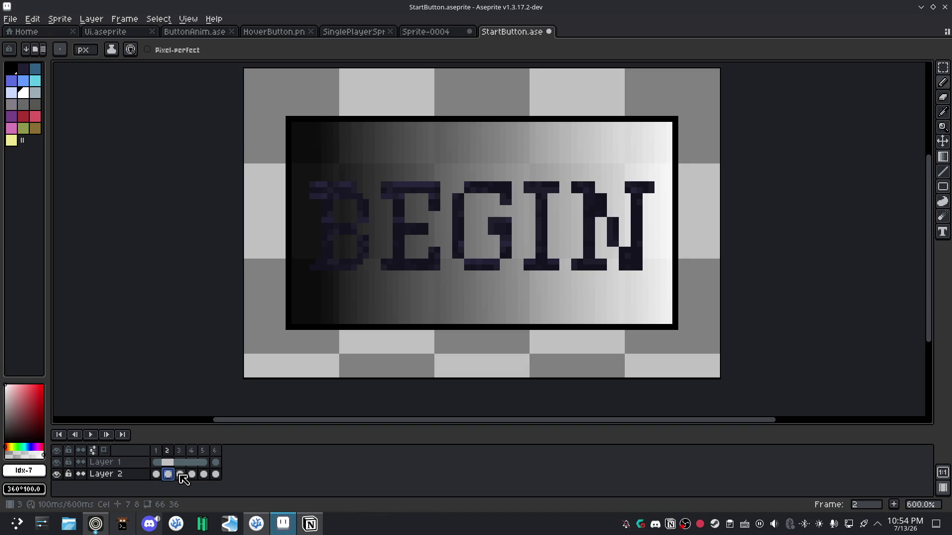
pyautogui.click(158, 475)
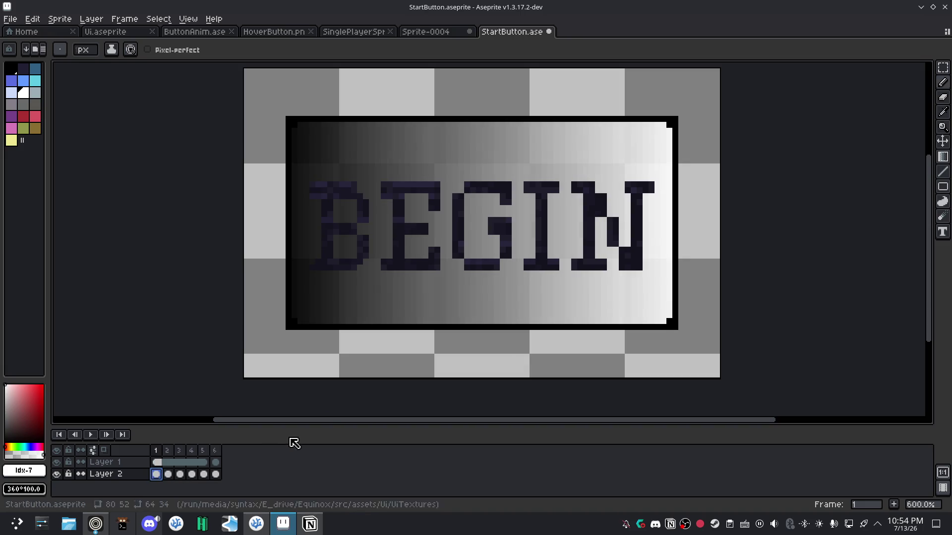
pyautogui.press('e')
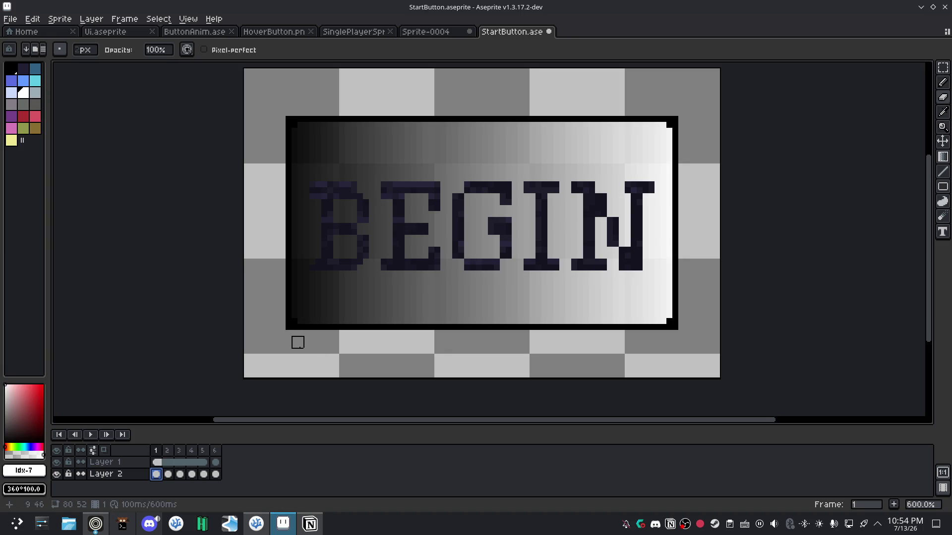
# Sample black from the border and near-black #040404 from the gradient.
pyautogui.press('i')
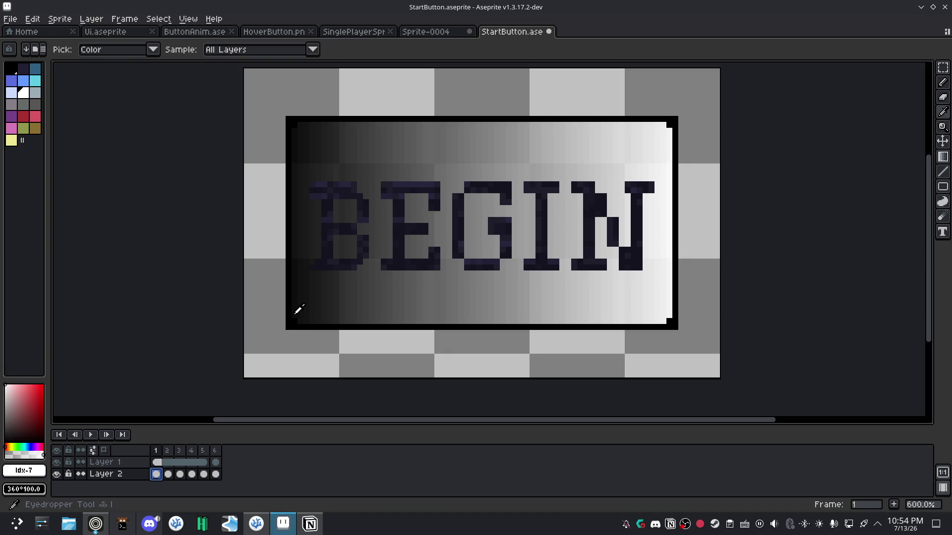
pyautogui.click(298, 310)
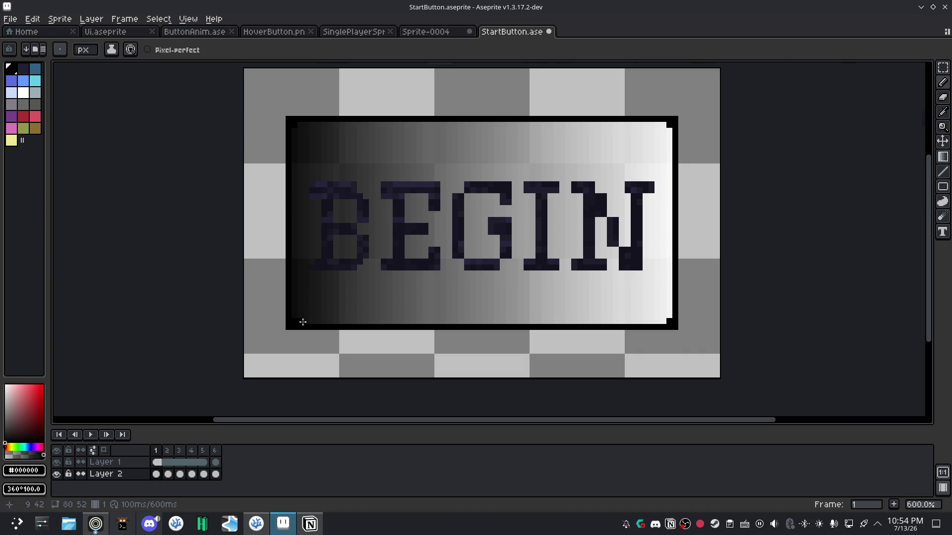
pyautogui.scroll(4, 303, 322)
pyautogui.press('i')
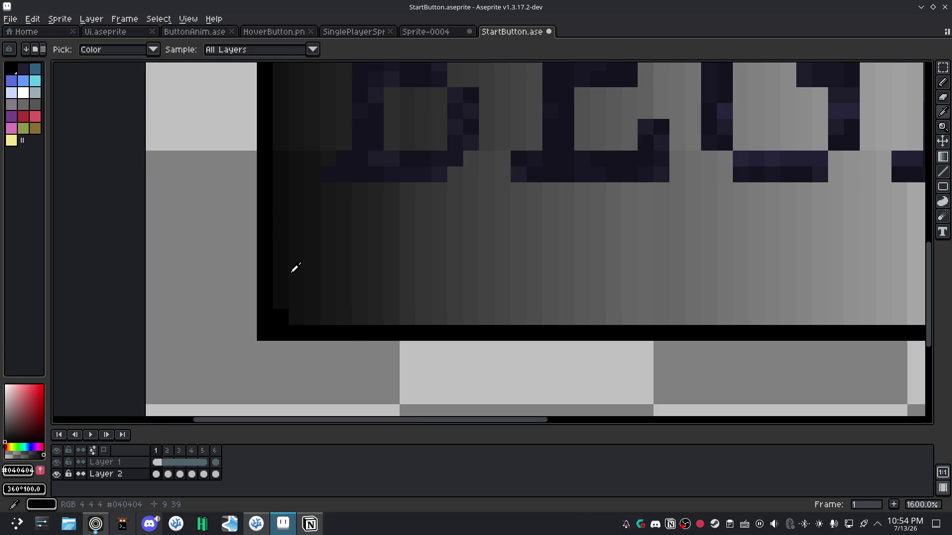
pyautogui.click(299, 270)
pyautogui.press('b')
# Erase a small notch at the button's bottom-left inner corner, undoing a stray stroke.
pyautogui.scroll(2, 307, 290)
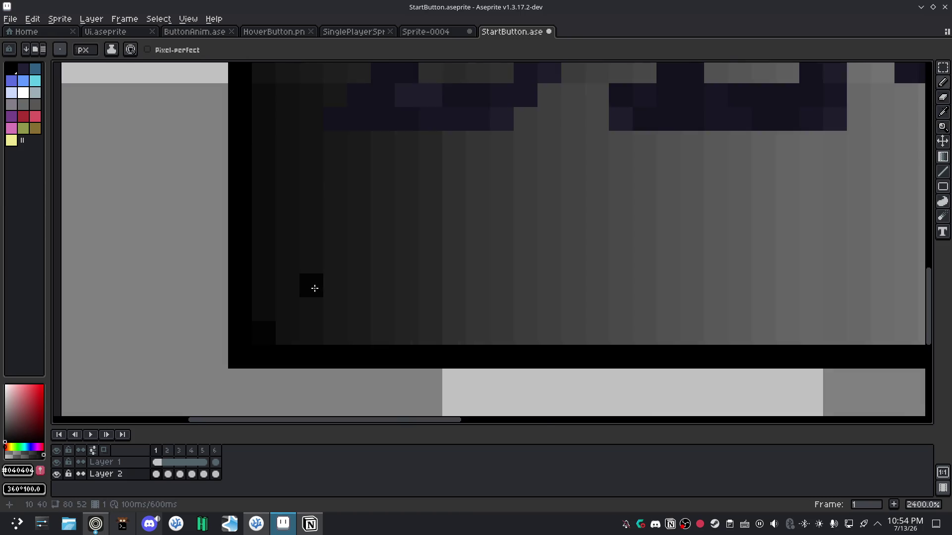
pyautogui.scroll(-3, 313, 297)
pyautogui.press('e')
pyautogui.click(296, 306)
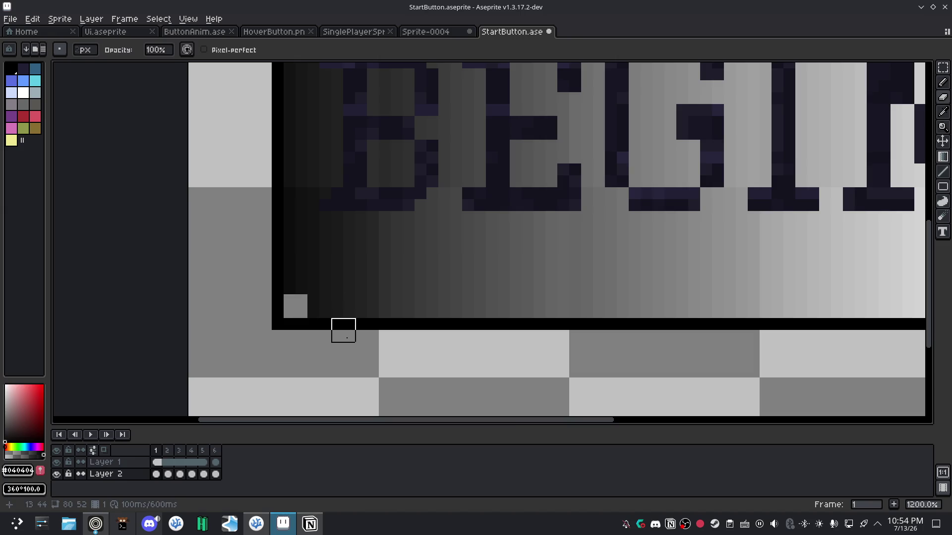
pyautogui.scroll(-3, 346, 334)
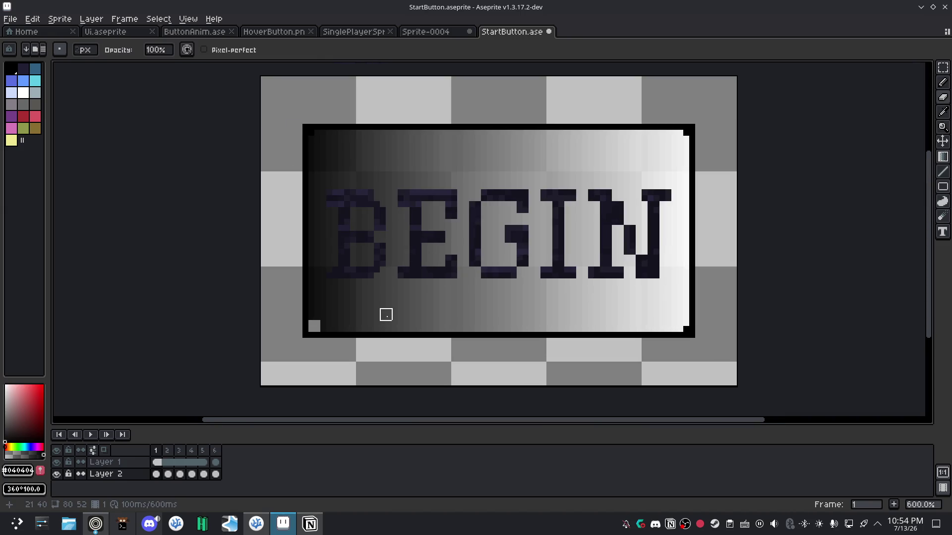
pyautogui.moveTo(385, 315); pyautogui.dragTo(323, 327)
pyautogui.hotkey('ctrl', 'z')
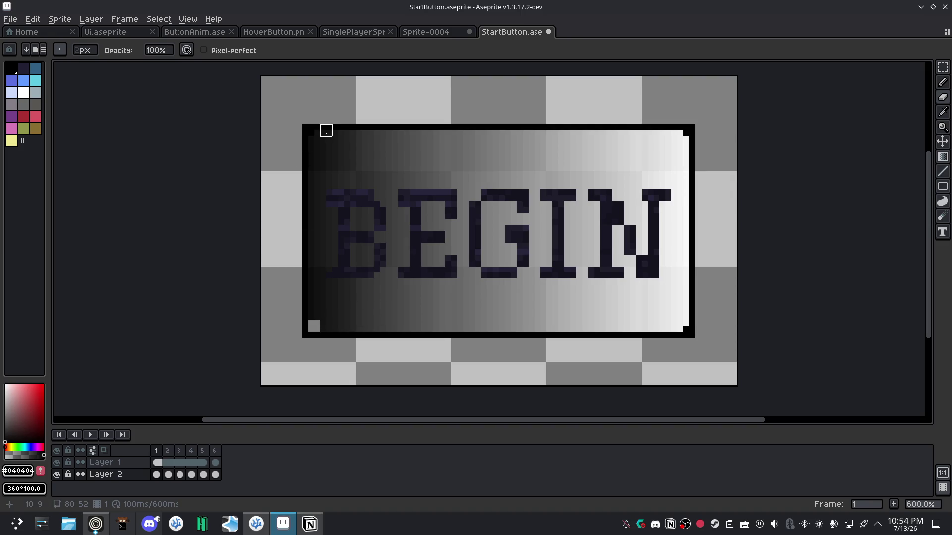
# Erase notches at the top-left, top-right and bottom-right inner corners.
pyautogui.scroll(3, 326, 154)
pyautogui.click(290, 100)
pyautogui.scroll(-3, 290, 100)
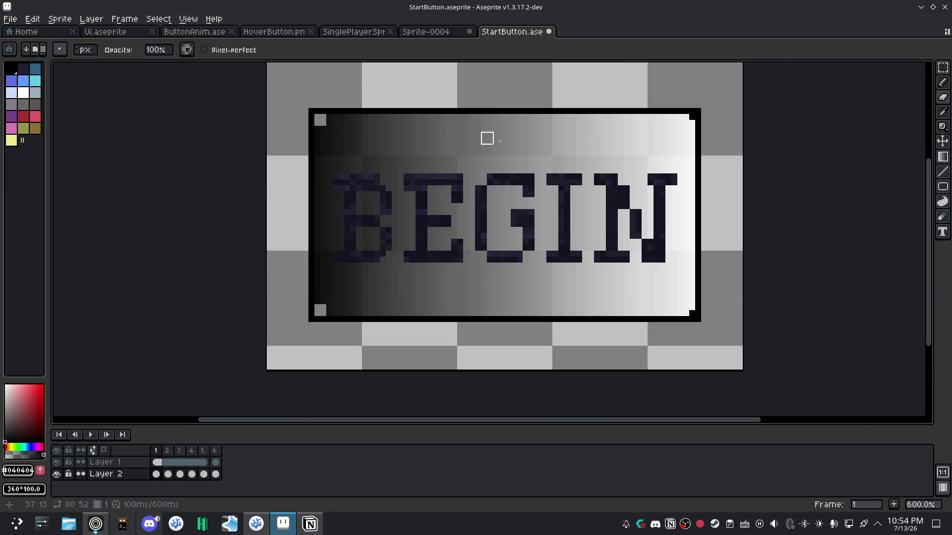
pyautogui.click(688, 120)
pyautogui.click(689, 310)
pyautogui.hotkey('shift', 'g')
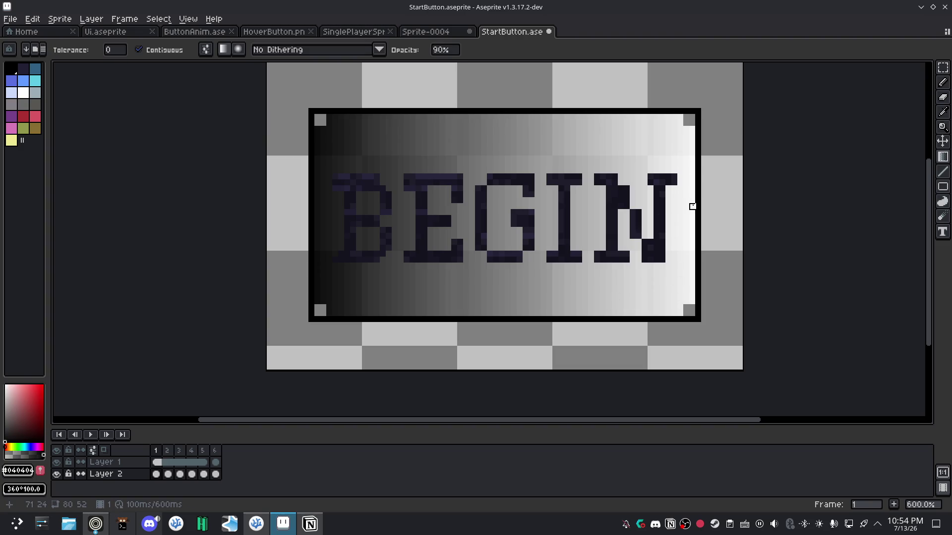
# Experiment with white gradients along the button's right edge, undoing them.
pyautogui.click(692, 206)
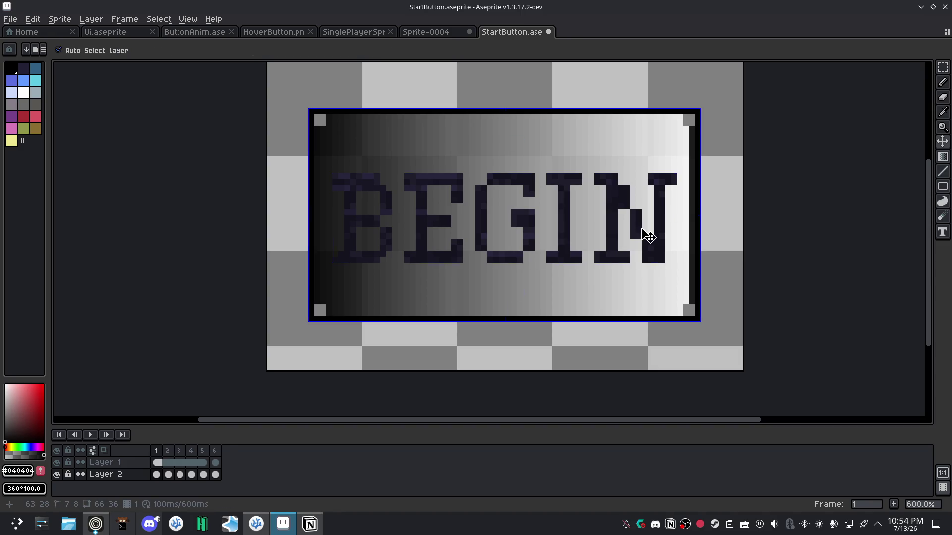
pyautogui.hotkey('ctrl', 'z')
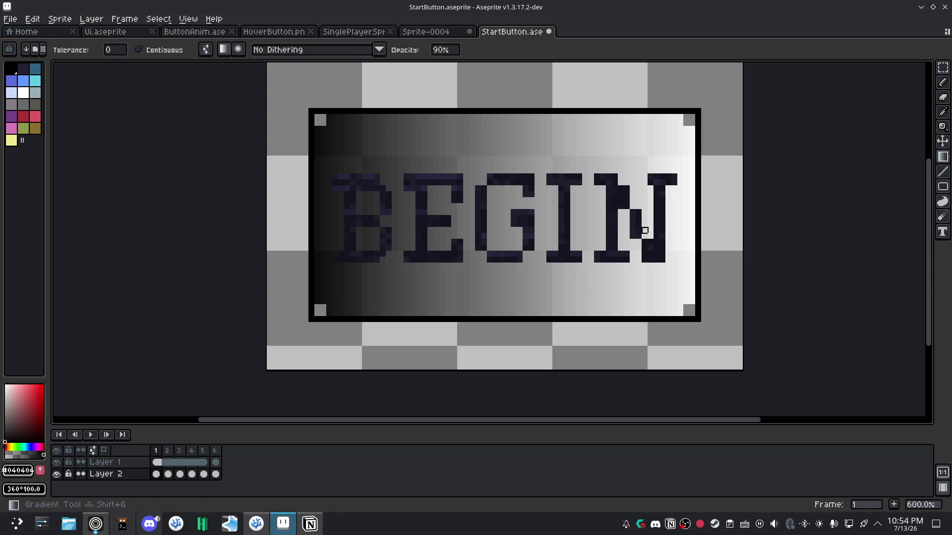
pyautogui.click(24, 90)
pyautogui.moveTo(692, 206); pyautogui.dragTo(318, 206)
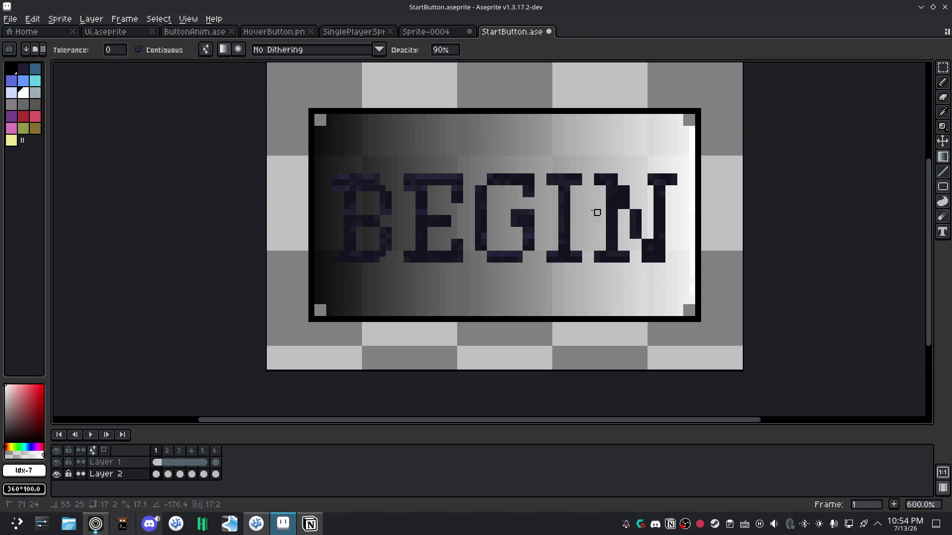
pyautogui.moveTo(693, 200); pyautogui.dragTo(668, 236)
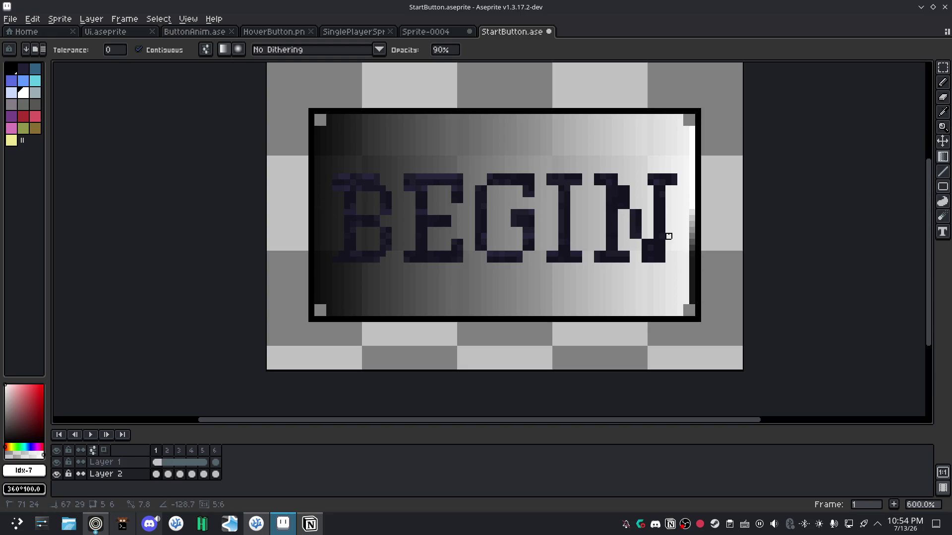
pyautogui.hotkey('ctrl', 'z')
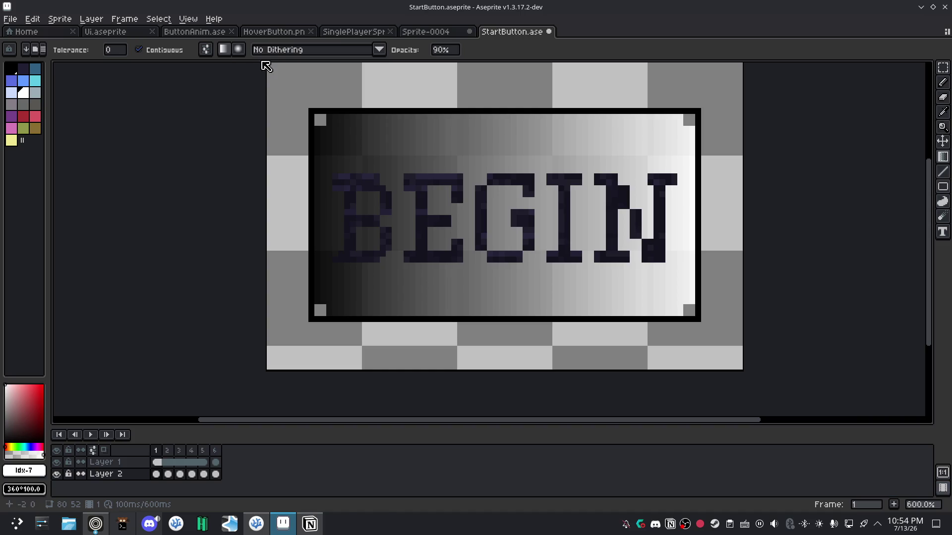
# Try a linear gradient across the button, undo it, and show frame 2.
pyautogui.click(224, 49)
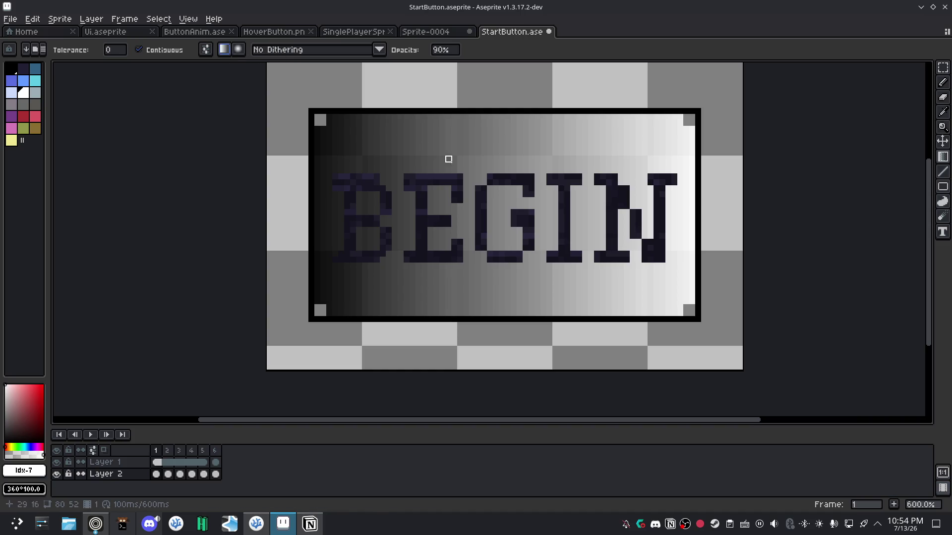
pyautogui.moveTo(412, 206); pyautogui.dragTo(401, 265)
pyautogui.hotkey('ctrl', 'z')
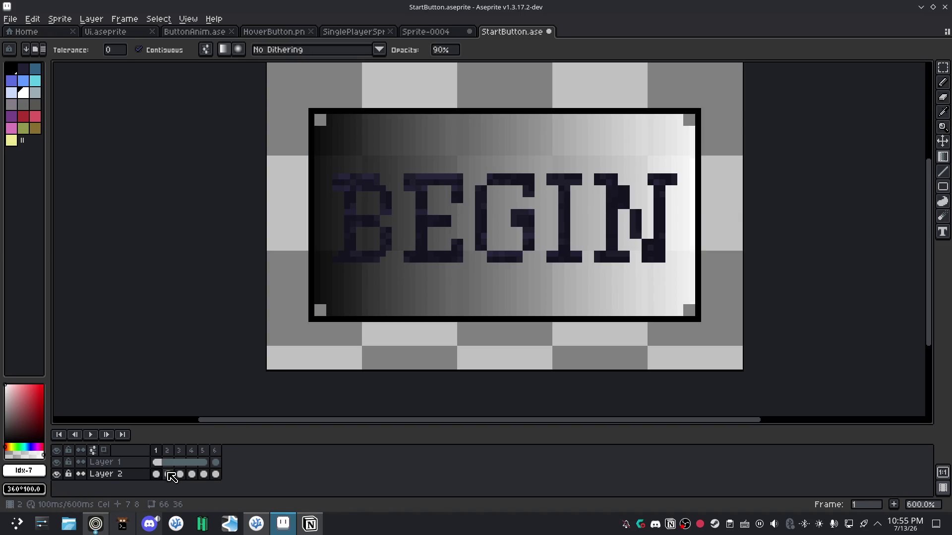
pyautogui.click(169, 474)
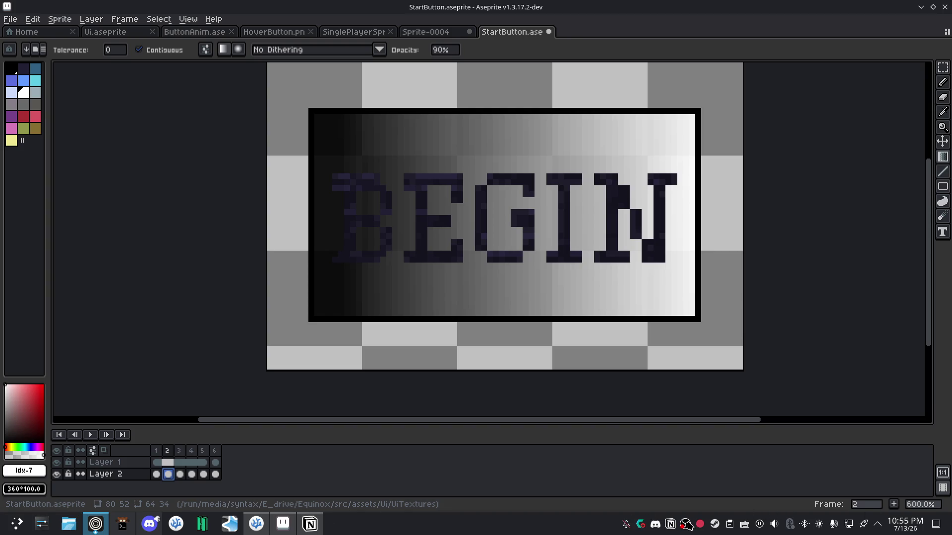
pyautogui.click(687, 524)
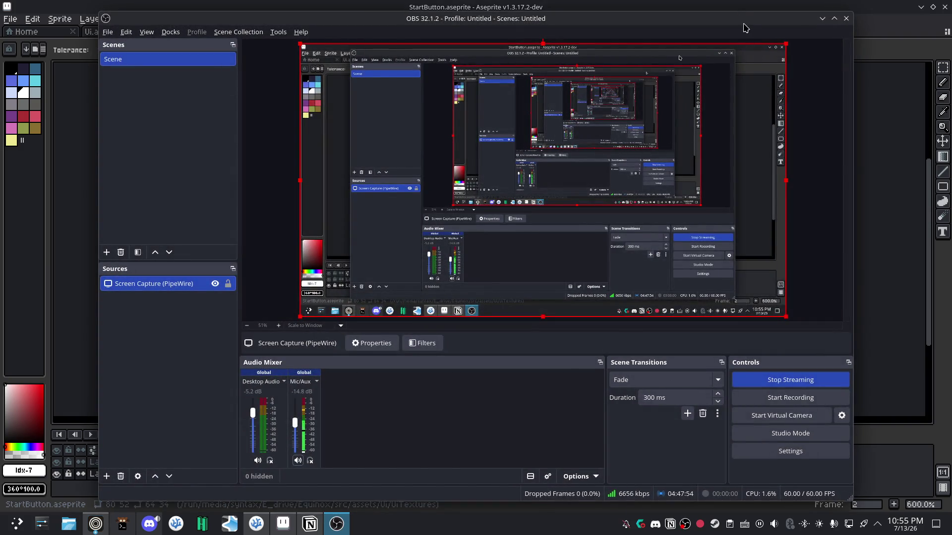
pyautogui.moveTo(743, 27); pyautogui.dragTo(951, 69)
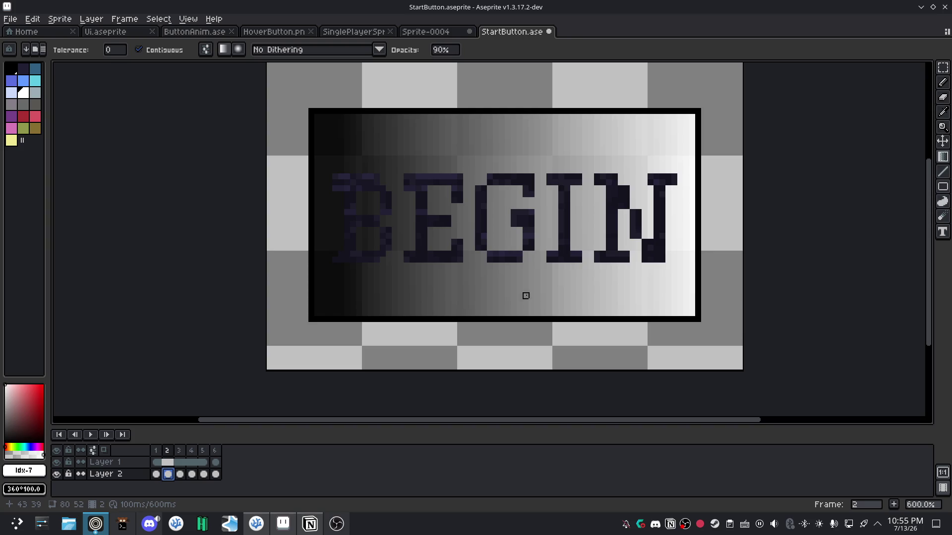
pyautogui.click(157, 474)
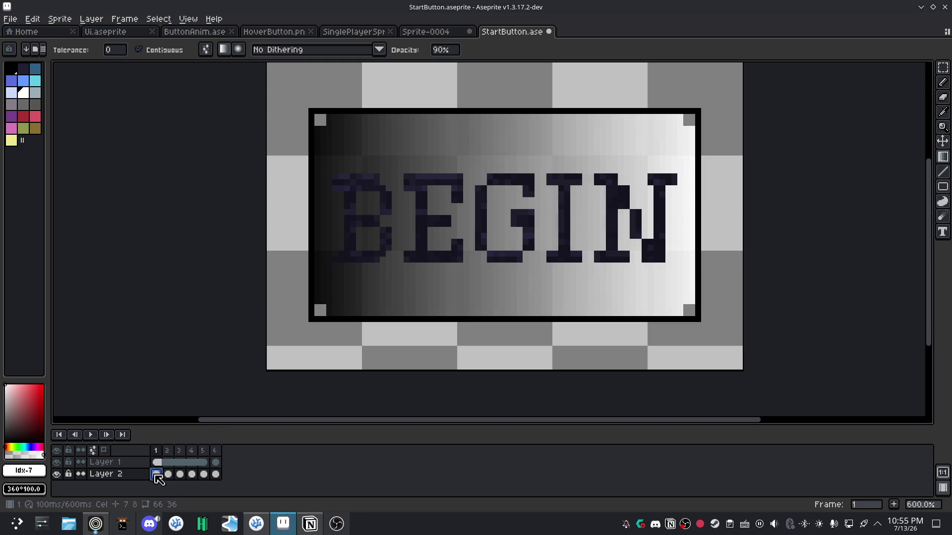
# Toggle between frames 1 and 2 to compare their button corners.
pyautogui.click(168, 474)
pyautogui.click(157, 474)
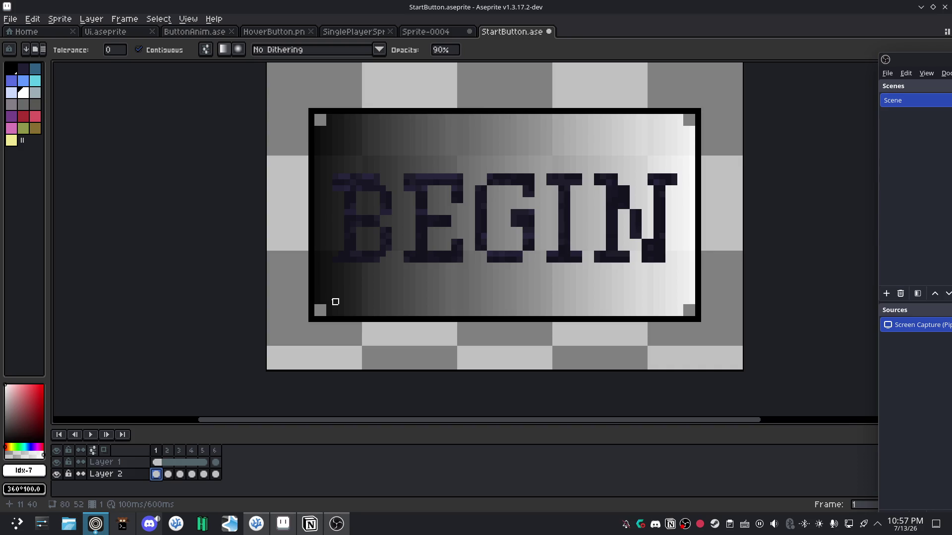
pyautogui.click(164, 474)
# Select the whole button on frame 1, delete its gradient, and check it against frame 2.
pyautogui.click(156, 475)
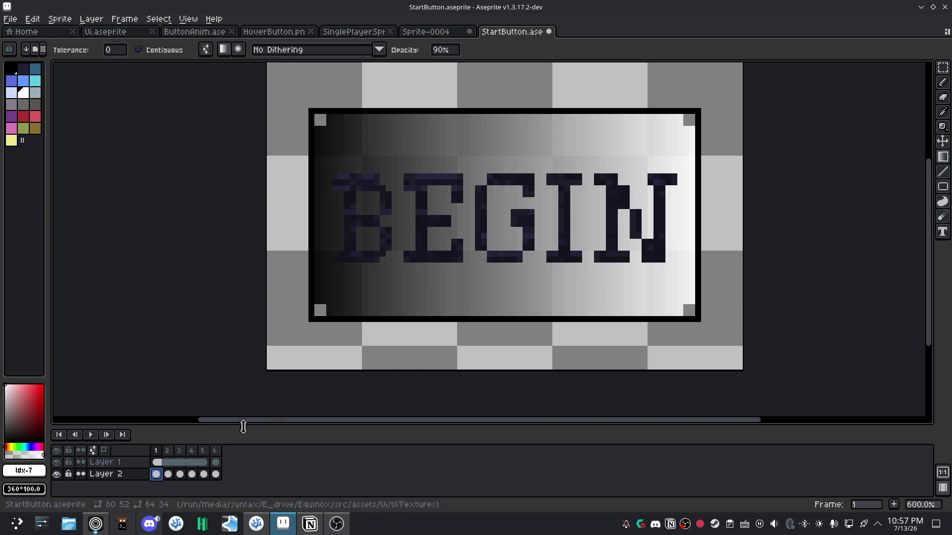
pyautogui.press('m')
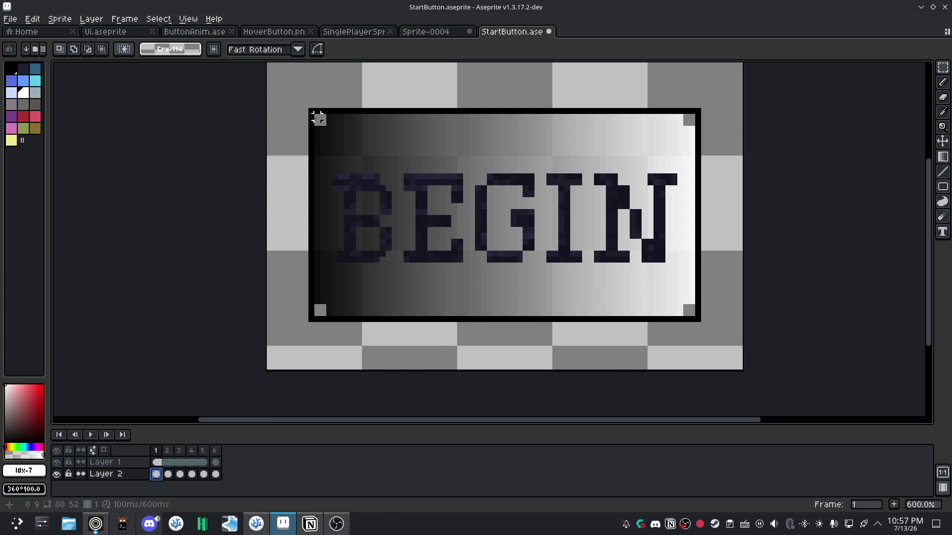
pyautogui.moveTo(317, 117); pyautogui.dragTo(686, 312)
pyautogui.press('Delete')
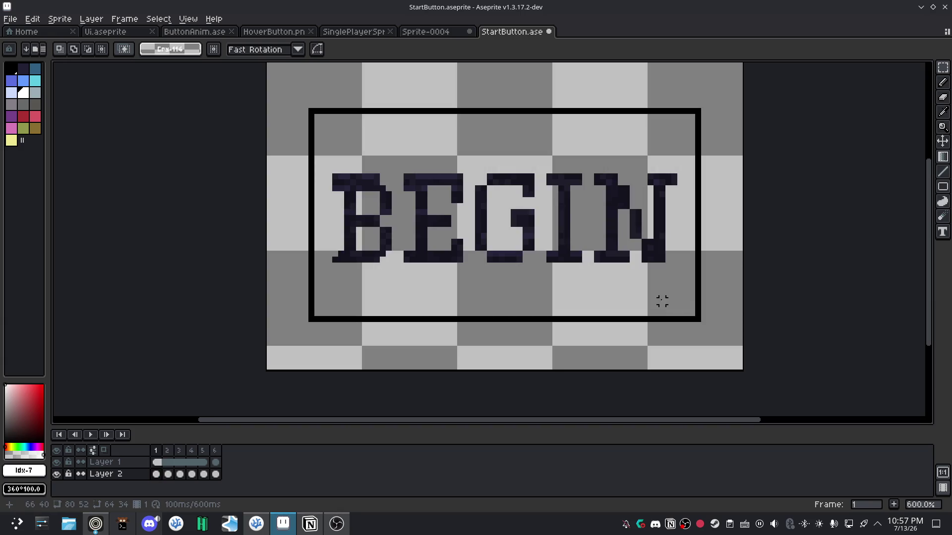
pyautogui.click(169, 474)
pyautogui.click(156, 474)
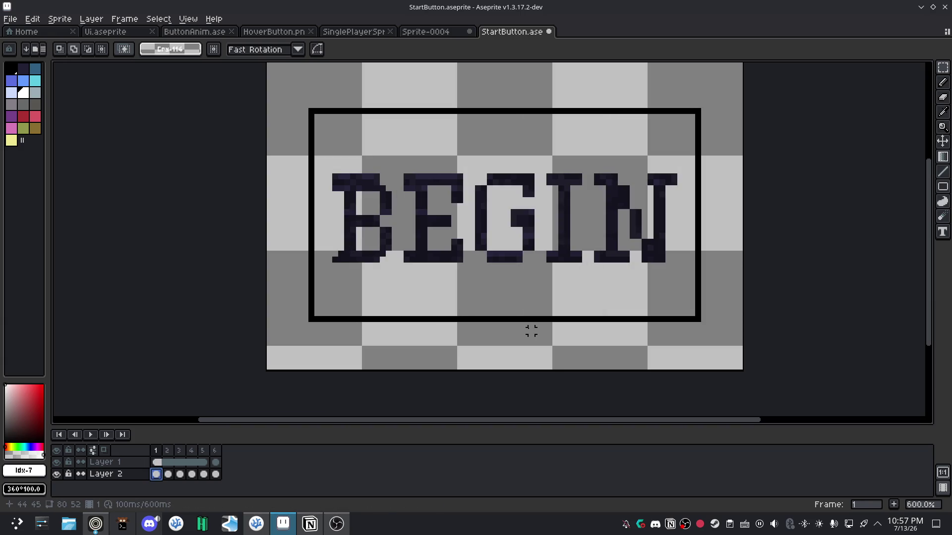
# Drag a right-to-left black-to-white gradient across frame 1's button, then compare with frame 2.
pyautogui.hotkey('shift', 'g')
pyautogui.moveTo(691, 212); pyautogui.dragTo(318, 207)
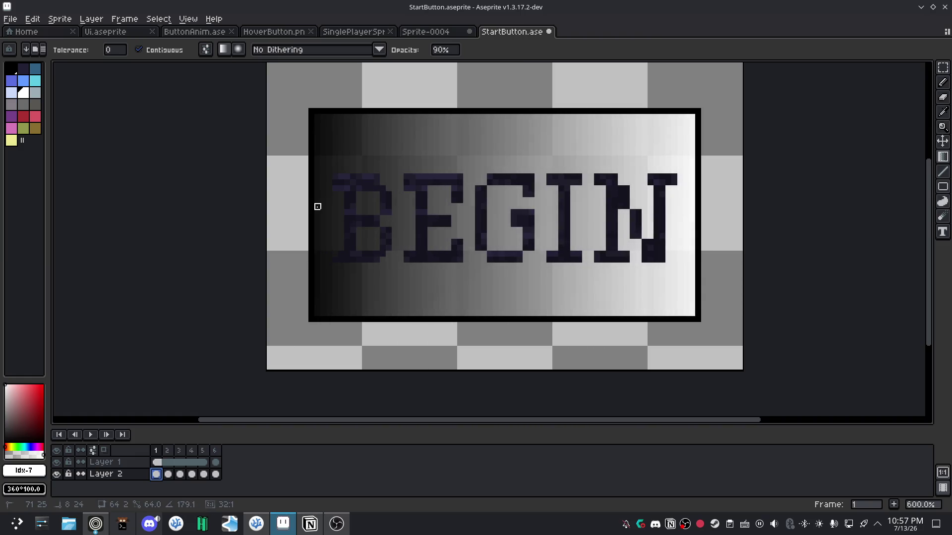
pyautogui.click(168, 474)
pyautogui.click(156, 475)
pyautogui.click(168, 474)
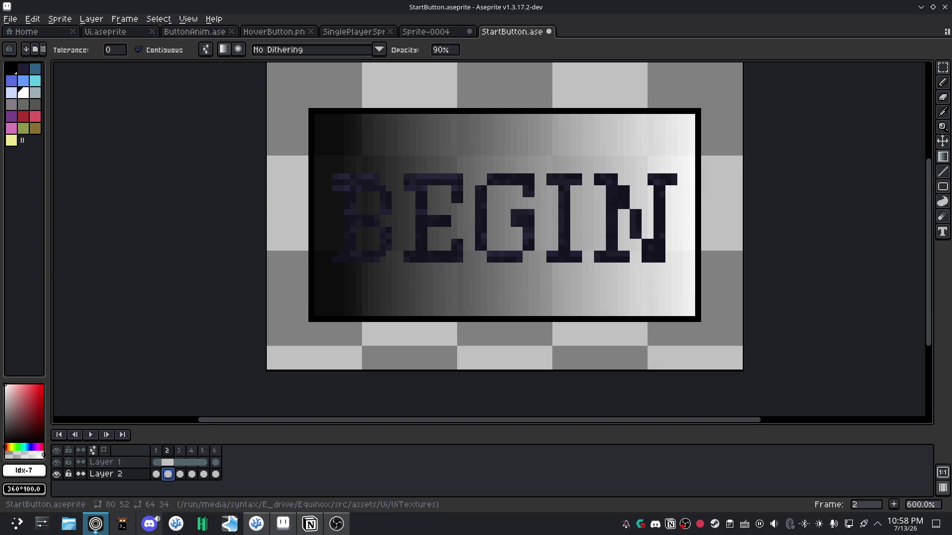
pyautogui.hotkey('alt', 'Tab')
pyautogui.hotkey('alt', 'Tab')
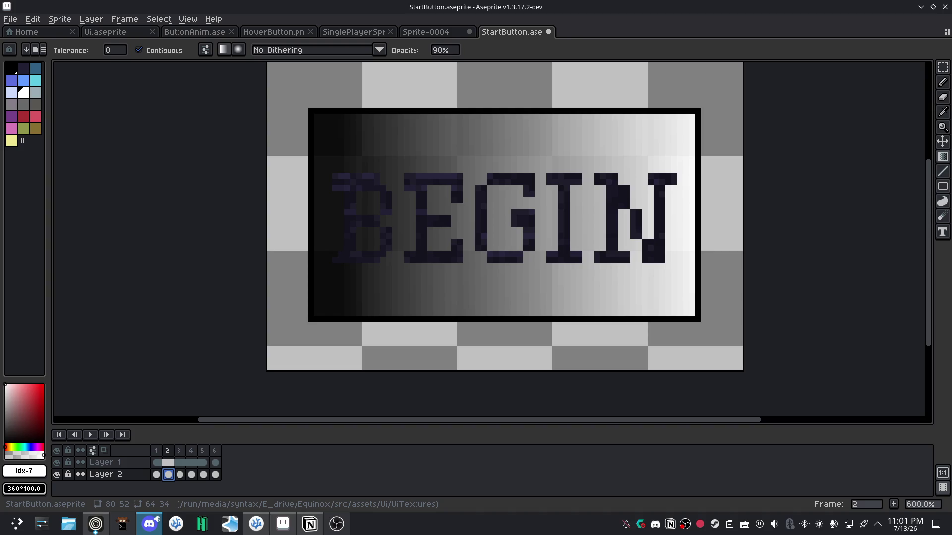
pyautogui.click(683, 529)
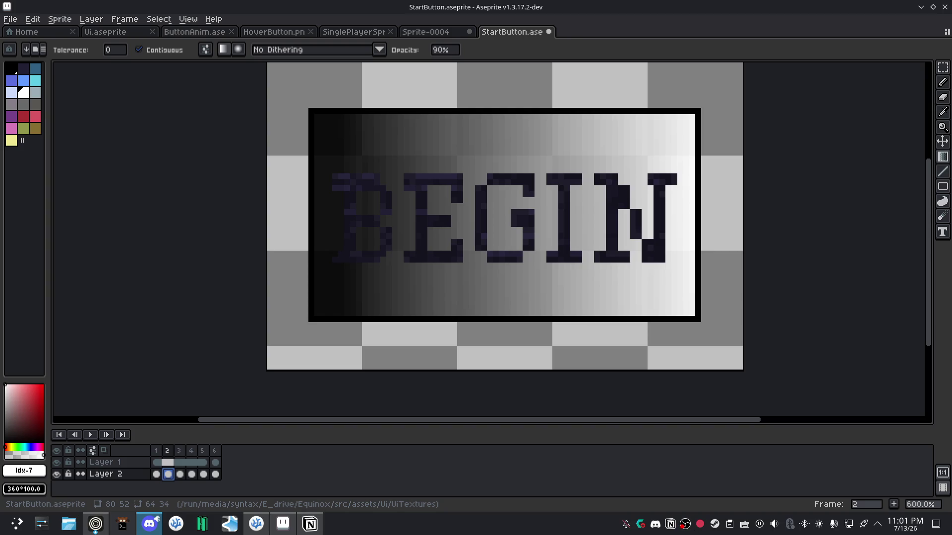
pyautogui.click(133, 528)
pyautogui.click(133, 529)
pyautogui.click(133, 528)
pyautogui.click(133, 528)
pyautogui.click(280, 523)
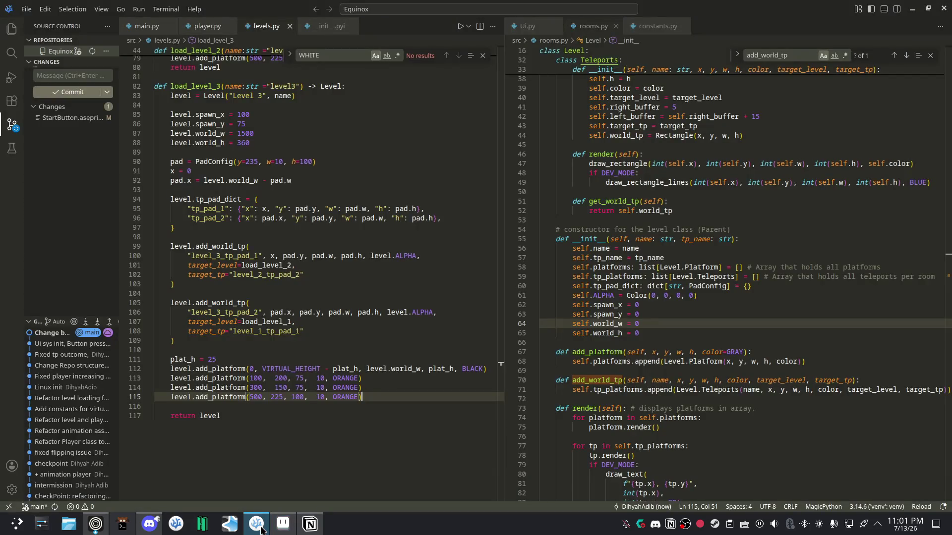
pyautogui.click(282, 523)
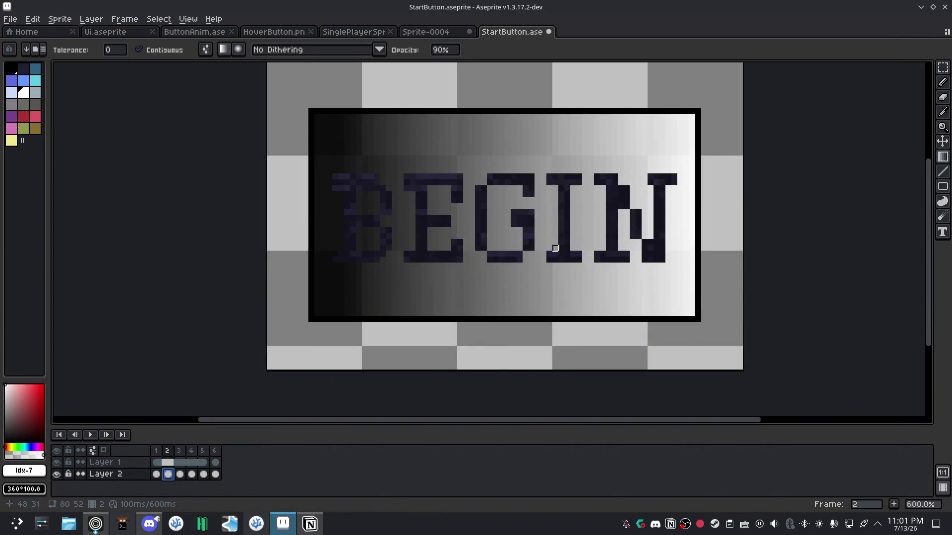
pyautogui.scroll(1, 605, 317)
pyautogui.scroll(-1, 577, 313)
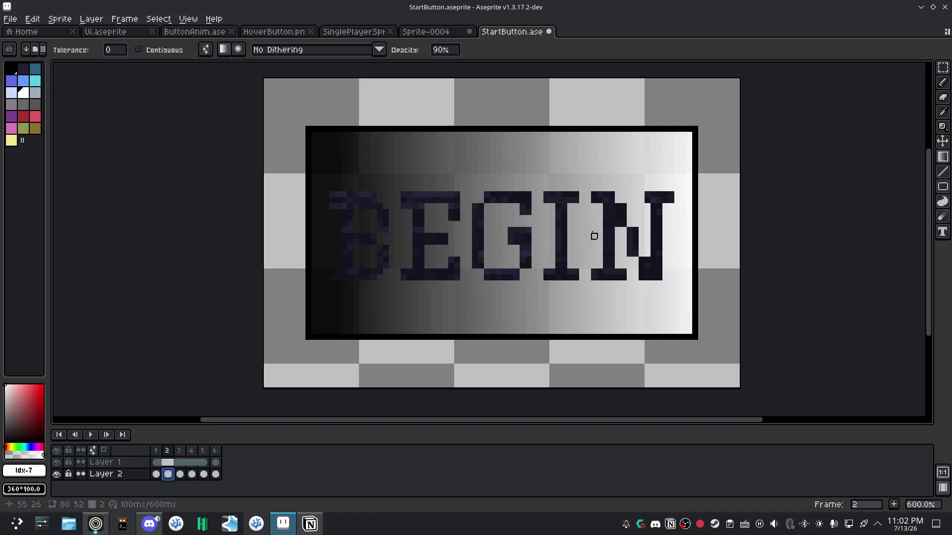
# Pick black from a dark letter pixel as the drawing colour.
pyautogui.press('i')
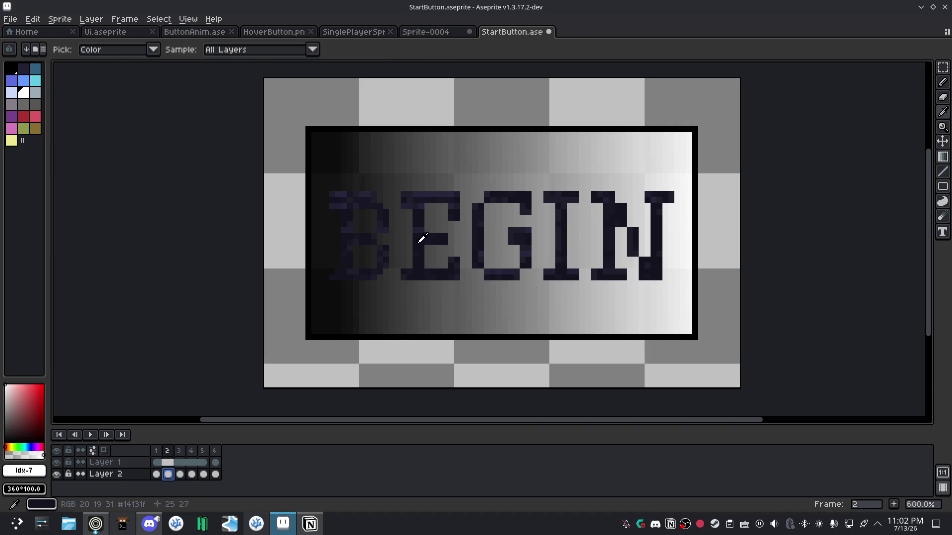
pyautogui.click(144, 123)
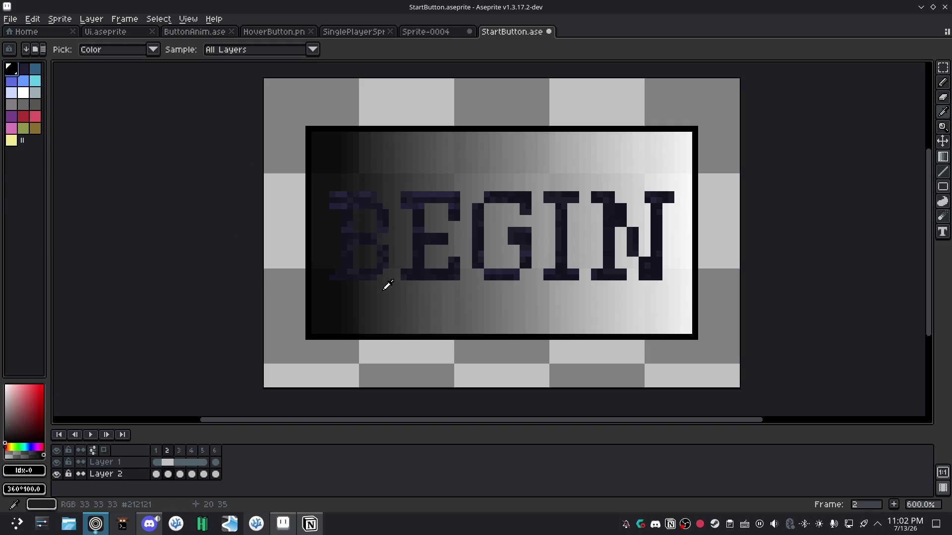
pyautogui.press('b')
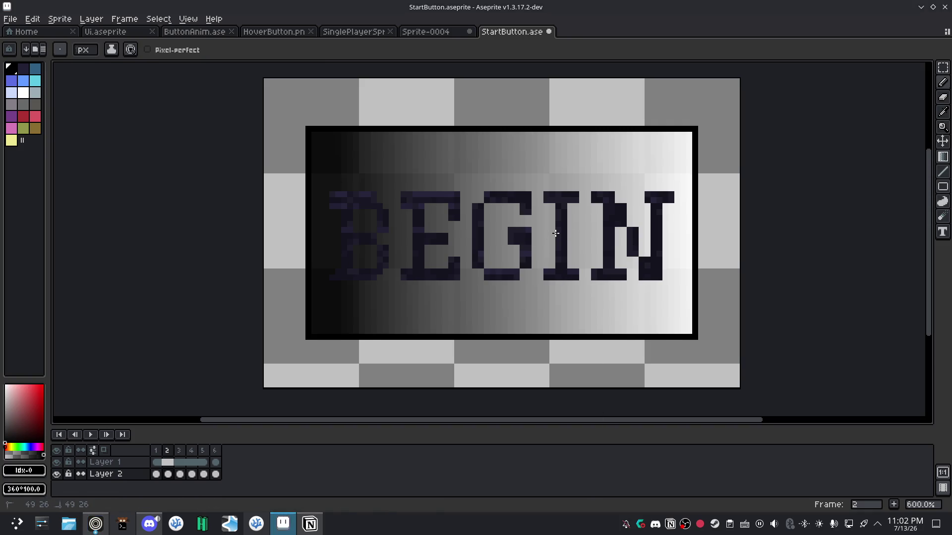
pyautogui.press('v')
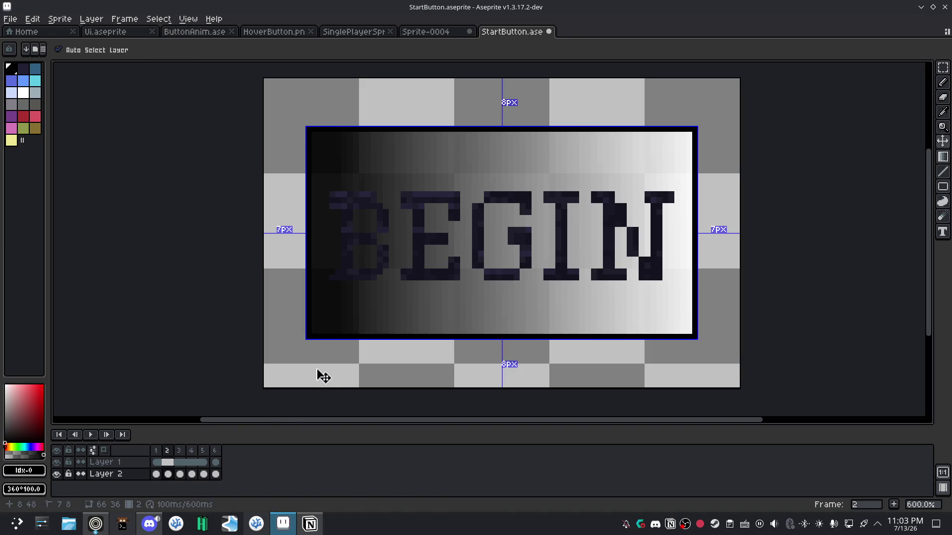
# Undo and redo the gradient fill, then select the button cel on Layer 1.
pyautogui.hotkey('ctrl', 'z')
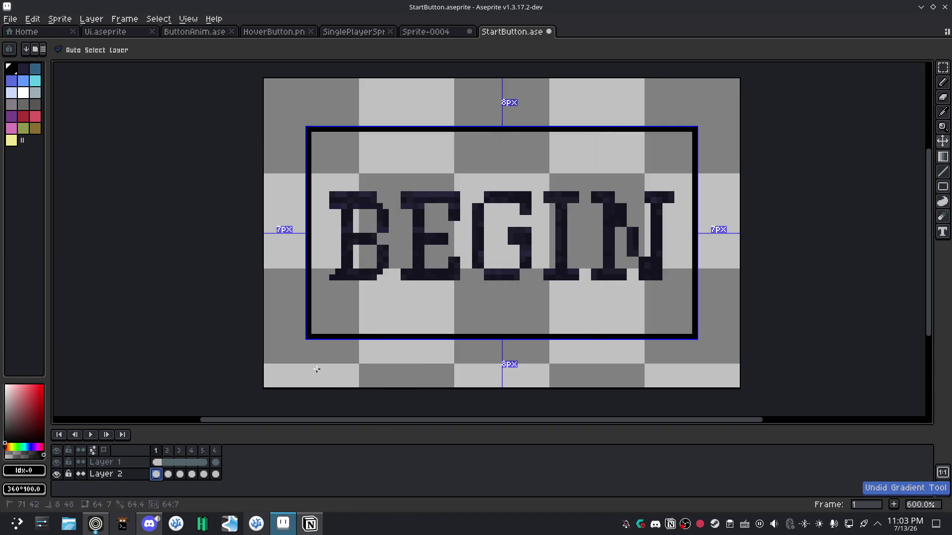
pyautogui.hotkey('ctrl', 'y')
pyautogui.press('b')
pyautogui.click(105, 462)
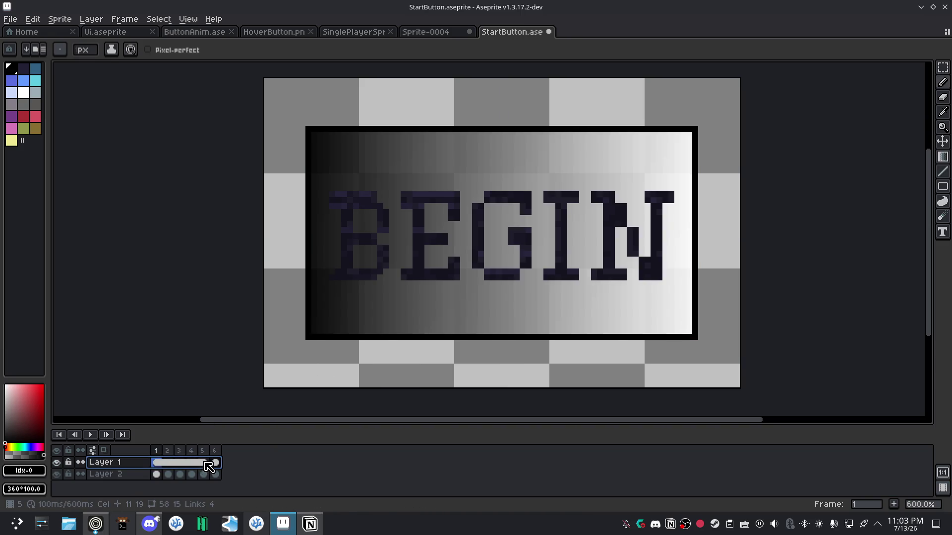
# Link Layer 1's button cels across all six frames.
pyautogui.moveTo(204, 462); pyautogui.dragTo(214, 462)
pyautogui.rightClick(214, 462)
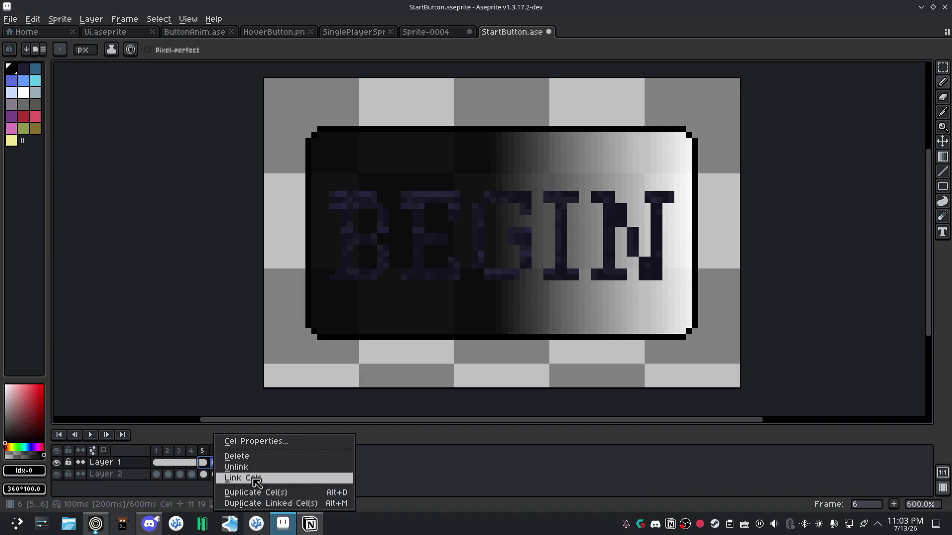
pyautogui.click(256, 478)
pyautogui.click(192, 462)
# On frame 1, pencil a few black pixels into the middles of the E and B.
pyautogui.click(158, 462)
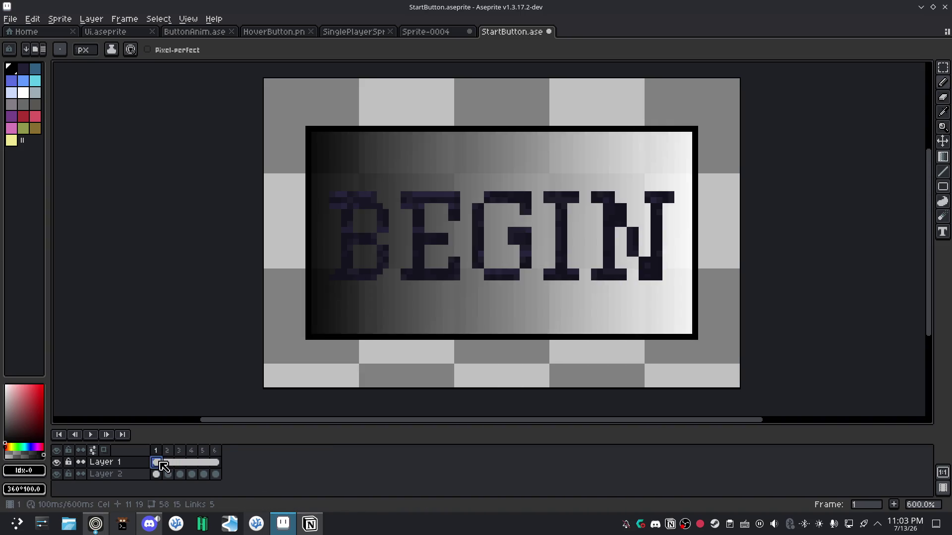
pyautogui.click(444, 236)
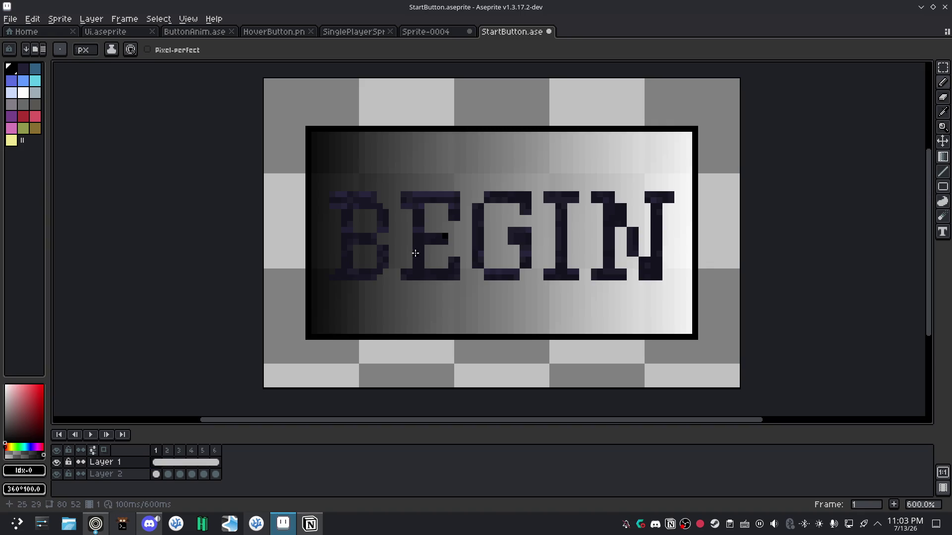
pyautogui.scroll(1, 424, 249)
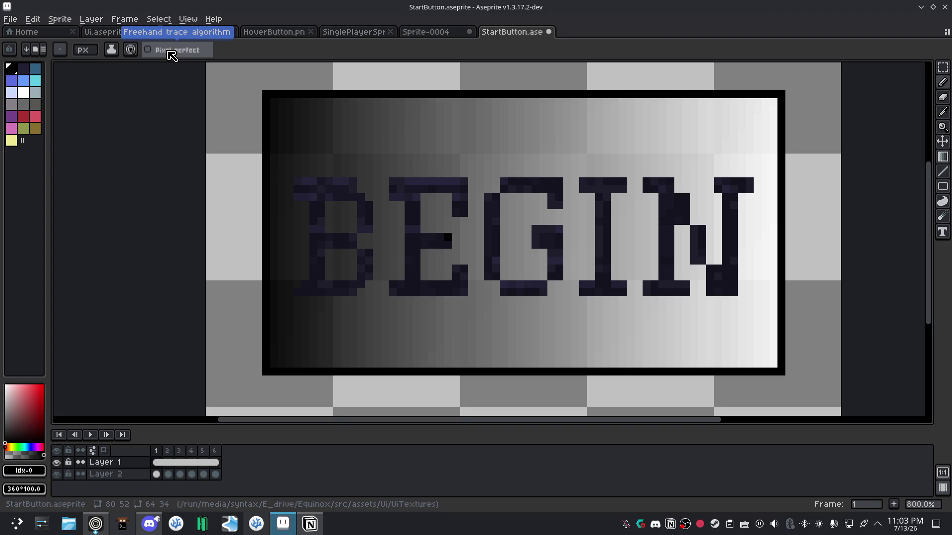
pyautogui.click(416, 238)
pyautogui.click(336, 238)
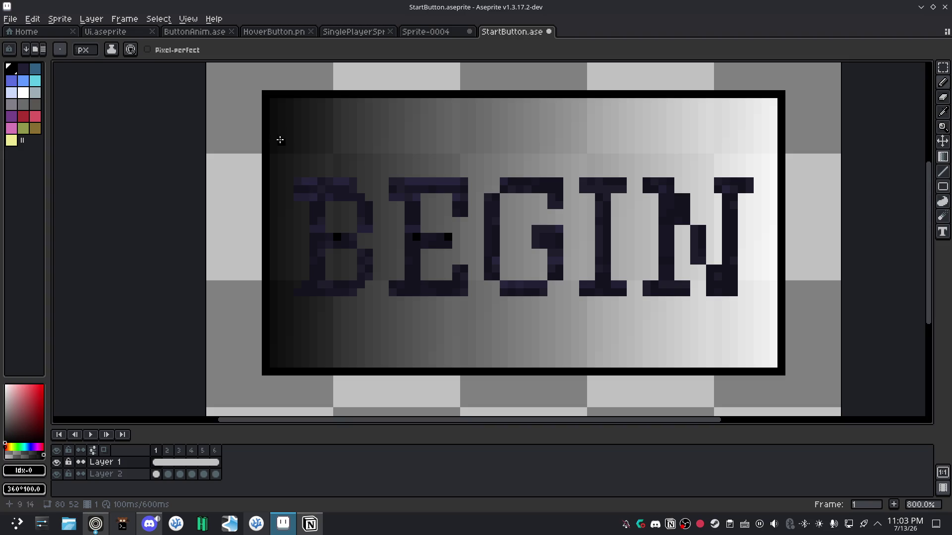
# On frame 1, bucket-fill the B's stem and middle bar and the E's stem black.
pyautogui.press('g')
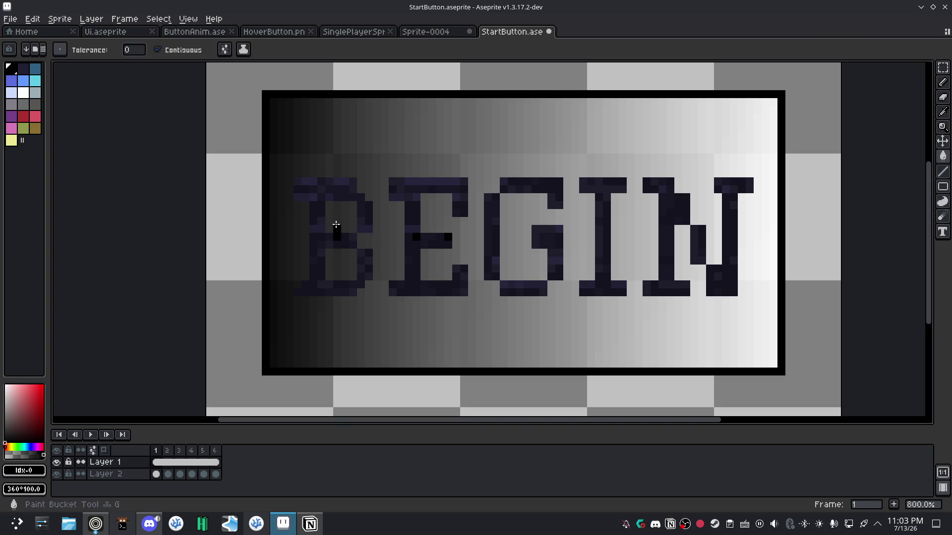
pyautogui.click(317, 235)
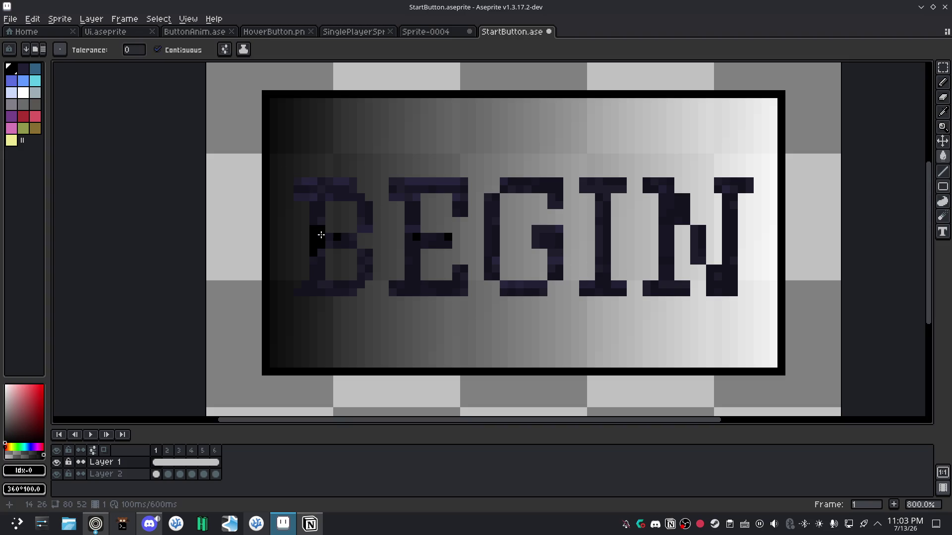
pyautogui.click(408, 243)
pyautogui.click(406, 226)
pyautogui.click(332, 243)
pyautogui.click(345, 241)
# Fill the G's stem and inner bar, the I's stem, and the N's diagonals and stems black.
pyautogui.click(491, 233)
pyautogui.click(545, 234)
pyautogui.click(557, 252)
pyautogui.click(600, 248)
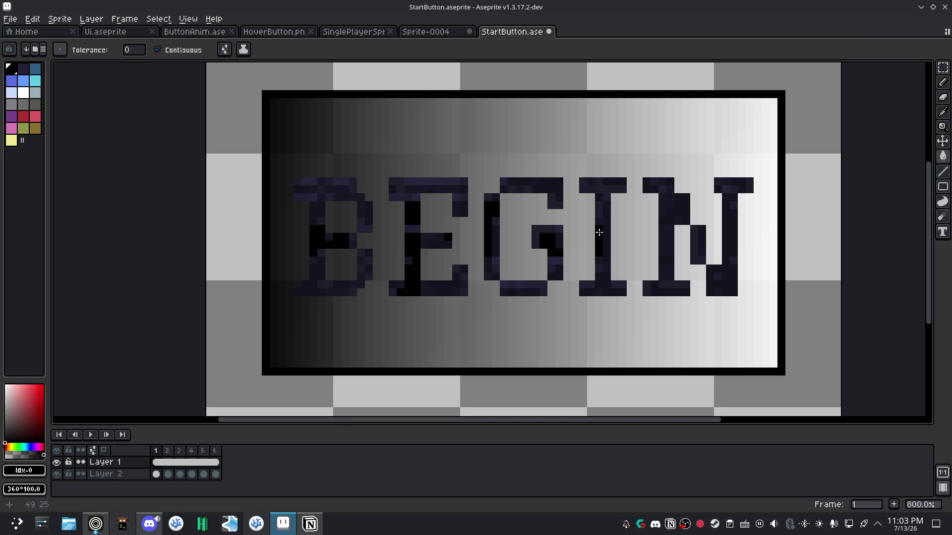
pyautogui.click(667, 232)
pyautogui.click(699, 238)
pyautogui.click(666, 261)
pyautogui.click(717, 282)
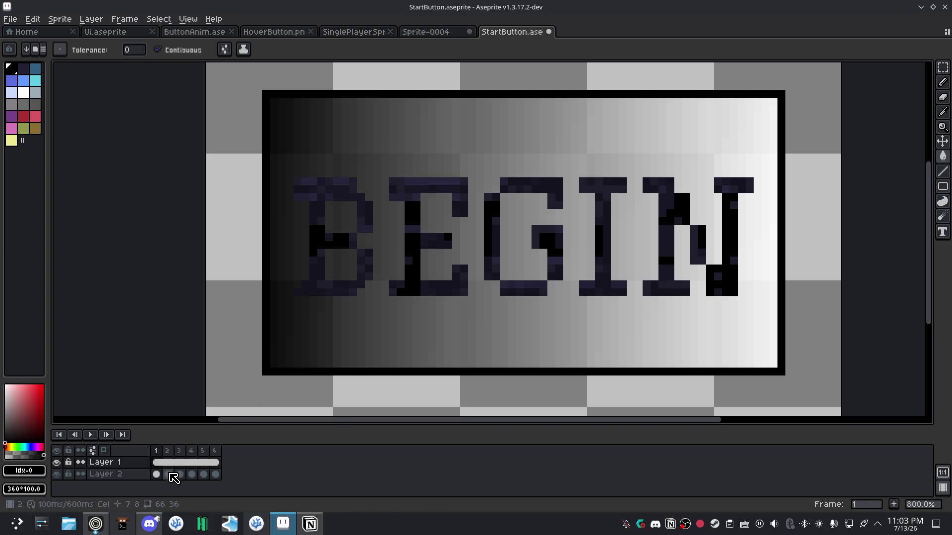
# On frame 2, fill the B's upper part, E's top bar, G's top-right and N's left stem black.
pyautogui.click(168, 463)
pyautogui.click(337, 192)
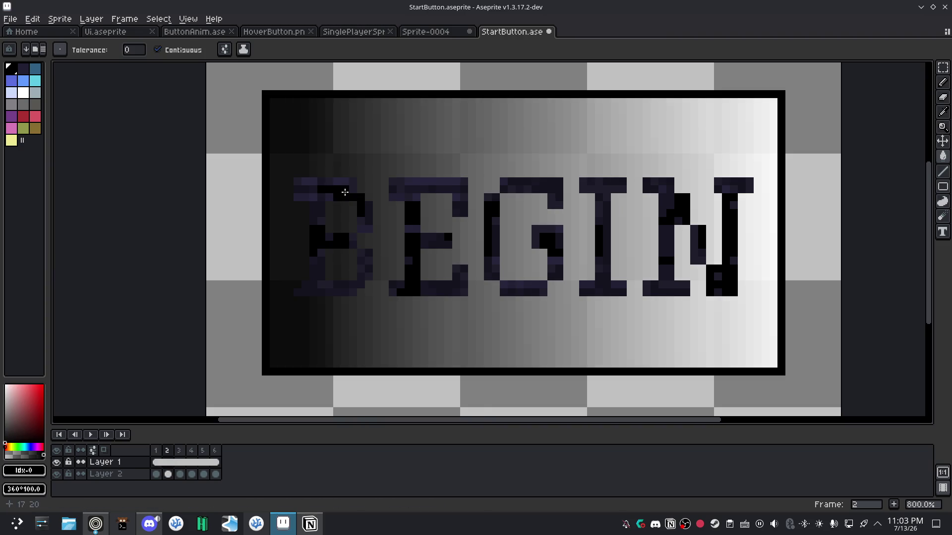
pyautogui.click(448, 181)
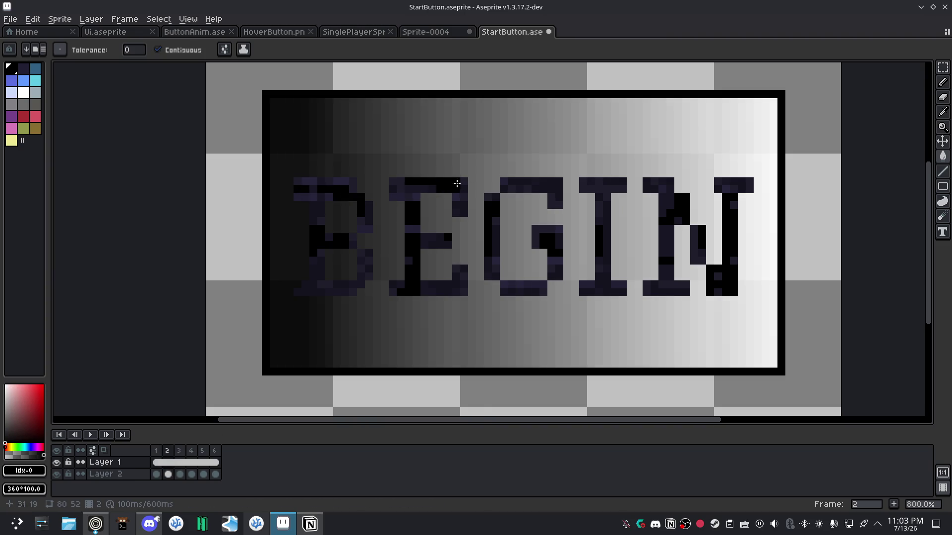
pyautogui.click(549, 186)
pyautogui.click(669, 209)
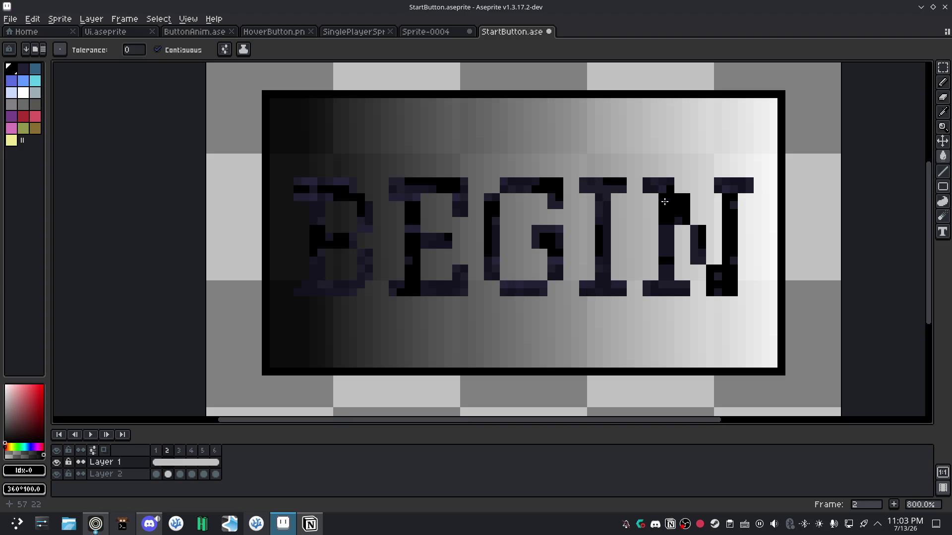
pyautogui.click(665, 272)
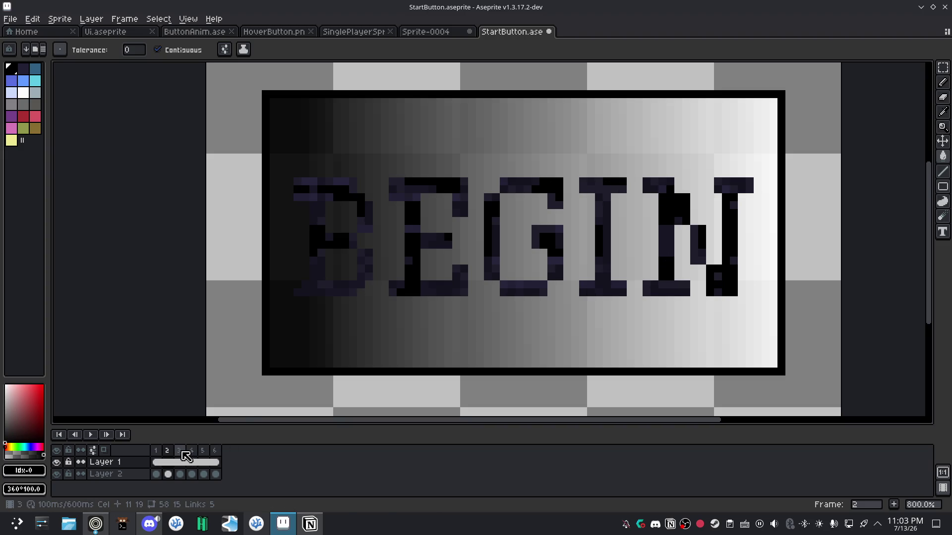
pyautogui.click(183, 461)
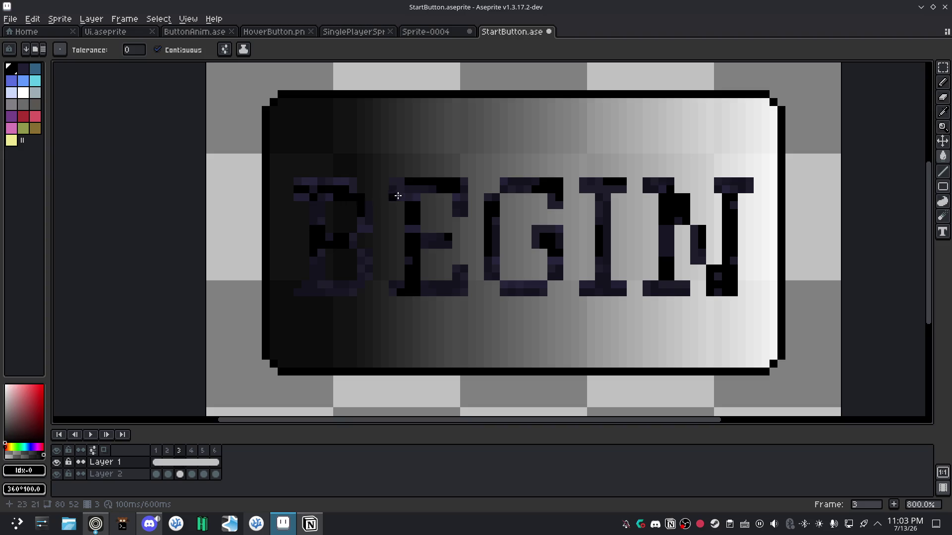
# On frame 3, fill the bottom of the G and the I's stem black.
pyautogui.click(532, 290)
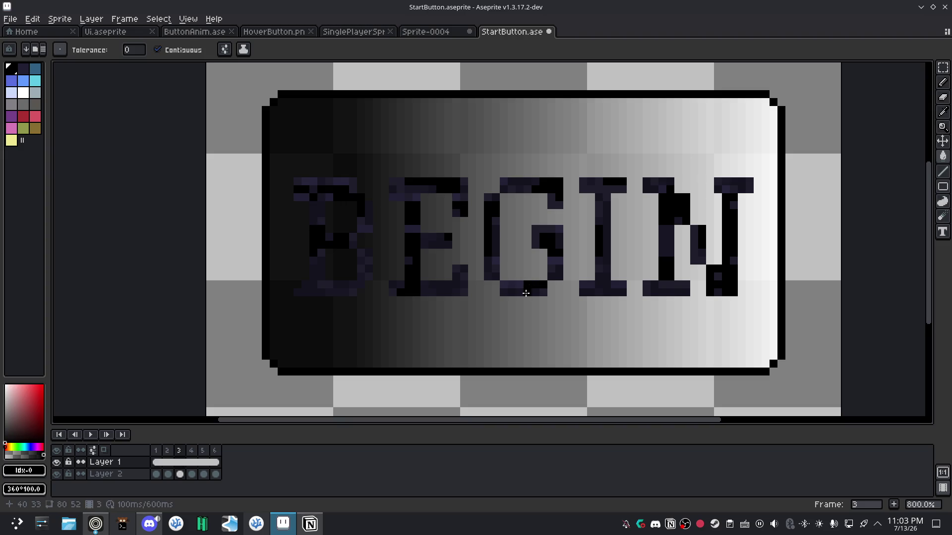
pyautogui.click(613, 291)
pyautogui.click(606, 221)
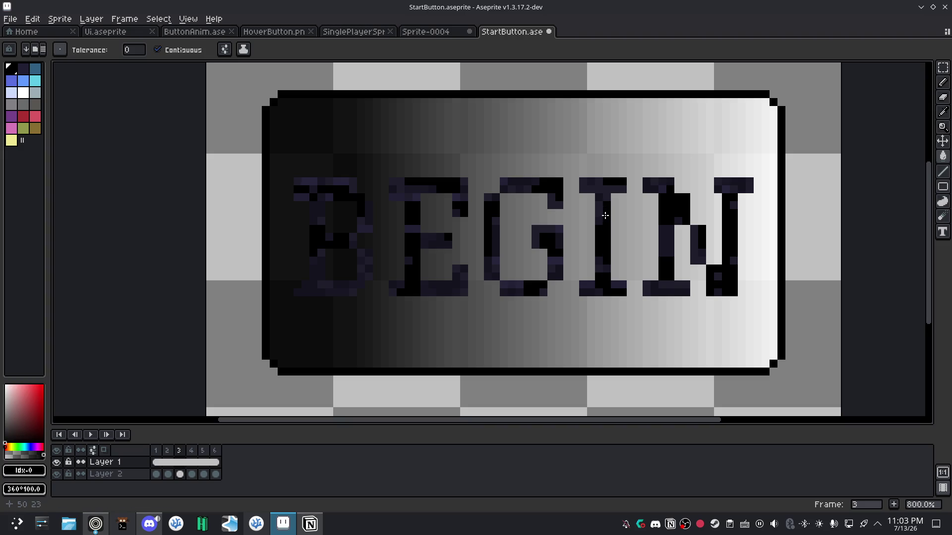
# On frame 4, fill the lower B, G's bottom, N's stem and bottom, and E's lower-right black.
pyautogui.click(192, 463)
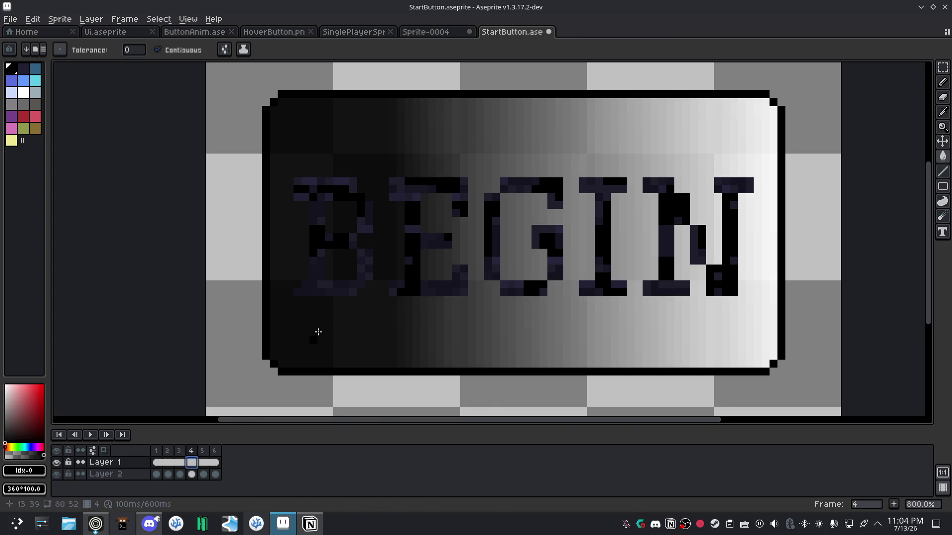
pyautogui.click(312, 273)
pyautogui.click(362, 276)
pyautogui.click(556, 275)
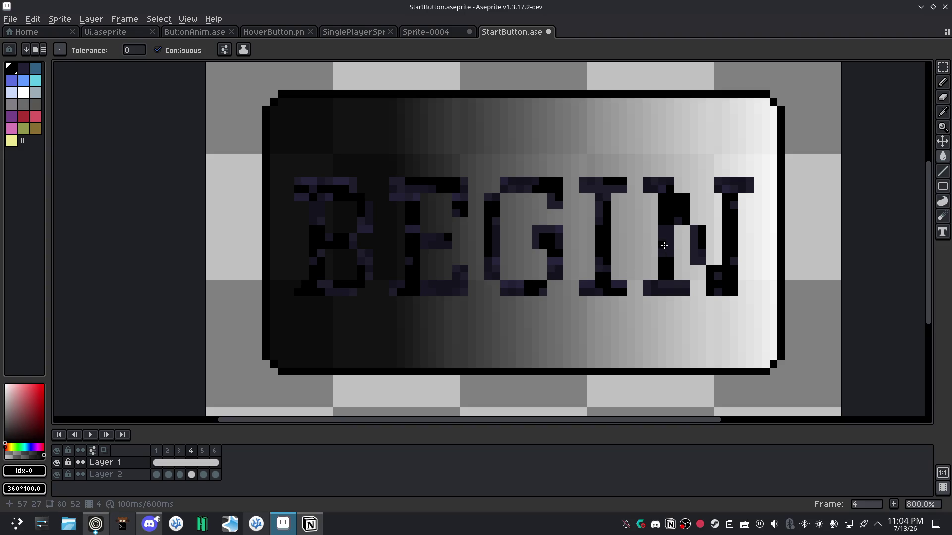
pyautogui.click(666, 250)
pyautogui.click(683, 285)
pyautogui.click(515, 288)
pyautogui.click(434, 285)
pyautogui.click(204, 462)
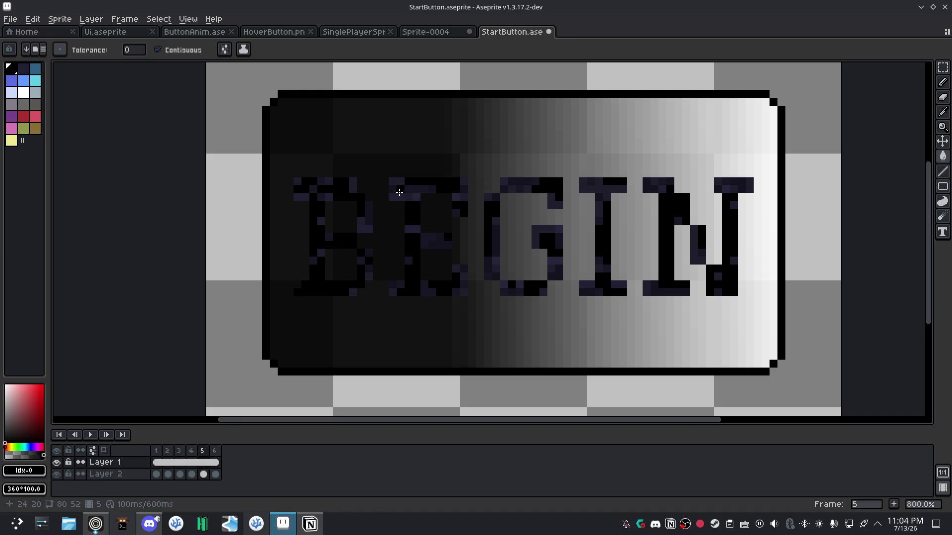
# On frame 5, fill the I's top bar, N's top-right bar and diagonal, and stray G pixels black.
pyautogui.click(595, 188)
pyautogui.click(733, 187)
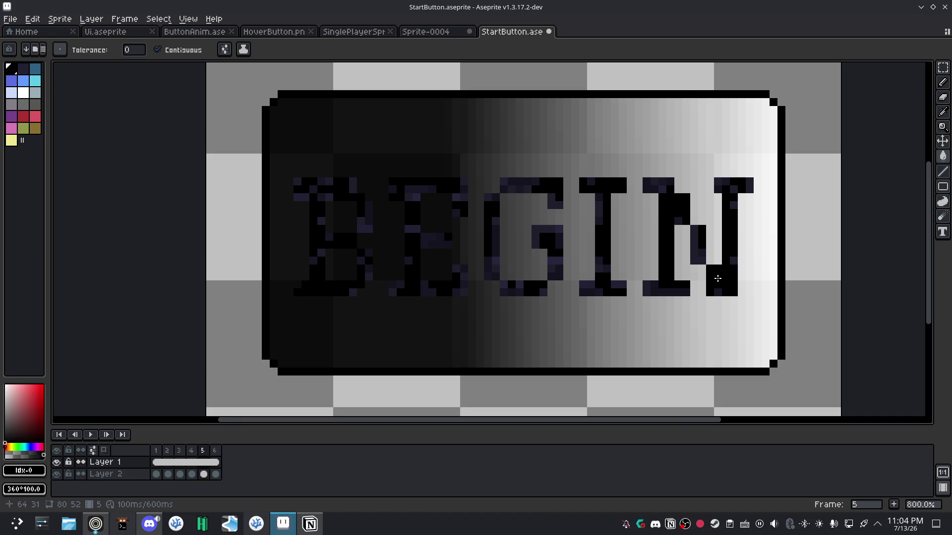
pyautogui.scroll(2, 717, 279)
pyautogui.click(688, 235)
pyautogui.click(568, 307)
pyautogui.scroll(-3, 568, 307)
pyautogui.scroll(4, 446, 303)
pyautogui.click(421, 261)
pyautogui.click(421, 255)
pyautogui.scroll(-1, 337, 297)
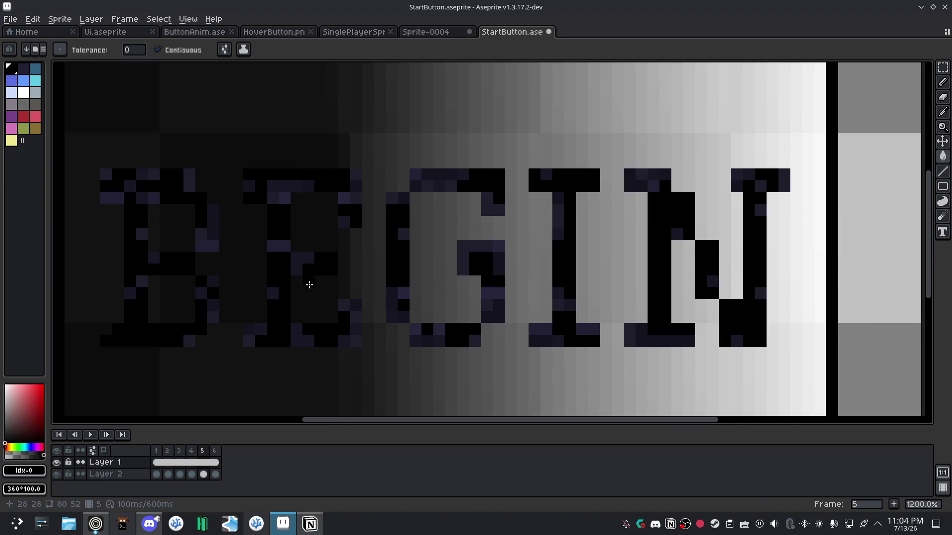
# On frame 6, blacken leftover purple pixels in the B, G's inner stroke and top, and I's stem.
pyautogui.click(215, 463)
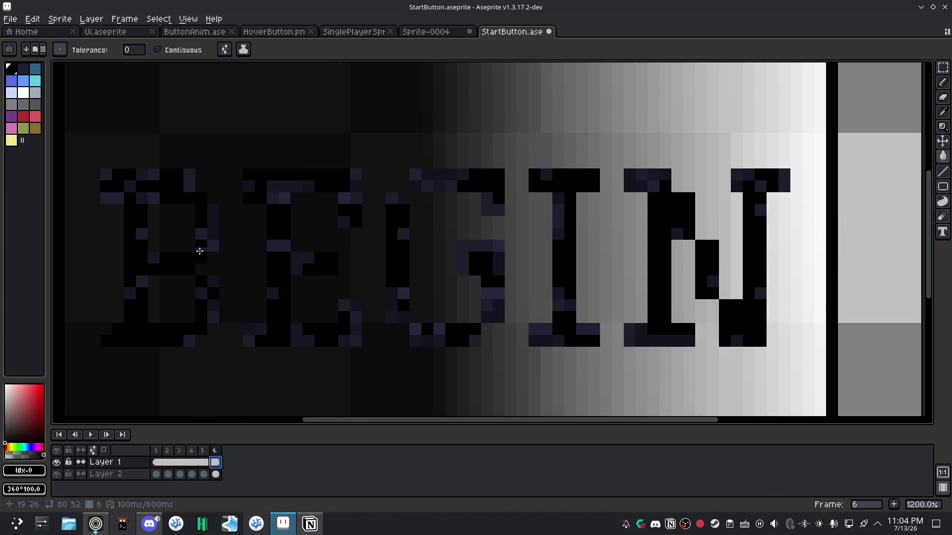
pyautogui.click(213, 218)
pyautogui.click(154, 175)
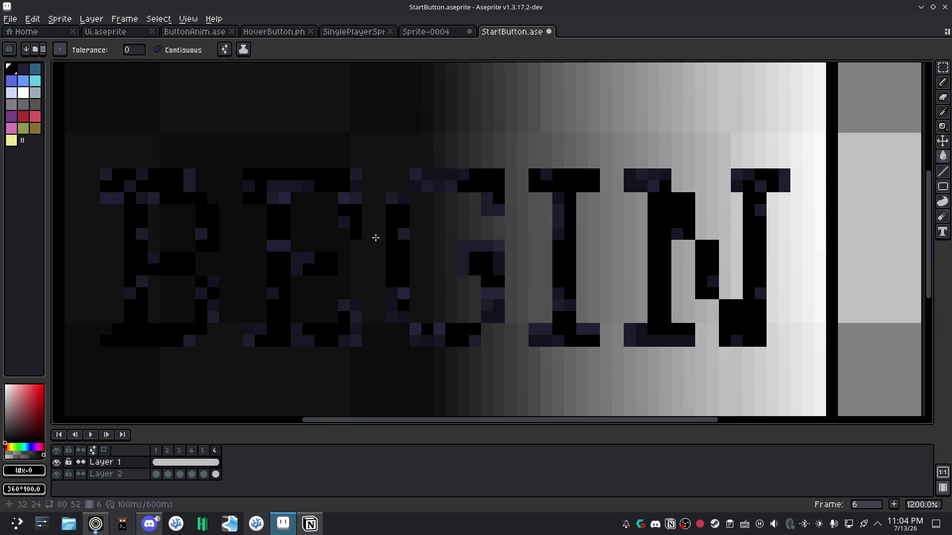
pyautogui.click(477, 247)
pyautogui.click(557, 216)
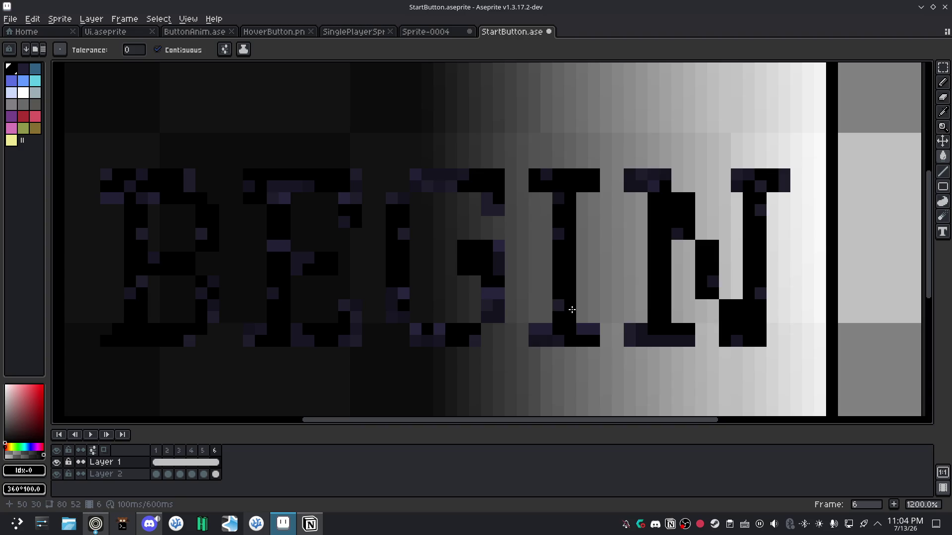
pyautogui.click(419, 182)
pyautogui.click(426, 180)
pyautogui.click(439, 177)
pyautogui.click(438, 187)
# Blacken the remaining pixels along the I's top and base and the N's top and bottom rows.
pyautogui.click(609, 184)
pyautogui.click(653, 174)
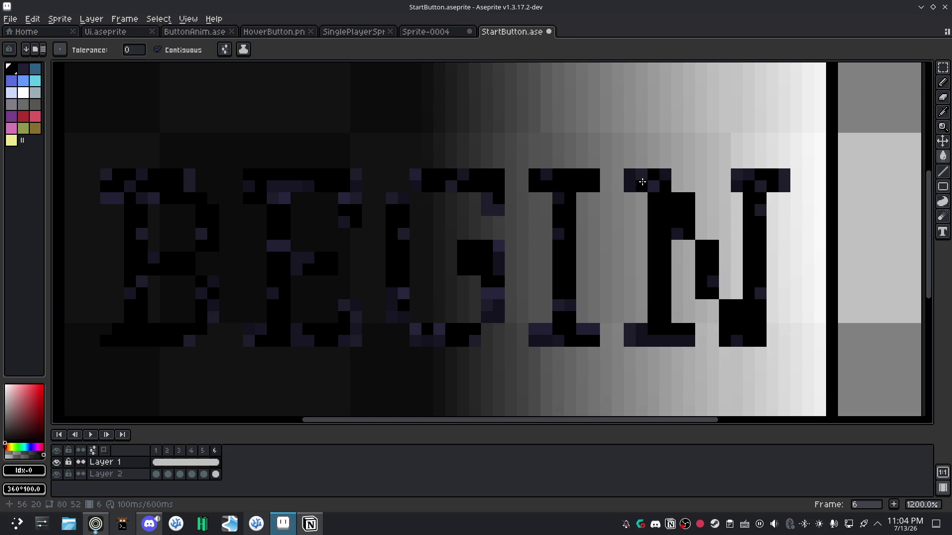
pyautogui.click(748, 174)
pyautogui.click(638, 340)
pyautogui.click(542, 328)
pyautogui.click(541, 341)
pyautogui.click(585, 328)
# Blacken the last stray pixels along the bottoms of the G, E and B.
pyautogui.click(426, 306)
pyautogui.click(355, 317)
pyautogui.click(356, 341)
pyautogui.click(343, 305)
pyautogui.click(302, 340)
pyautogui.click(249, 329)
pyautogui.click(213, 317)
pyautogui.click(214, 305)
# Play the six-frame animation to preview the filled letters.
pyautogui.scroll(-4, 379, 327)
pyautogui.scroll(1, 392, 307)
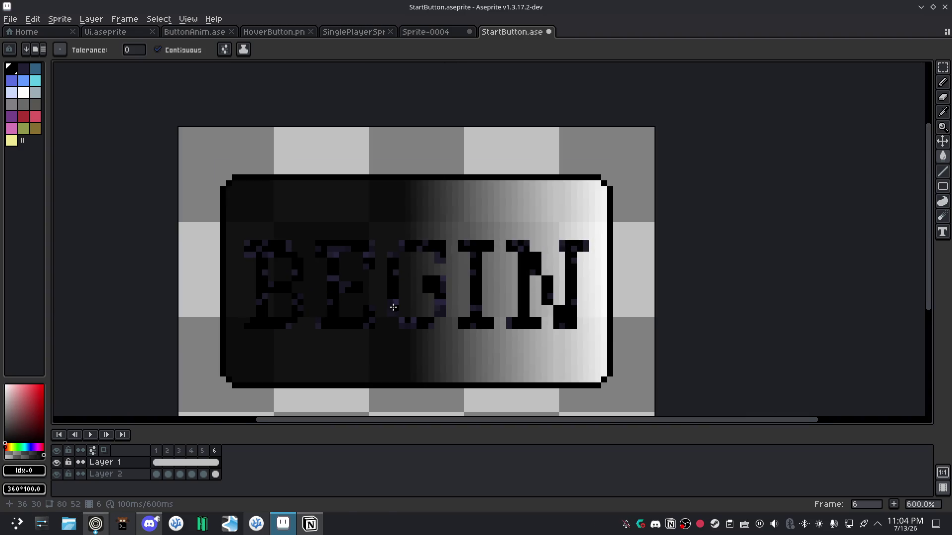
pyautogui.click(91, 434)
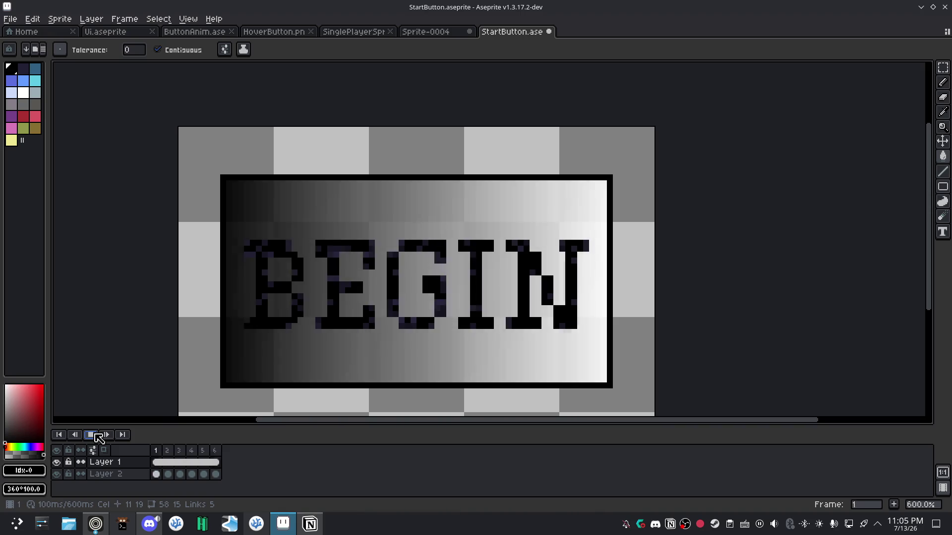
# Stop the animation preview and select Layer 2's cel on frame 2.
pyautogui.click(97, 434)
pyautogui.click(169, 451)
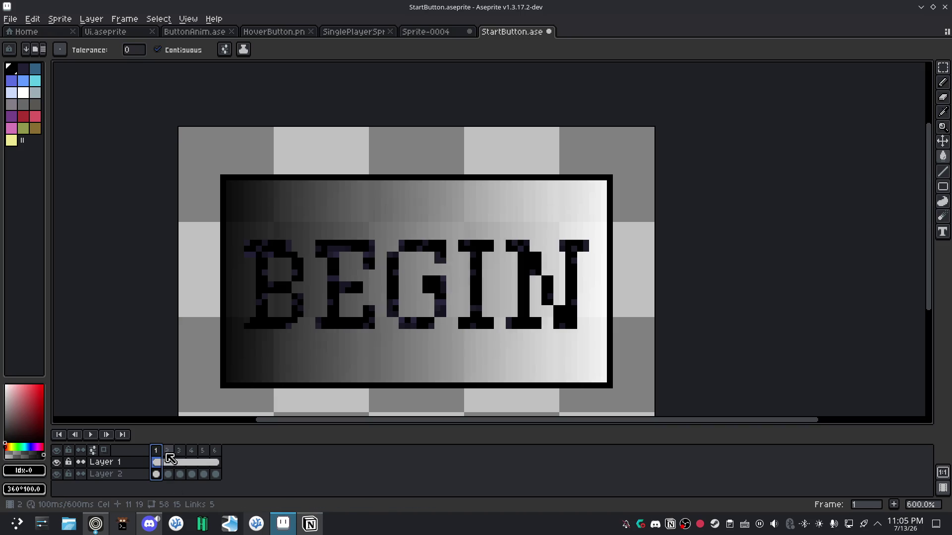
pyautogui.click(169, 474)
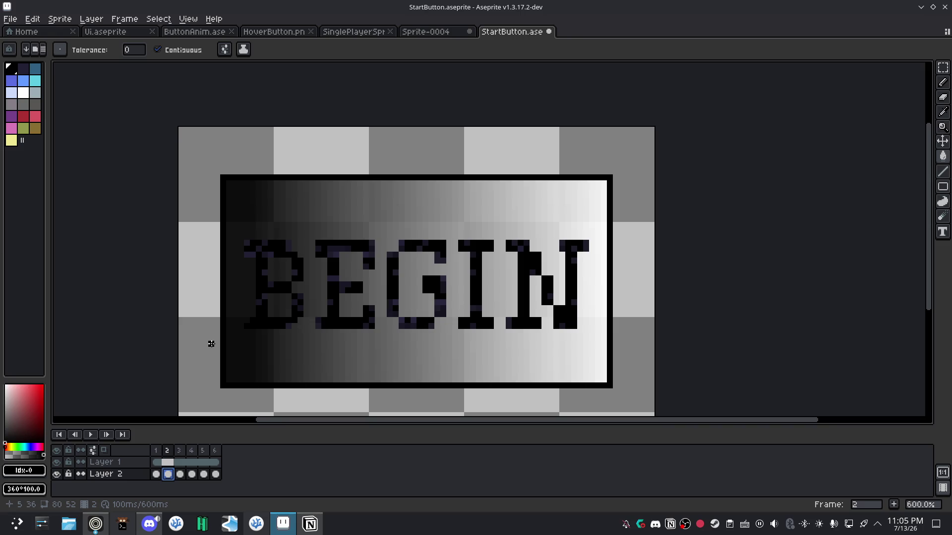
# Round the outline corners: erase the top-left and bottom-right pixels, add inner pixels top-right and bottom-left.
pyautogui.press('b')
pyautogui.click(222, 177)
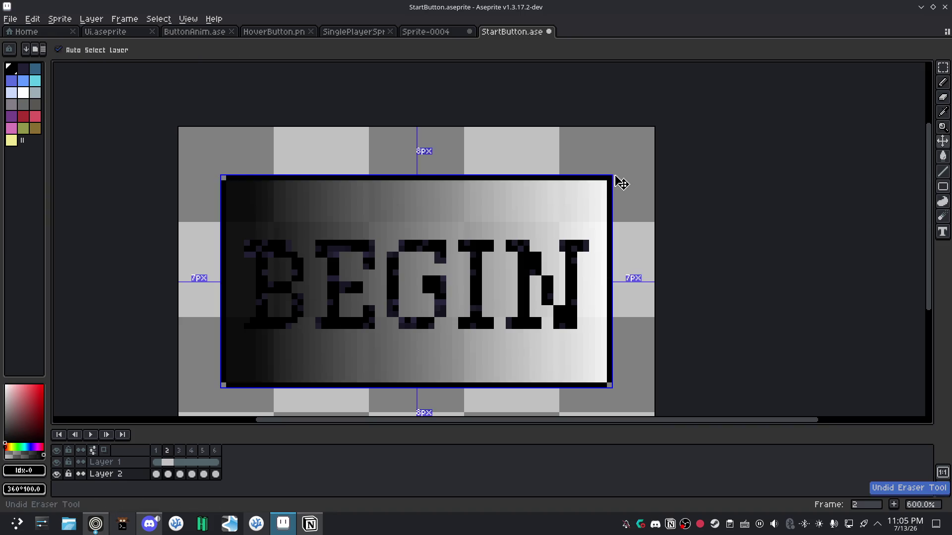
pyautogui.press('b')
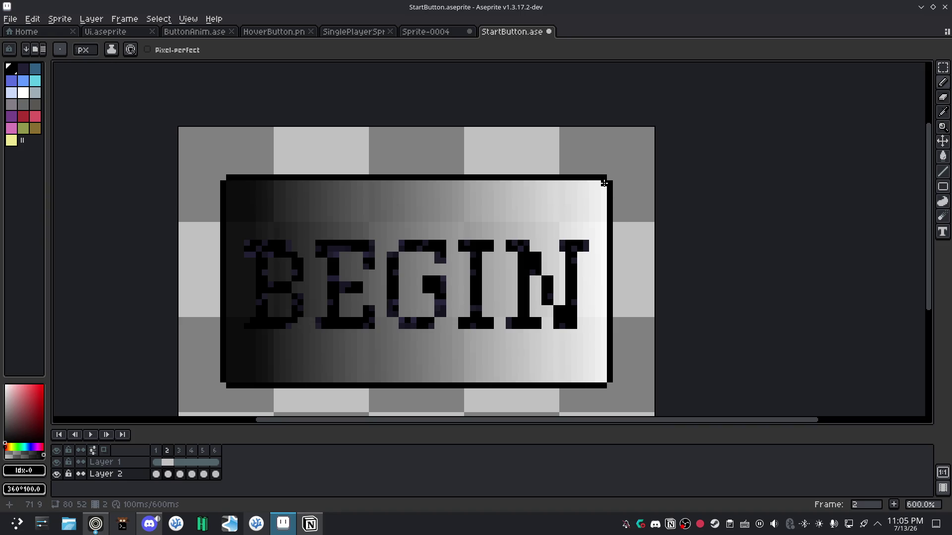
pyautogui.click(604, 184)
pyautogui.click(230, 379)
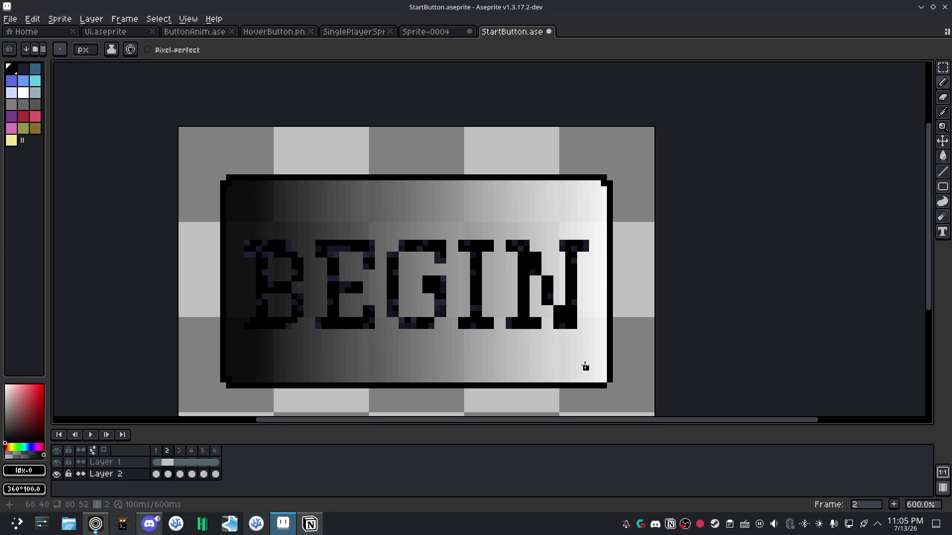
pyautogui.press('e')
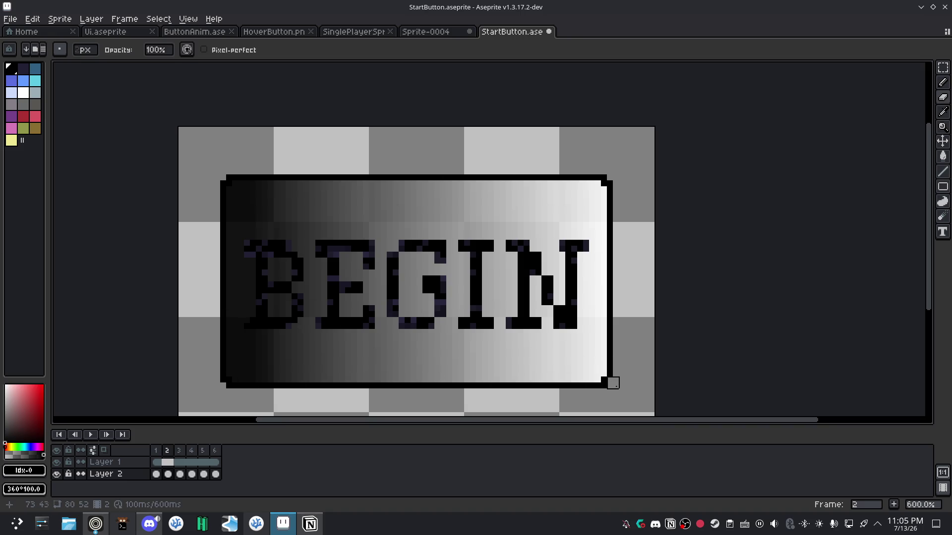
pyautogui.click(603, 386)
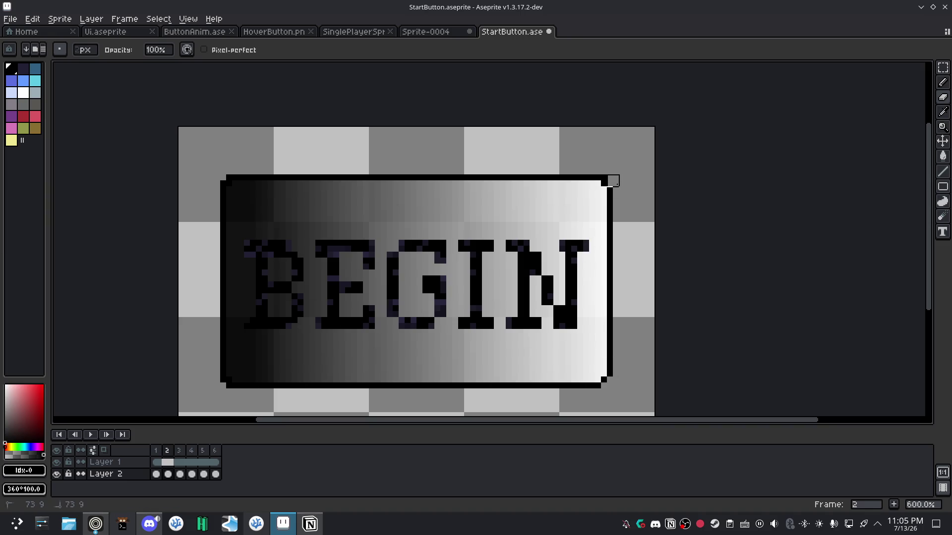
pyautogui.click(228, 177)
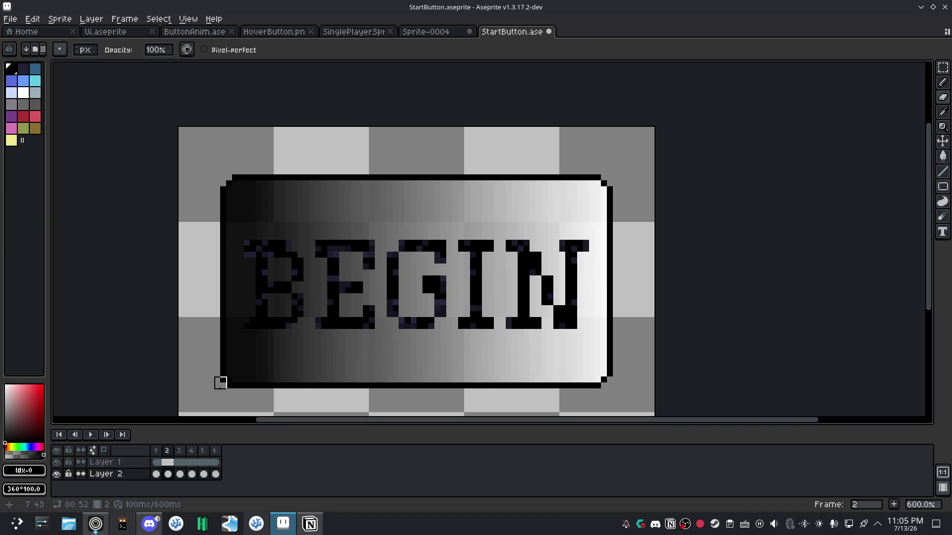
pyautogui.click(232, 386)
pyautogui.hotkey('ctrl', 'z')
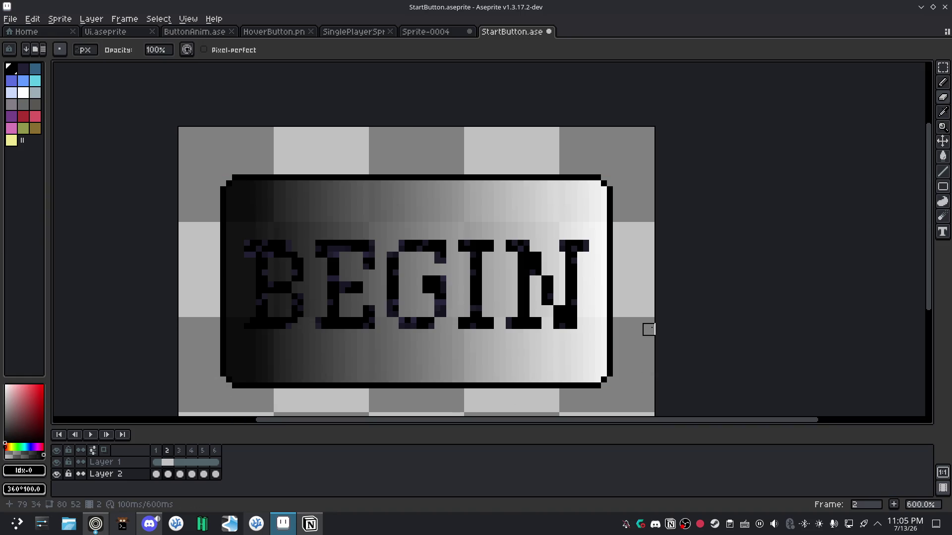
pyautogui.click(180, 475)
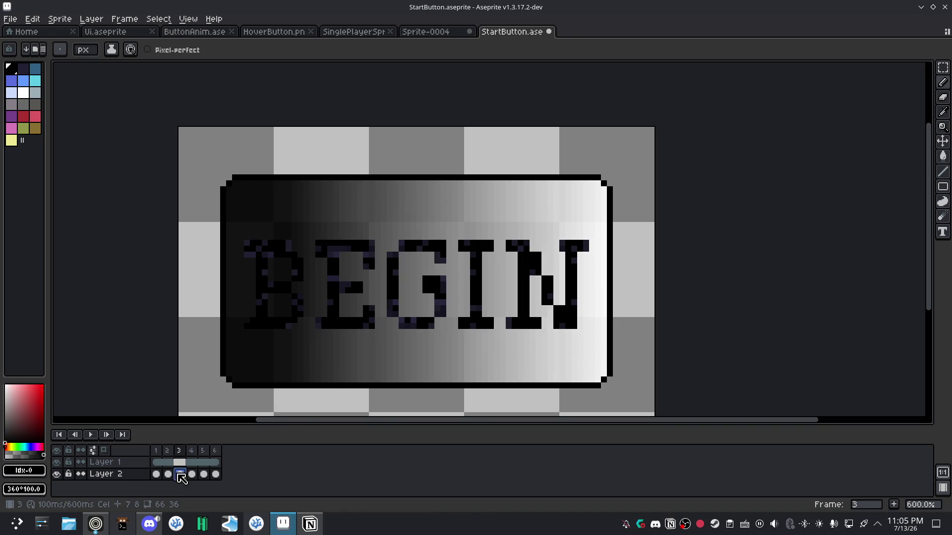
# Zoom into frame 3, erase the bottom outline's left-end pixel, then undo that erase.
pyautogui.scroll(1, 283, 364)
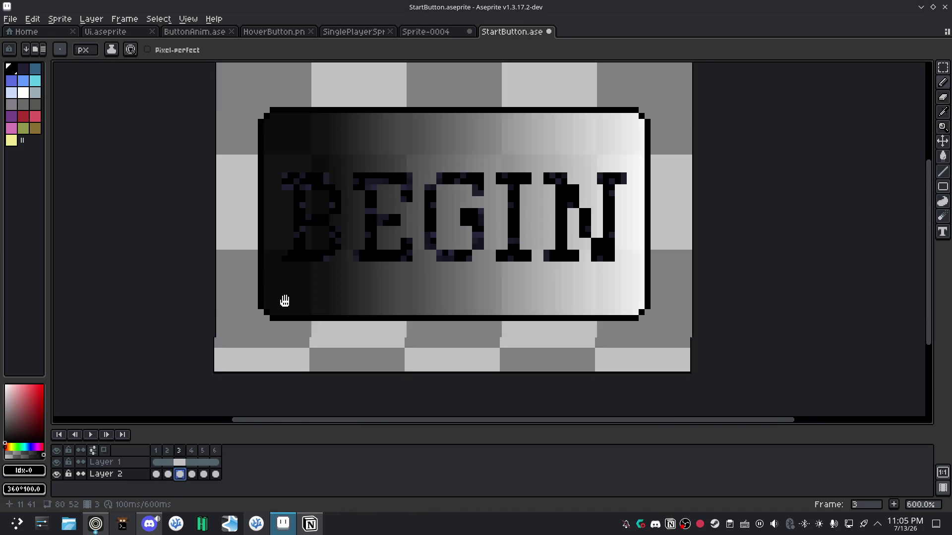
pyautogui.scroll(2, 287, 297)
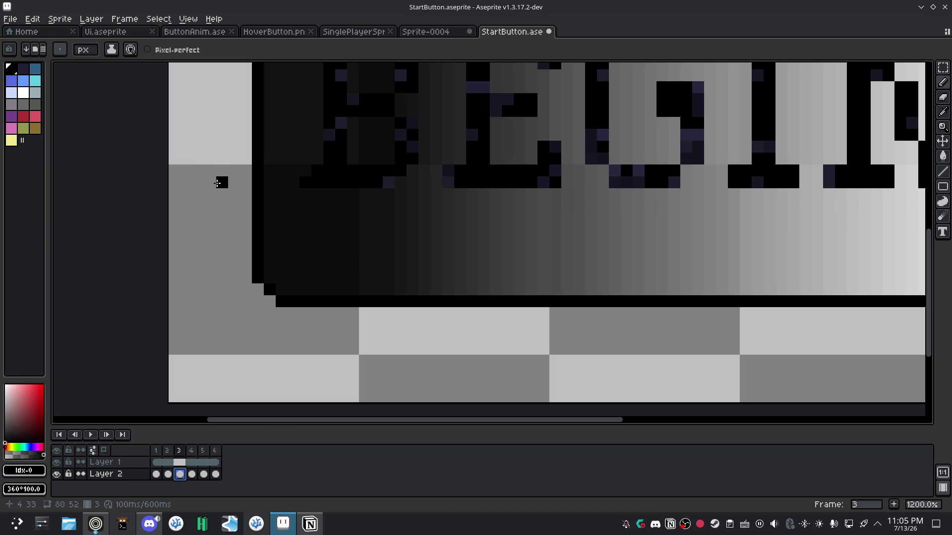
pyautogui.scroll(1, 248, 257)
pyautogui.scroll(-1, 280, 332)
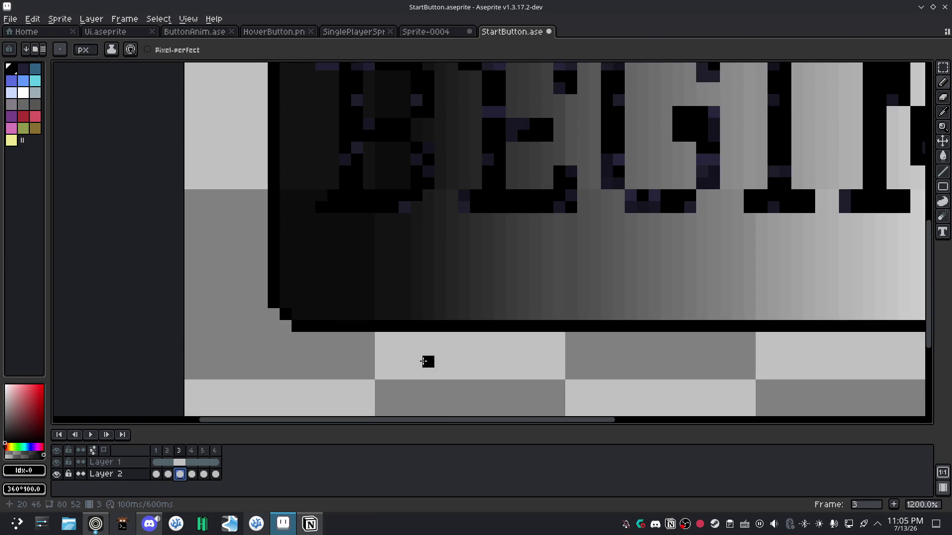
pyautogui.press('e')
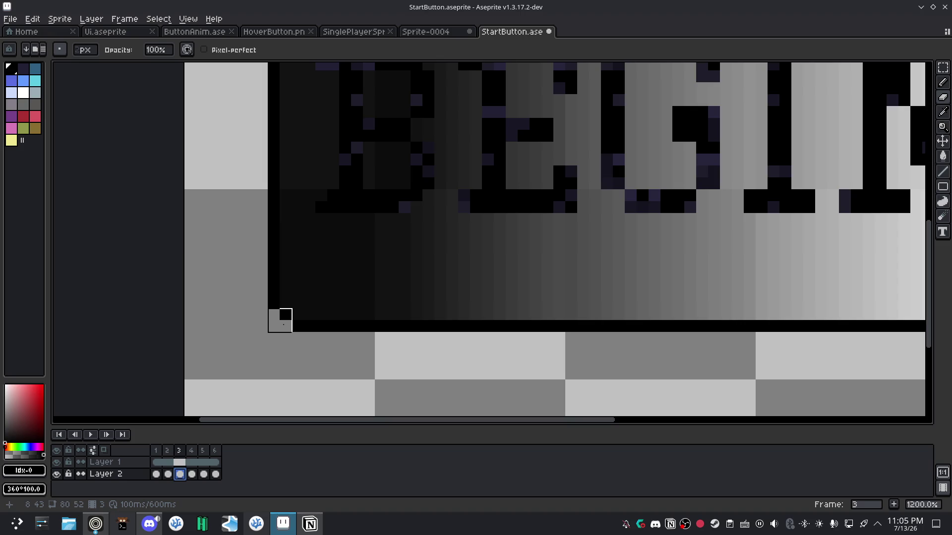
pyautogui.click(292, 337)
pyautogui.scroll(-1, 280, 321)
pyautogui.scroll(-2, 340, 329)
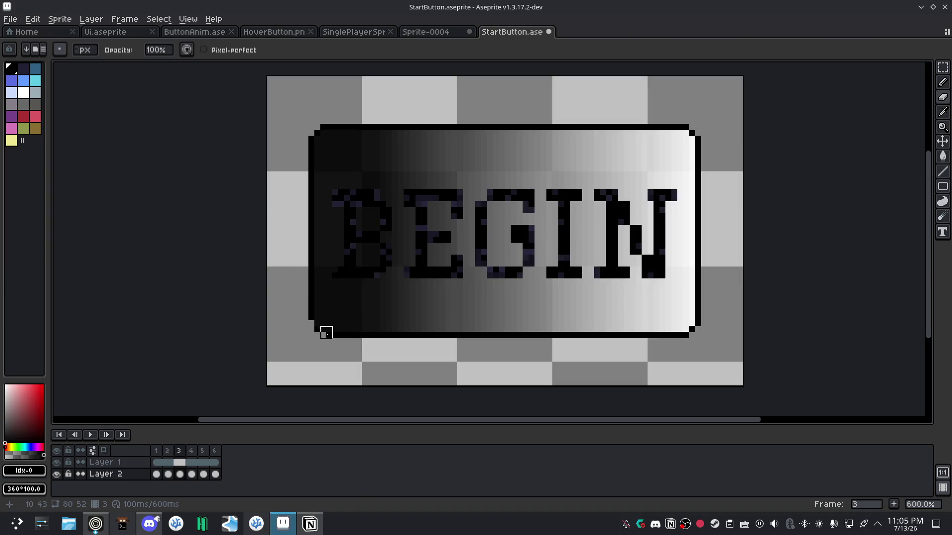
pyautogui.hotkey('ctrl', 'z')
# Pan around frame 3's corners and center the whole button in view.
pyautogui.scroll(4, 347, 329)
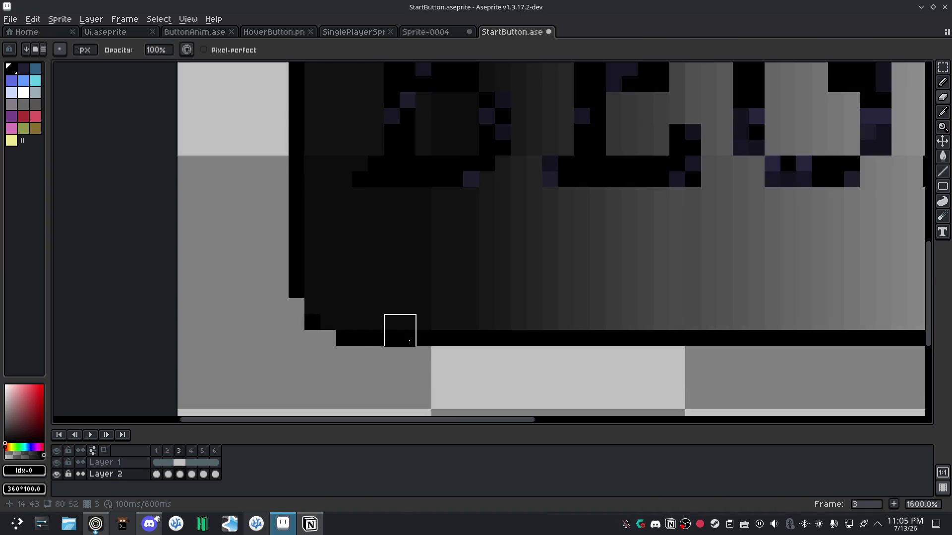
pyautogui.scroll(-3, 374, 236)
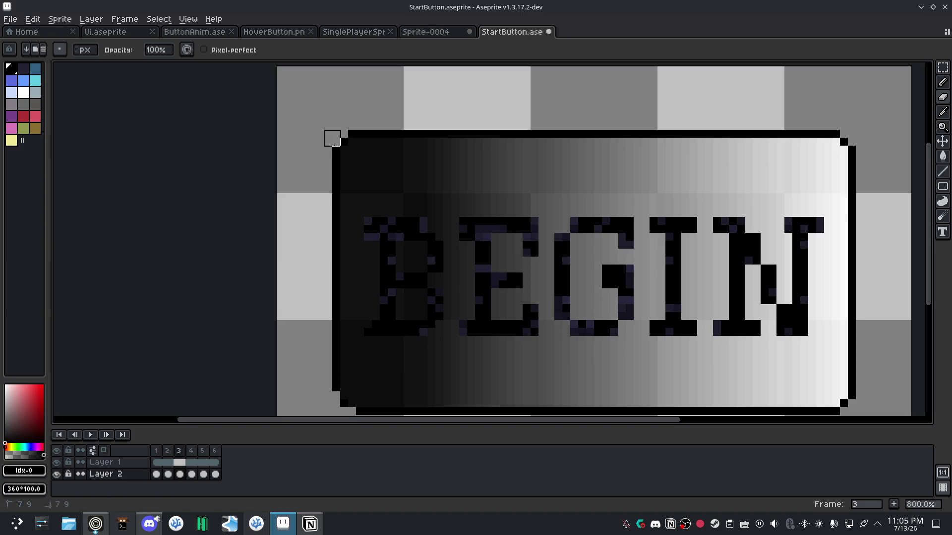
pyautogui.hscroll(3, 349, 132)
pyautogui.hscroll(2, 564, 150)
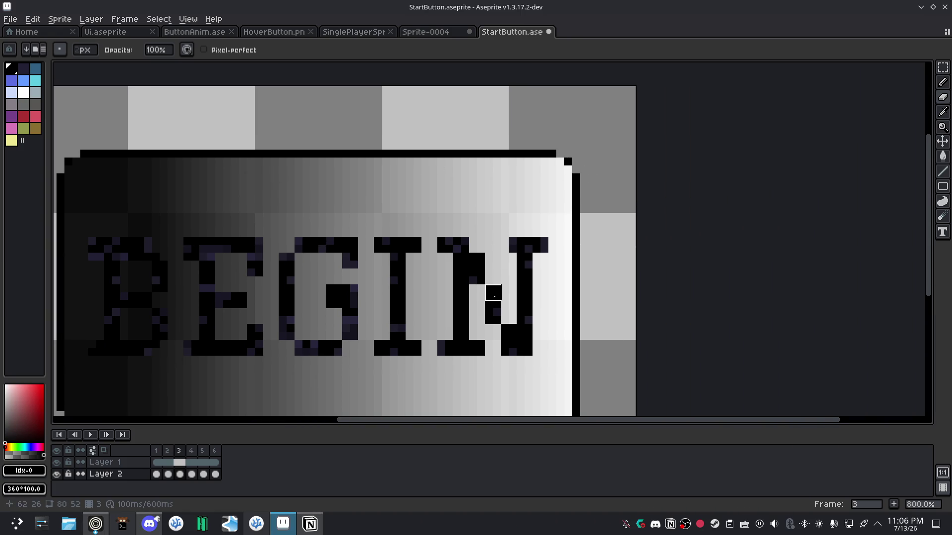
pyautogui.scroll(-3, 536, 256)
pyautogui.hscroll(1, 536, 255)
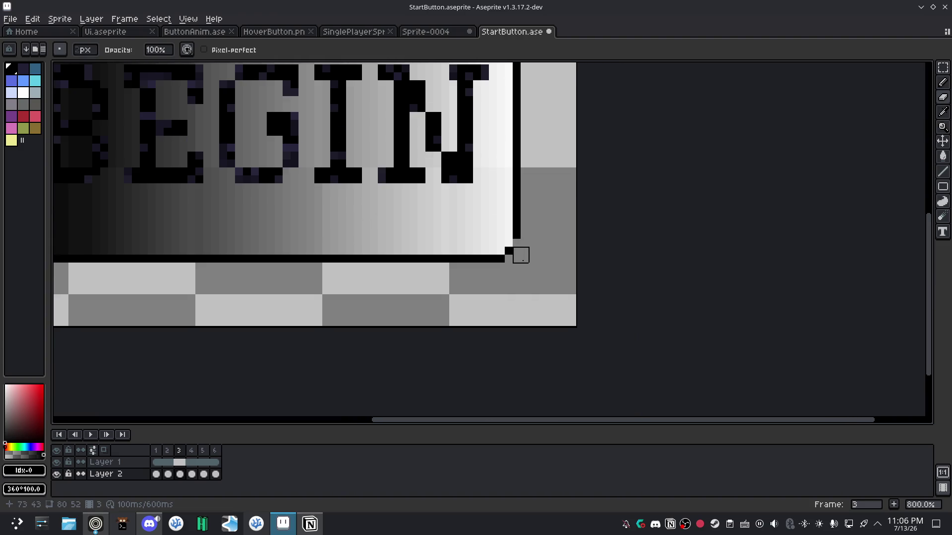
pyautogui.press('e')
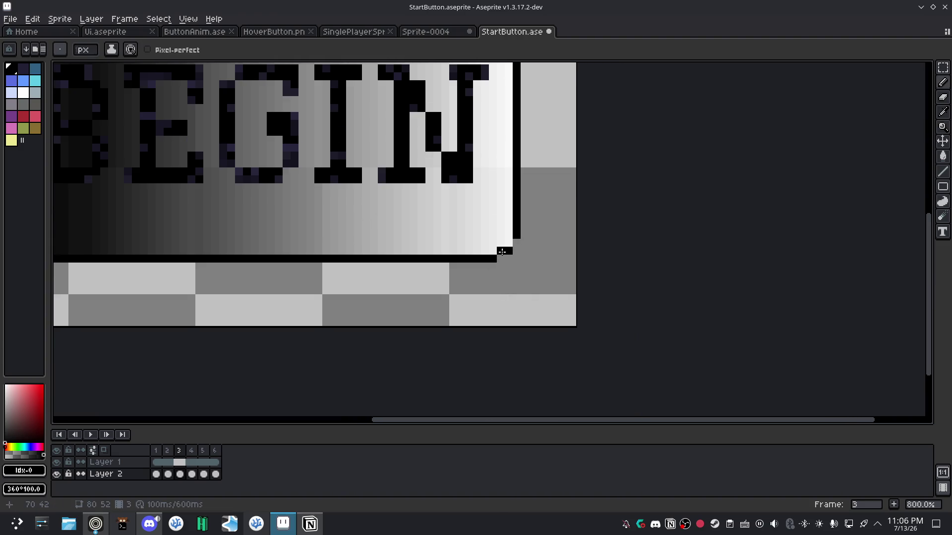
pyautogui.scroll(3, 508, 243)
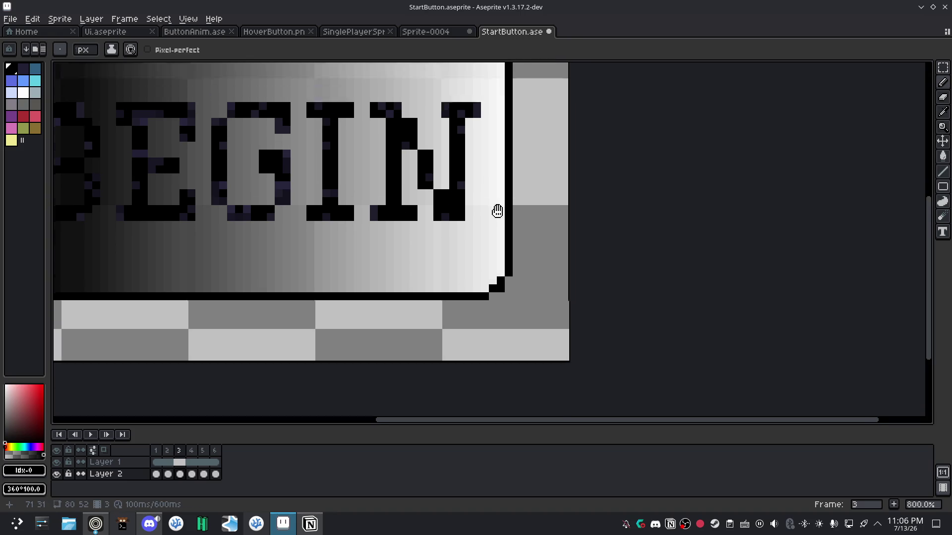
pyautogui.hscroll(-6, 330, 176)
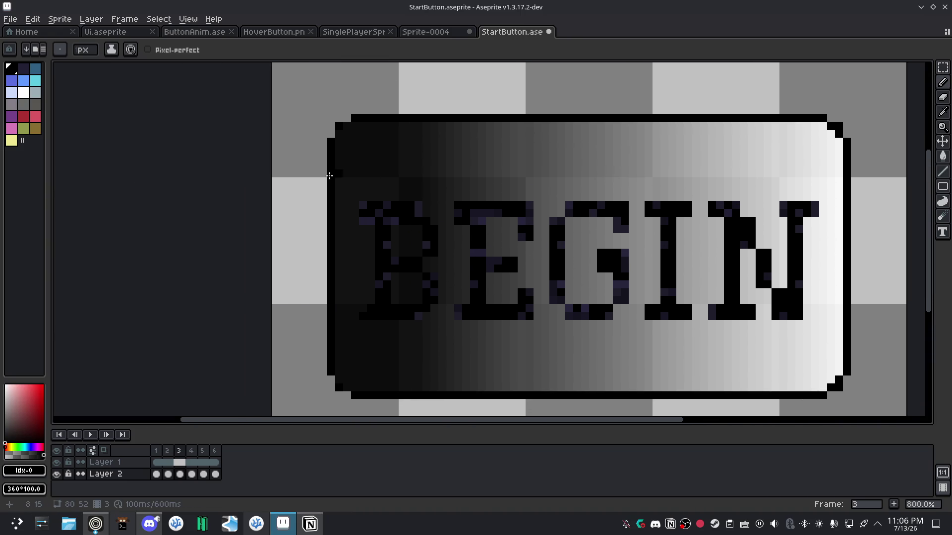
pyautogui.scroll(2, 347, 127)
pyautogui.scroll(3, 347, 108)
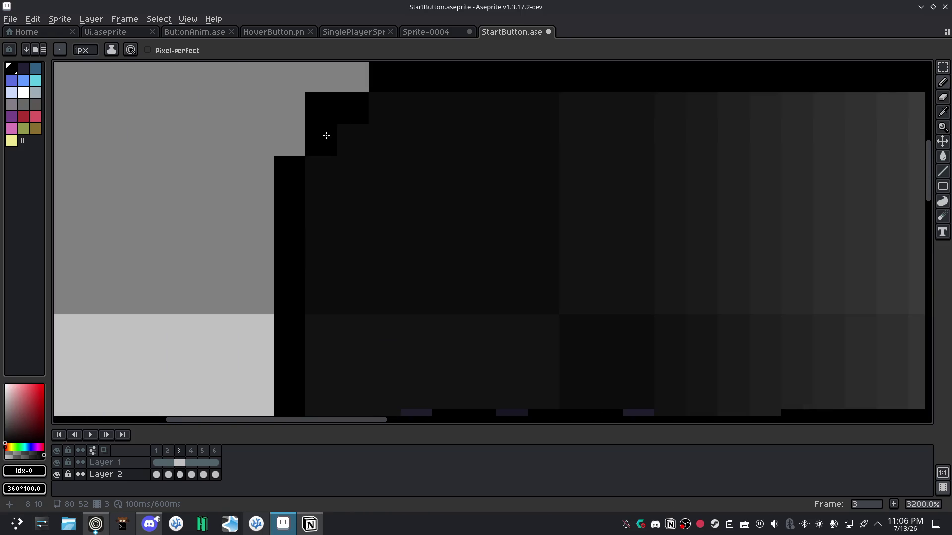
pyautogui.scroll(-6, 376, 300)
pyautogui.scroll(-3, 376, 300)
pyautogui.scroll(2, 341, 179)
pyautogui.scroll(3, 297, 159)
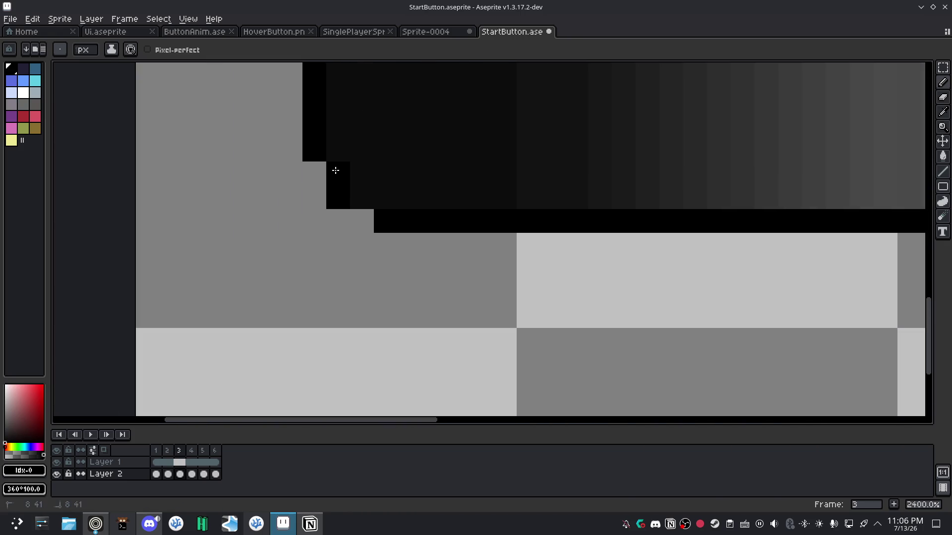
pyautogui.scroll(-6, 397, 210)
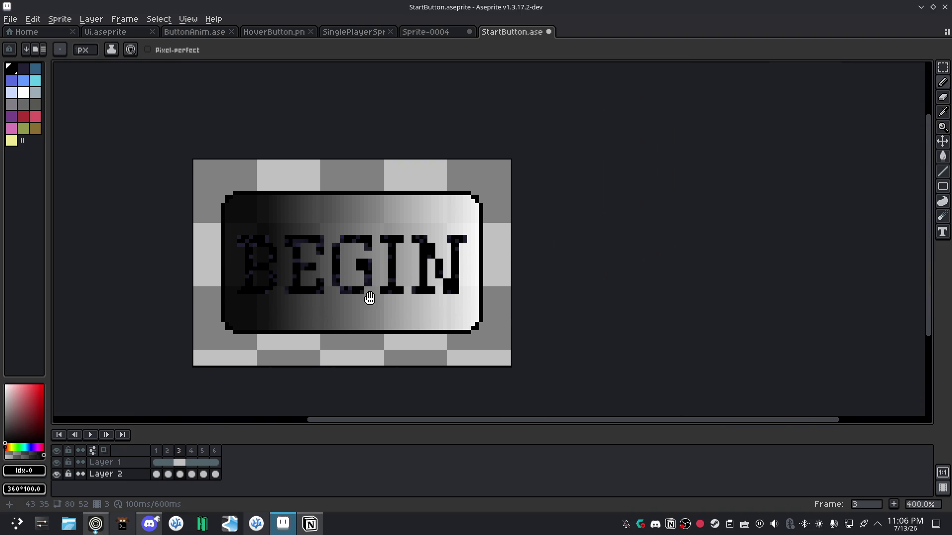
pyautogui.moveTo(367, 298); pyautogui.dragTo(448, 266)
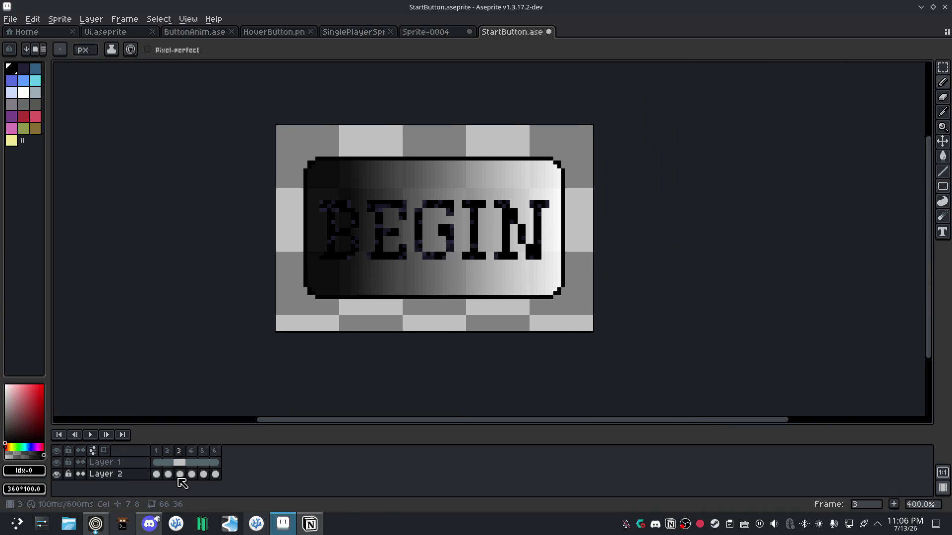
pyautogui.scroll(3, 319, 322)
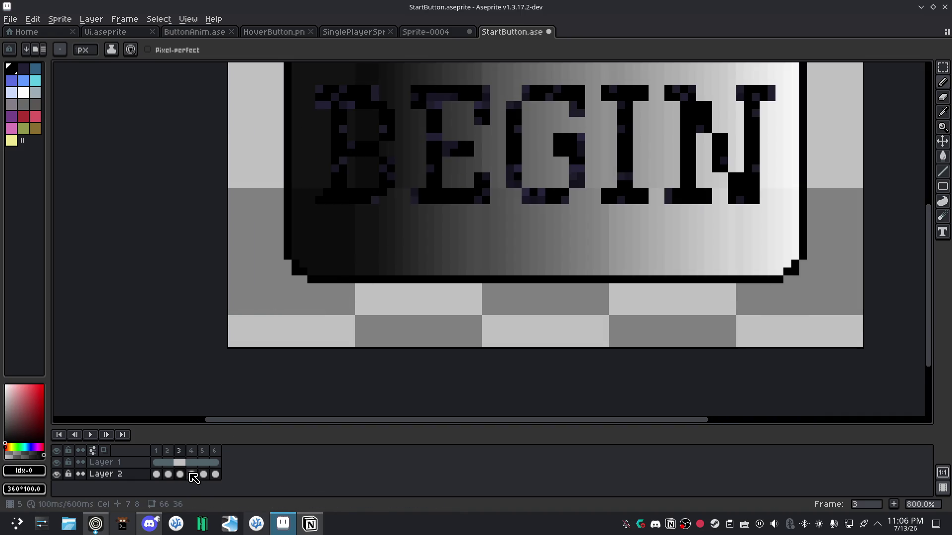
pyautogui.click(191, 475)
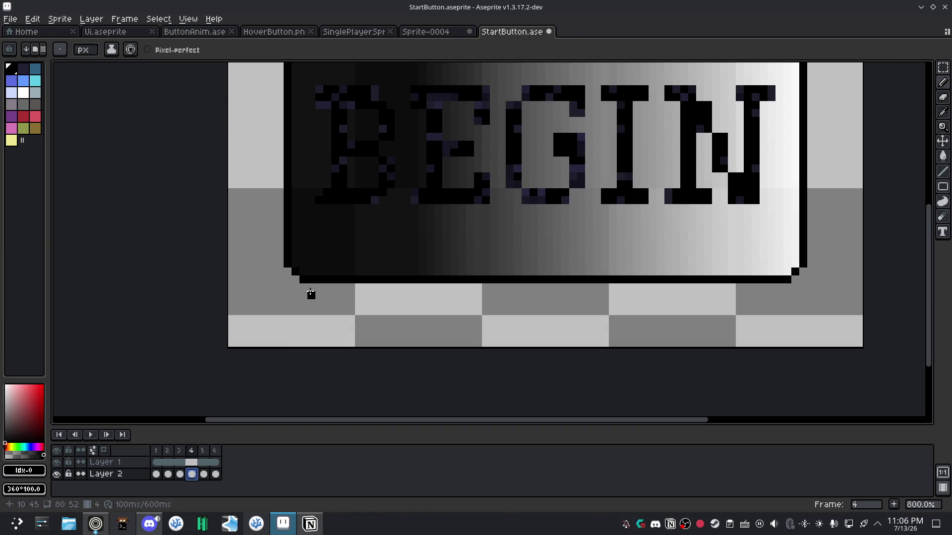
# Try blackening lower-left corner pixels on frame 4, undo them, and pan to the bottom-right corner.
pyautogui.press('b')
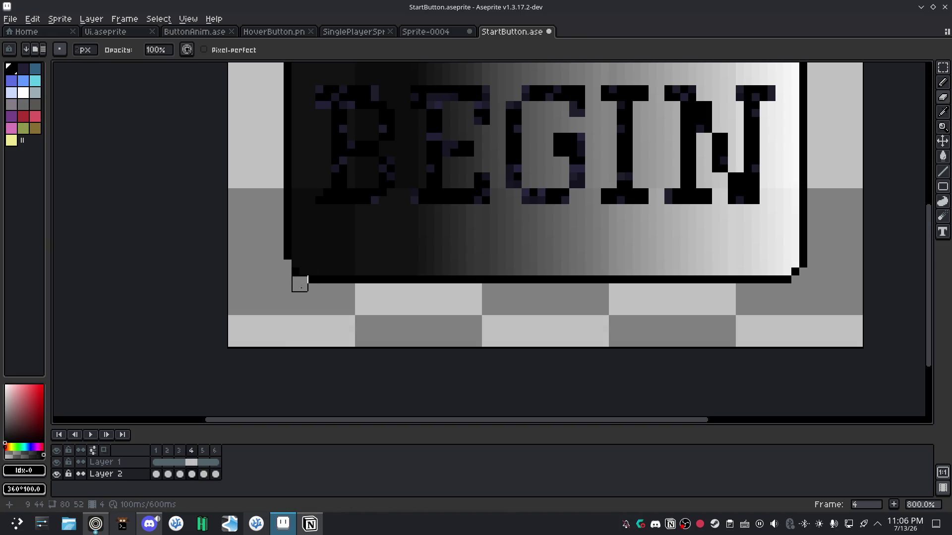
pyautogui.scroll(2, 299, 284)
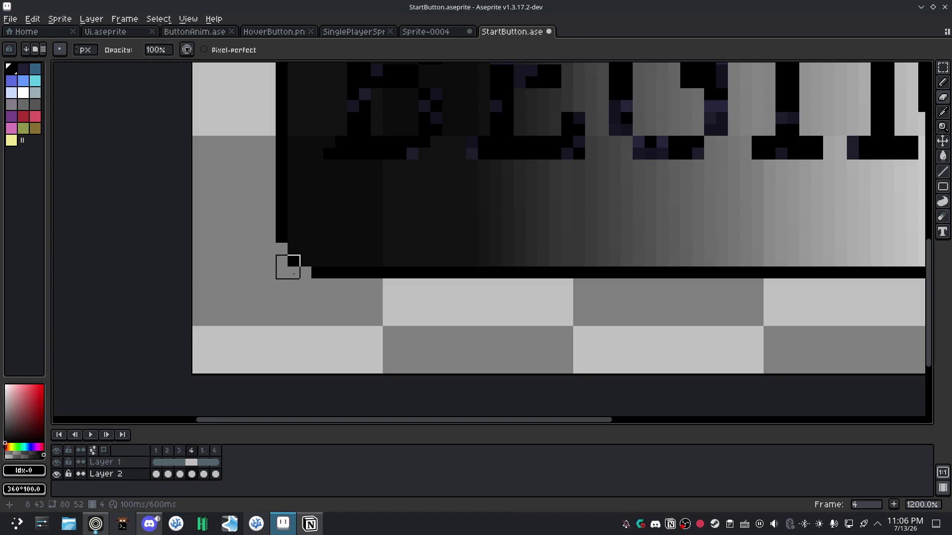
pyautogui.click(294, 250)
pyautogui.click(310, 269)
pyautogui.hotkey('ctrl', 'z')
pyautogui.hotkey('ctrl', 'z')
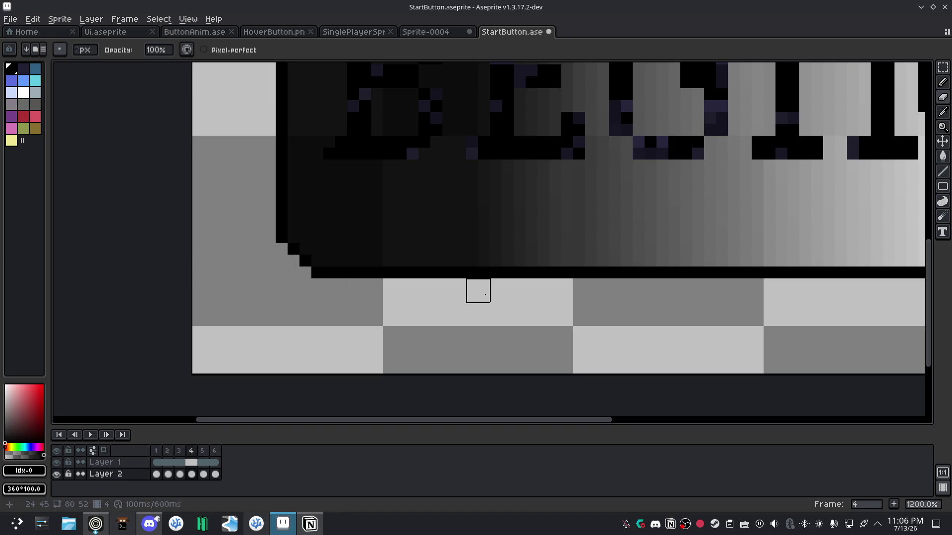
pyautogui.scroll(-2, 394, 294)
pyautogui.moveTo(393, 295); pyautogui.dragTo(344, 296)
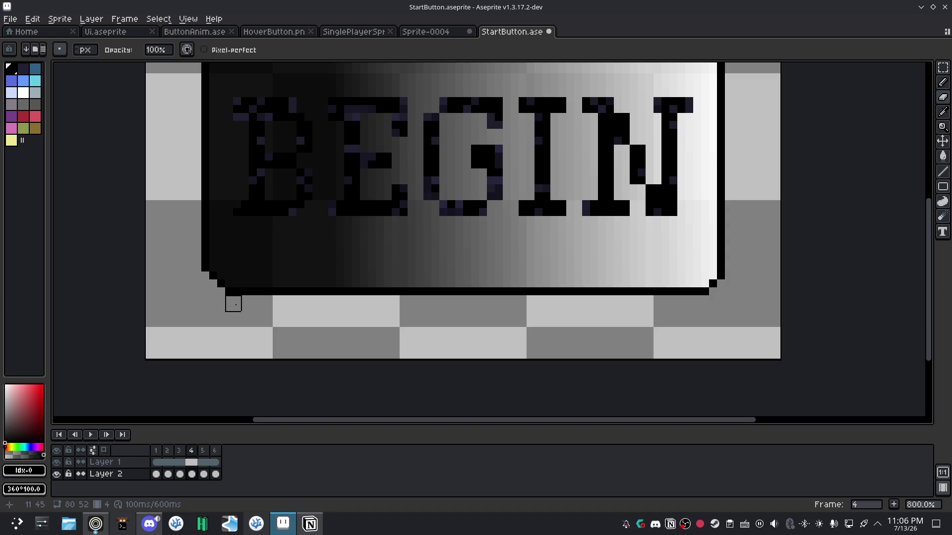
pyautogui.scroll(2, 232, 304)
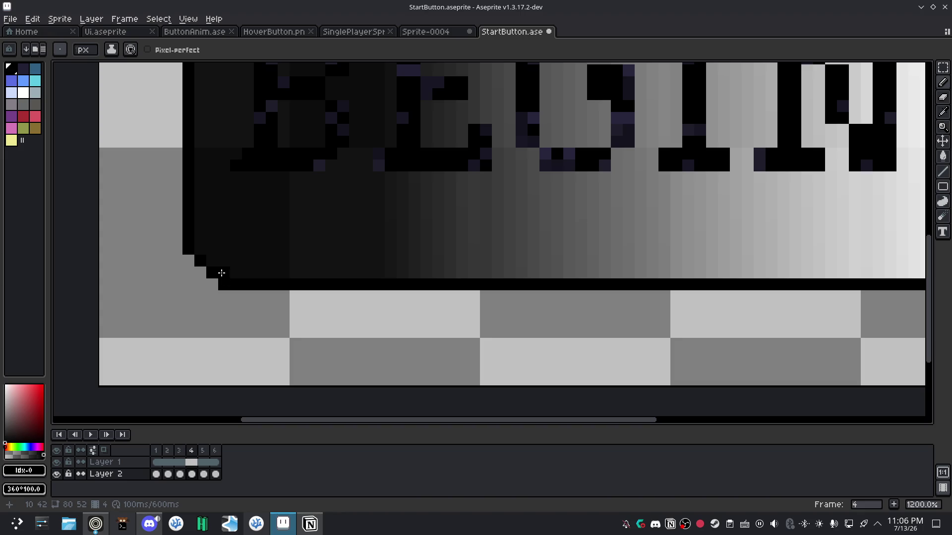
pyautogui.scroll(-3, 261, 300)
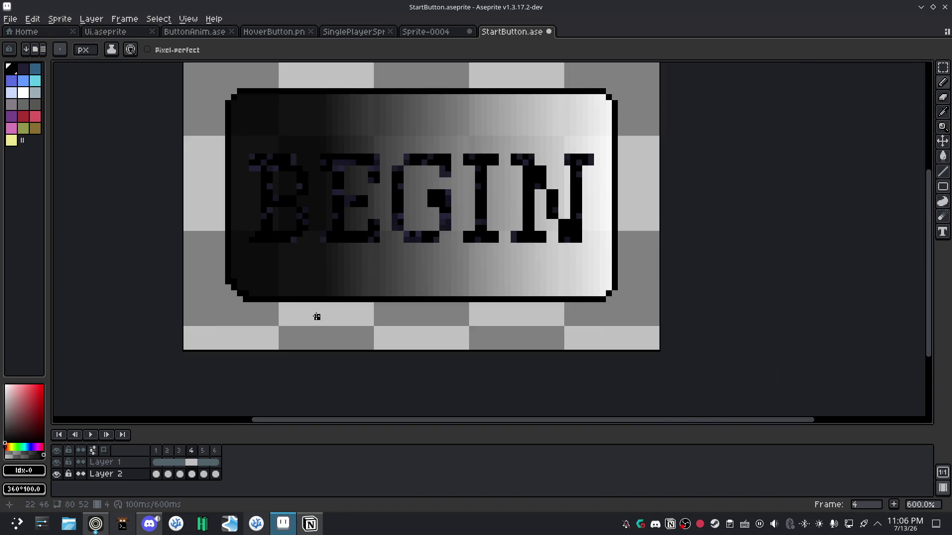
pyautogui.scroll(1, 317, 316)
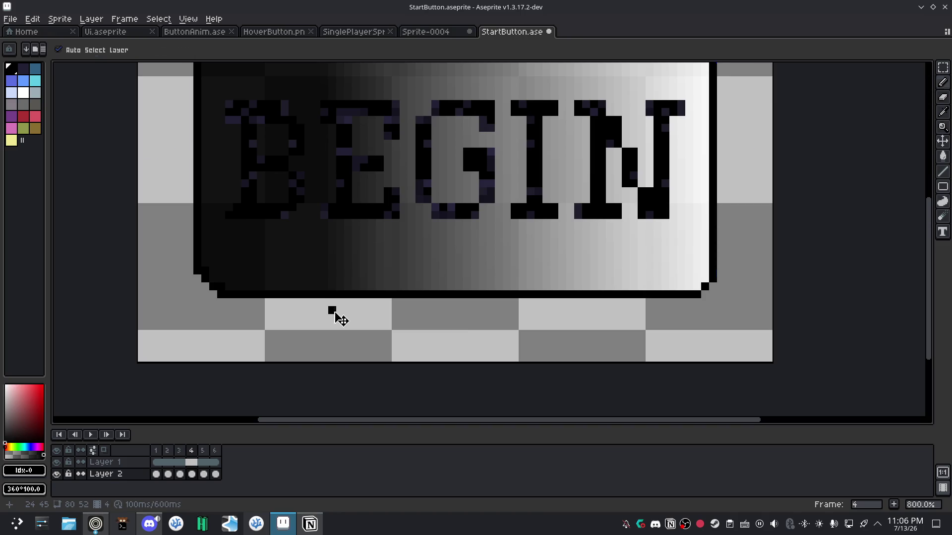
pyautogui.moveTo(332, 311); pyautogui.dragTo(211, 281)
# Step the bottom-right outline corner by erasing its corner pixels and adding black step pixels.
pyautogui.press('e')
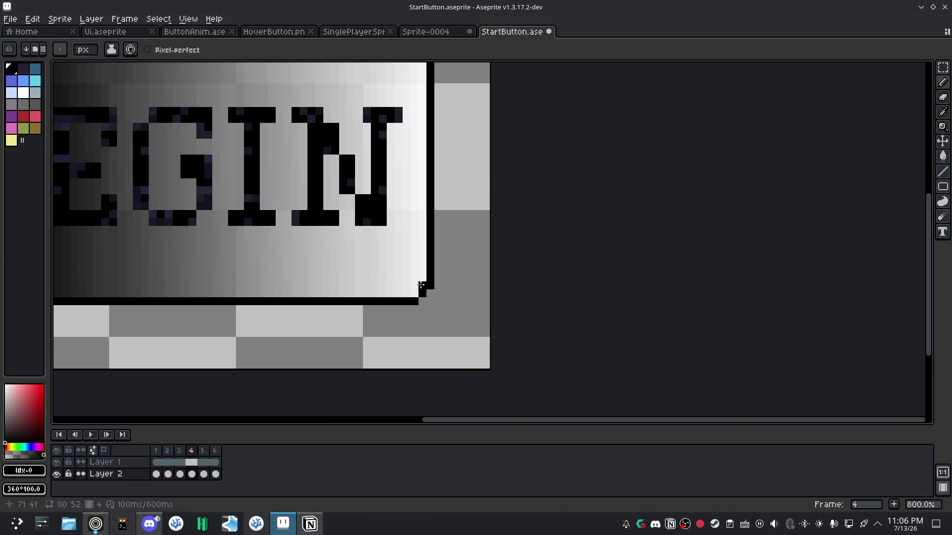
pyautogui.scroll(5, 412, 290)
pyautogui.scroll(-2, 410, 307)
pyautogui.scroll(-2, 509, 276)
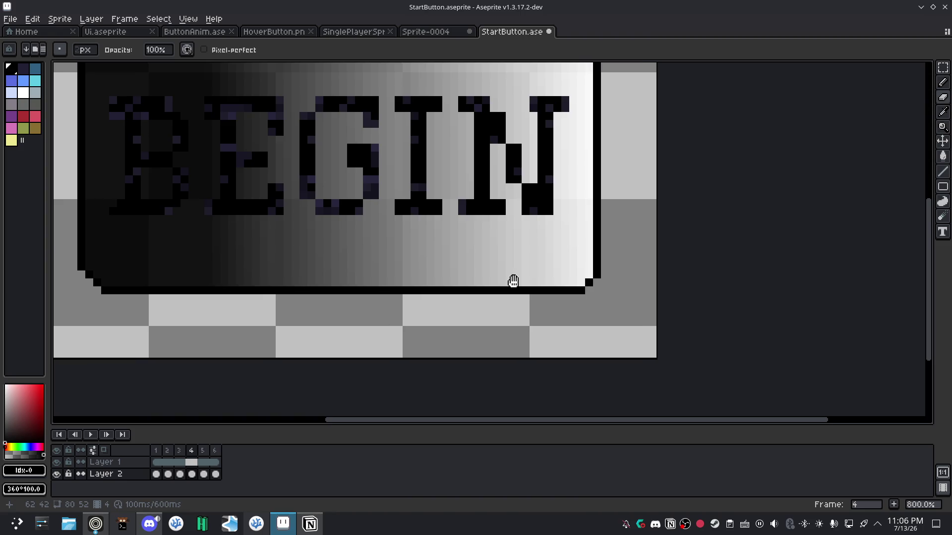
pyautogui.scroll(-1, 426, 287)
pyautogui.scroll(1, 426, 287)
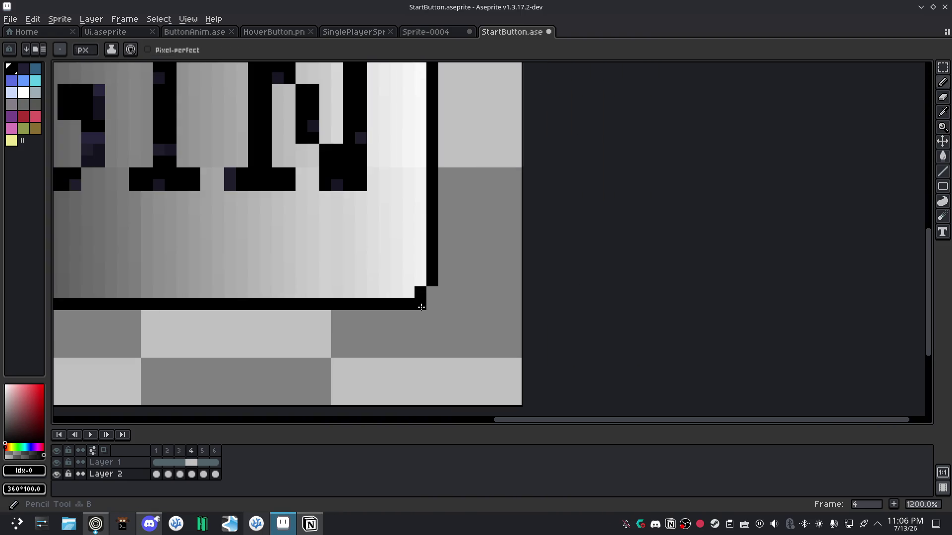
pyautogui.click(416, 313)
pyautogui.click(437, 287)
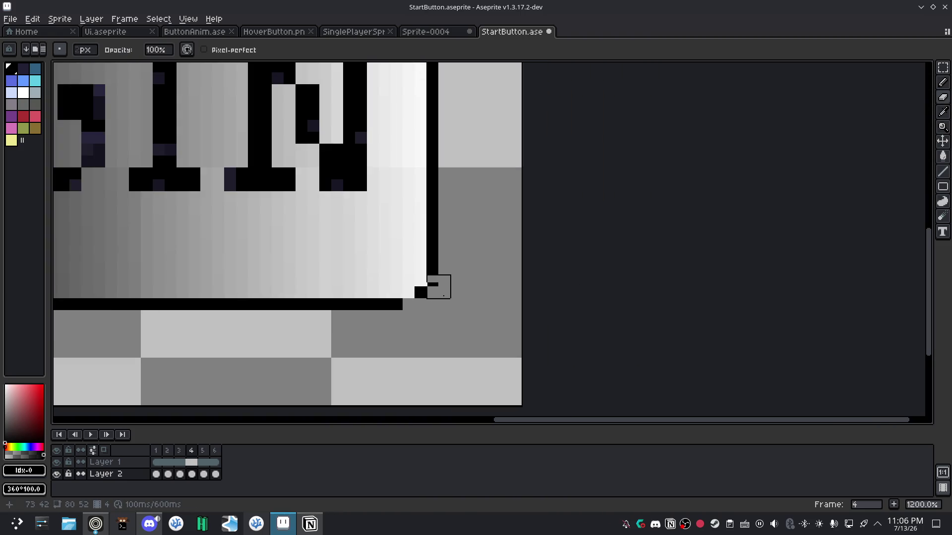
pyautogui.press('b')
pyautogui.click(408, 293)
pyautogui.press('e')
pyautogui.click(426, 287)
pyautogui.press('b')
pyautogui.click(420, 280)
pyautogui.scroll(-2, 458, 175)
pyautogui.scroll(3, 407, 102)
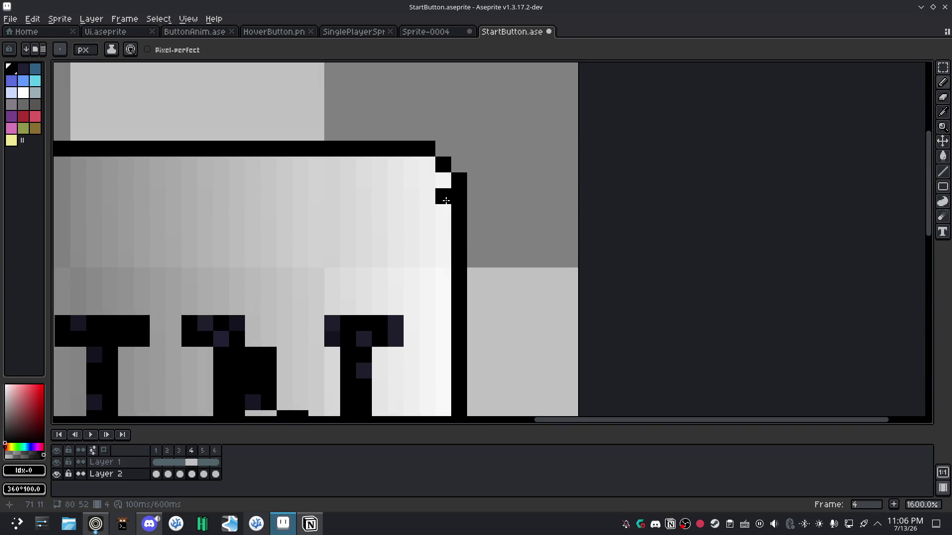
# Round the top-left corner with a black step pixel and erase the square outline blocks.
pyautogui.press('e')
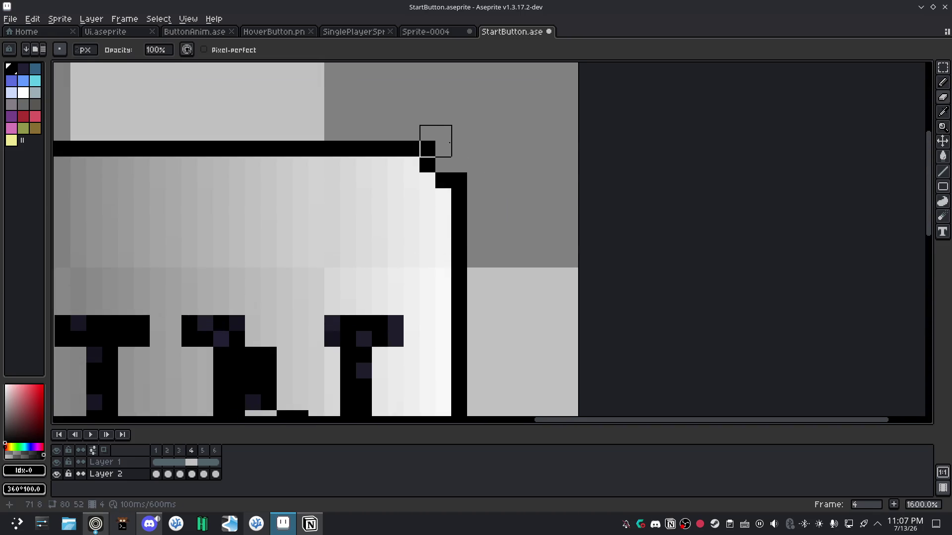
pyautogui.scroll(-3, 614, 255)
pyautogui.scroll(2, 357, 132)
pyautogui.scroll(2, 562, 144)
pyautogui.scroll(2, 450, 189)
pyautogui.press('b')
pyautogui.click(448, 165)
pyautogui.press('e')
pyautogui.click(448, 141)
pyautogui.click(389, 177)
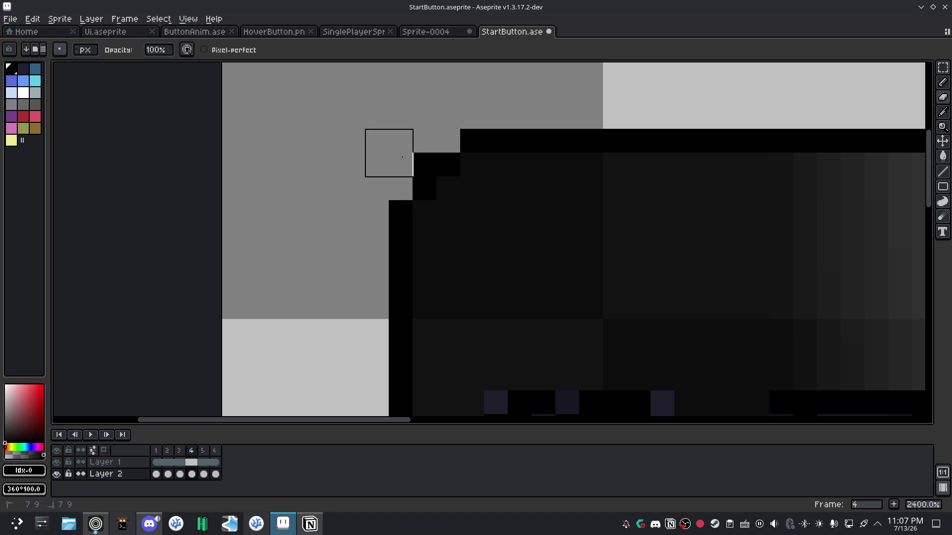
pyautogui.click(412, 152)
# Save the button file with Ctrl+S.
pyautogui.hotkey('ctrl', 's')
pyautogui.scroll(-7, 590, 275)
pyautogui.scroll(-2, 590, 276)
pyautogui.scroll(2, 480, 206)
pyautogui.scroll(-2, 480, 206)
pyautogui.scroll(2, 476, 209)
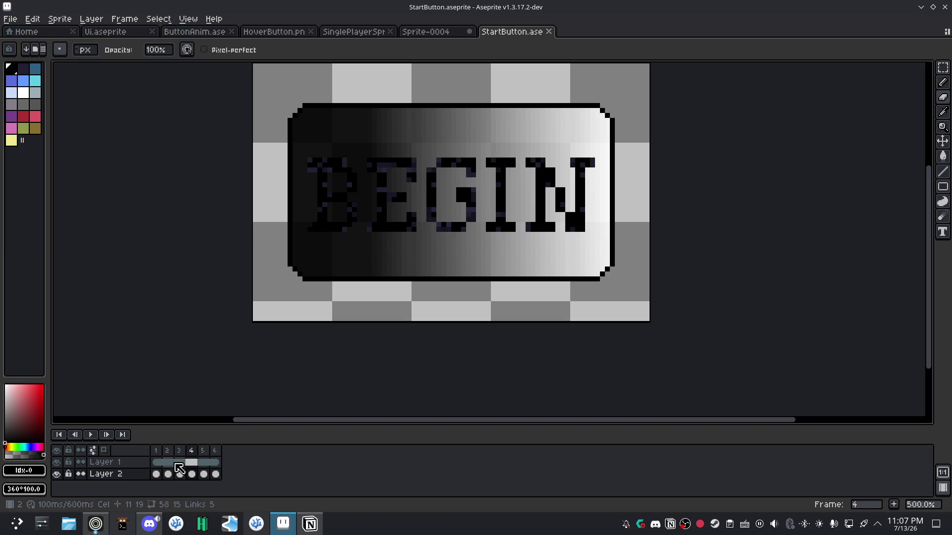
# Step through frames 1 to 5 to review the rounded corners, ending on frame 5.
pyautogui.click(156, 474)
pyautogui.click(168, 474)
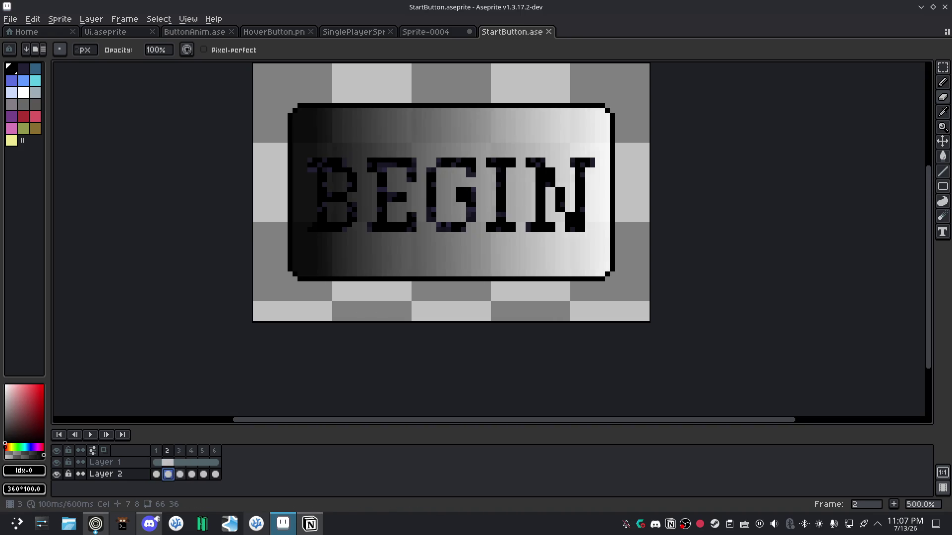
pyautogui.click(182, 474)
pyautogui.click(193, 474)
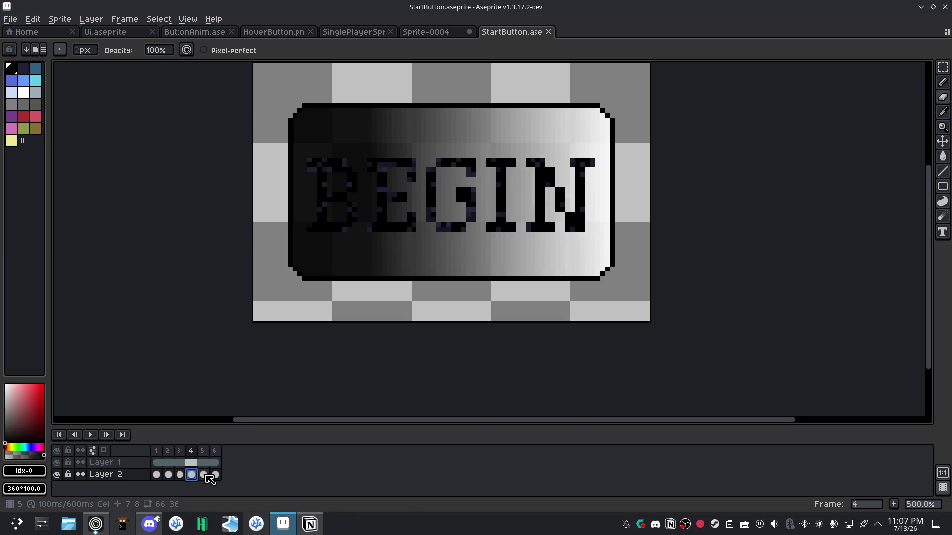
pyautogui.click(203, 474)
pyautogui.click(193, 474)
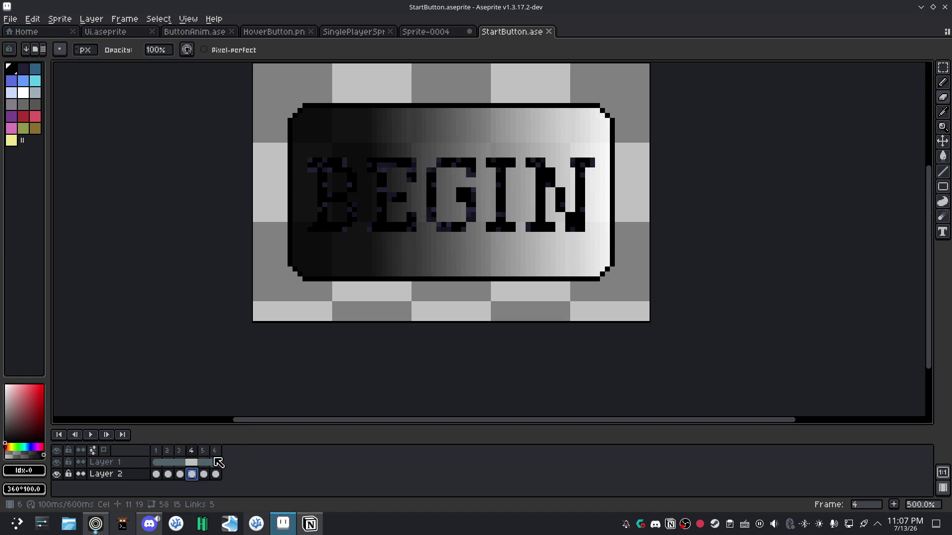
pyautogui.click(205, 474)
pyautogui.scroll(5, 301, 251)
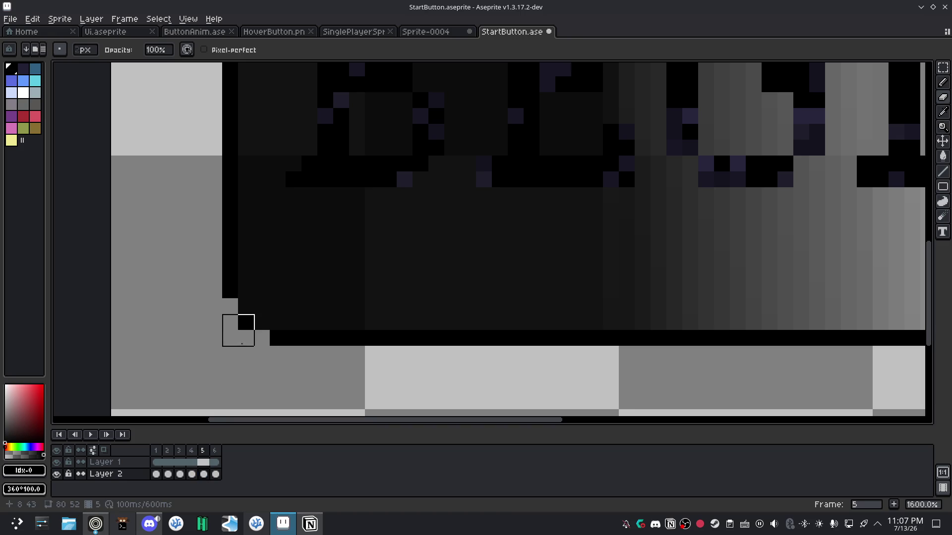
# Stair-step the frame-5 outline's lower-left corner by erasing two black pixels and adding new step pixels.
pyautogui.press('e')
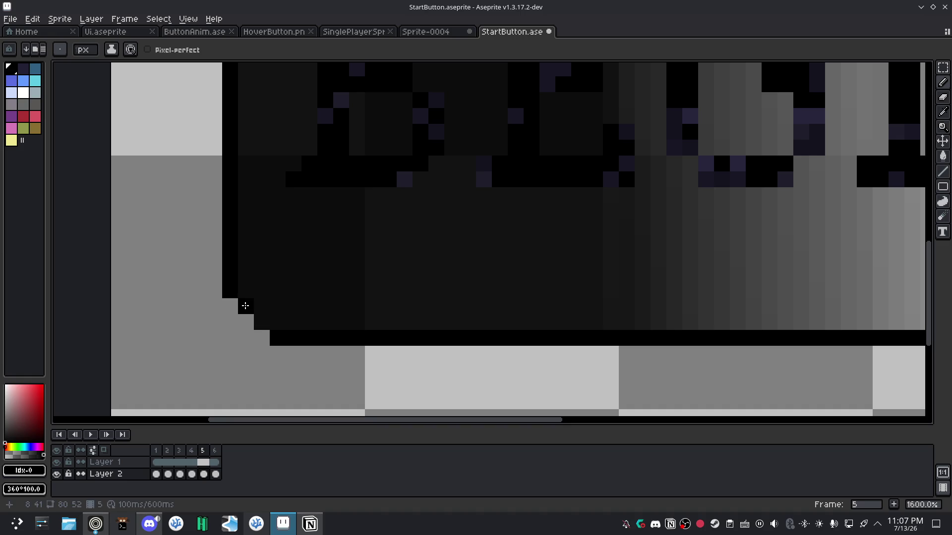
pyautogui.scroll(-4, 478, 343)
pyautogui.scroll(3, 478, 343)
pyautogui.scroll(1, 382, 325)
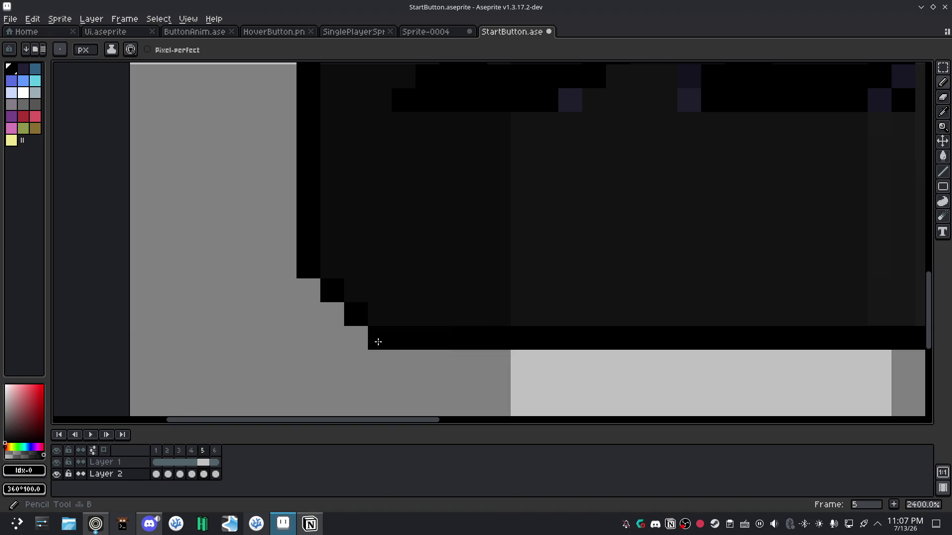
pyautogui.press('e')
pyautogui.click(371, 358)
pyautogui.click(296, 279)
pyautogui.press('b')
pyautogui.click(366, 262)
pyautogui.click(332, 267)
pyautogui.click(379, 314)
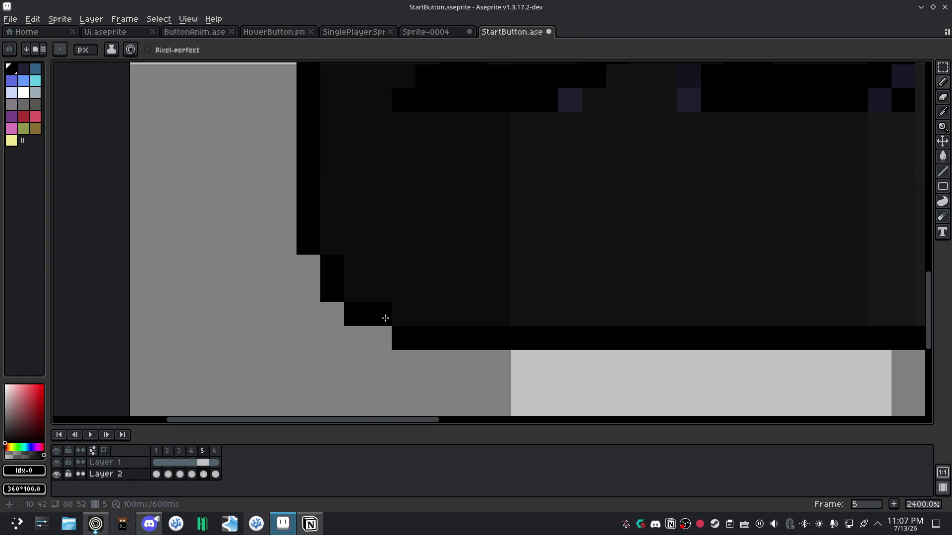
# Erase the square lower-right corner pixels and the bottom of the right border.
pyautogui.scroll(-4, 479, 308)
pyautogui.moveTo(479, 307); pyautogui.dragTo(304, 303)
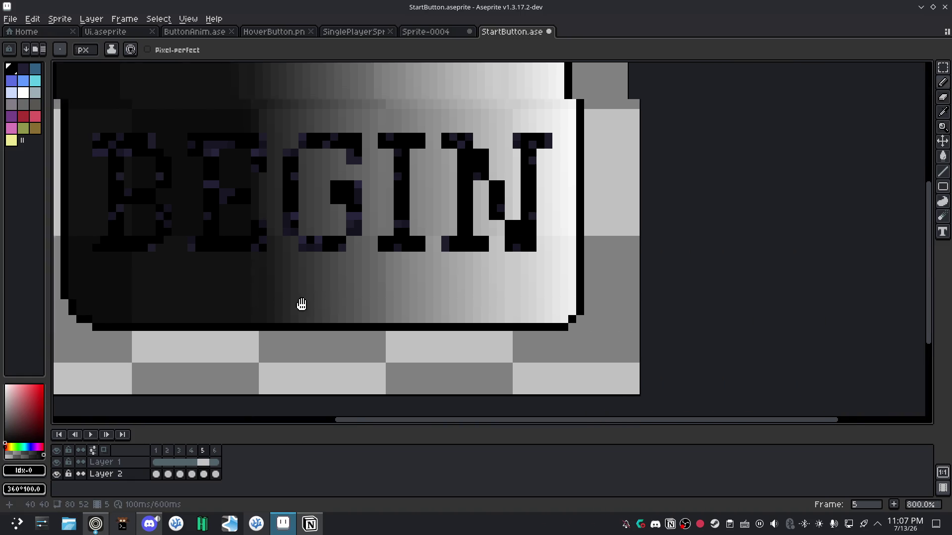
pyautogui.scroll(5, 516, 310)
pyautogui.moveTo(516, 311)
pyautogui.mouseDown()
pyautogui.moveTo(473, 297)
pyautogui.moveTo(496, 290)
pyautogui.mouseUp()
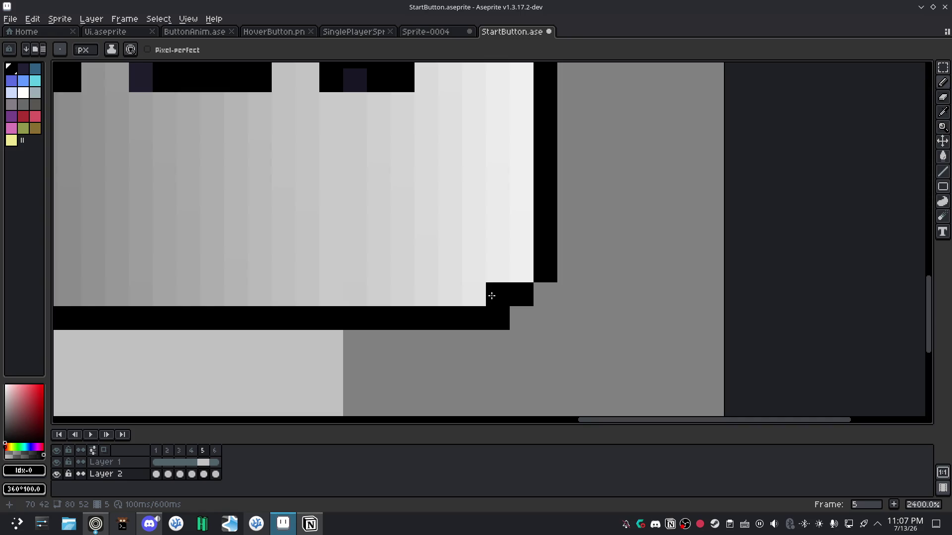
pyautogui.press('e')
pyautogui.click(519, 343)
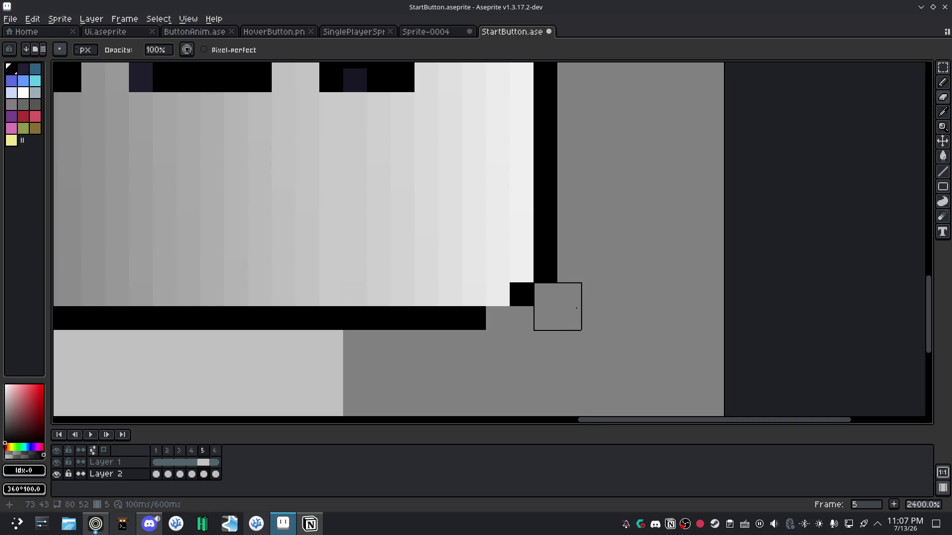
pyautogui.click(566, 296)
pyautogui.click(552, 319)
# Rebuild the lower-right corner as a black staircase, trimming the right and bottom border ends.
pyautogui.press('b')
pyautogui.click(497, 295)
pyautogui.click(545, 271)
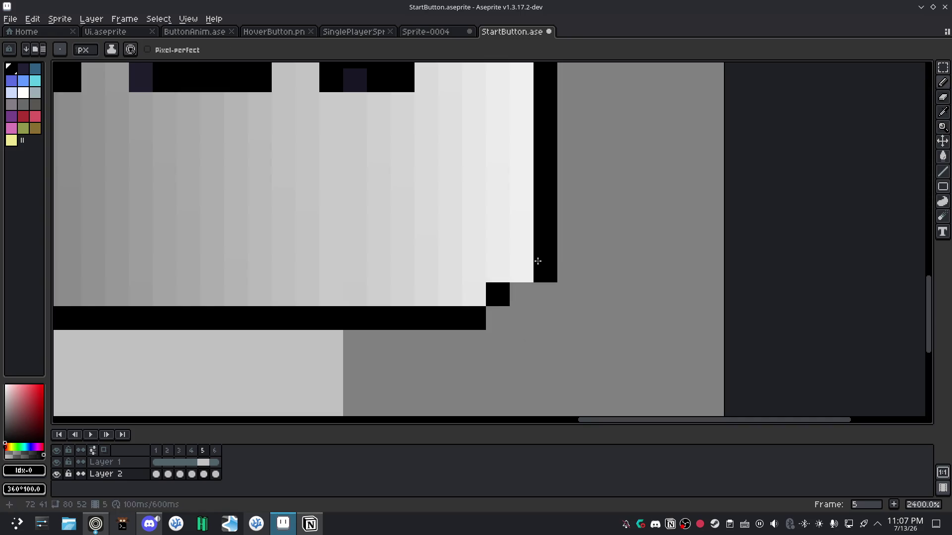
pyautogui.click(522, 270)
pyautogui.press('e')
pyautogui.moveTo(564, 294); pyautogui.dragTo(563, 270)
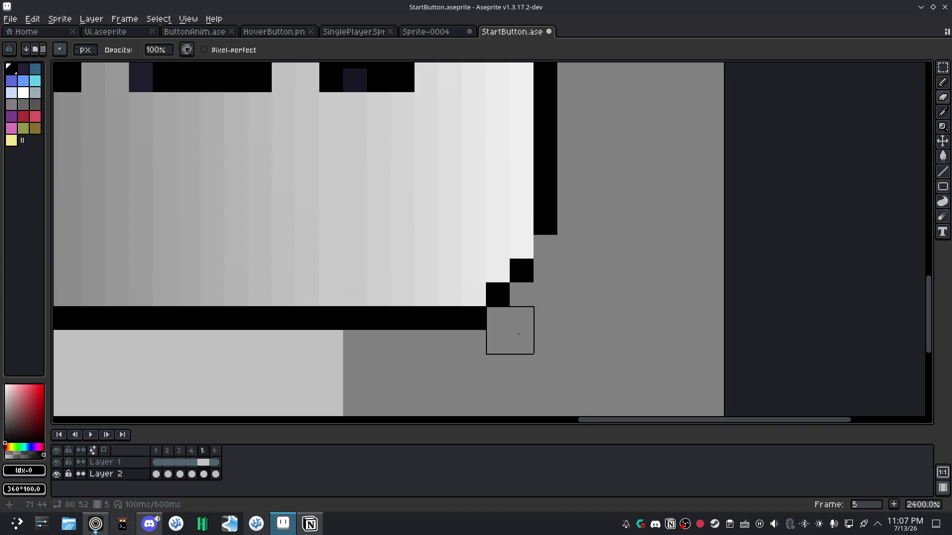
pyautogui.click(492, 342)
pyautogui.press('b')
pyautogui.click(477, 300)
# Trim the top-right corner's border end pixels and draw two staircase pixels there.
pyautogui.scroll(-6, 590, 292)
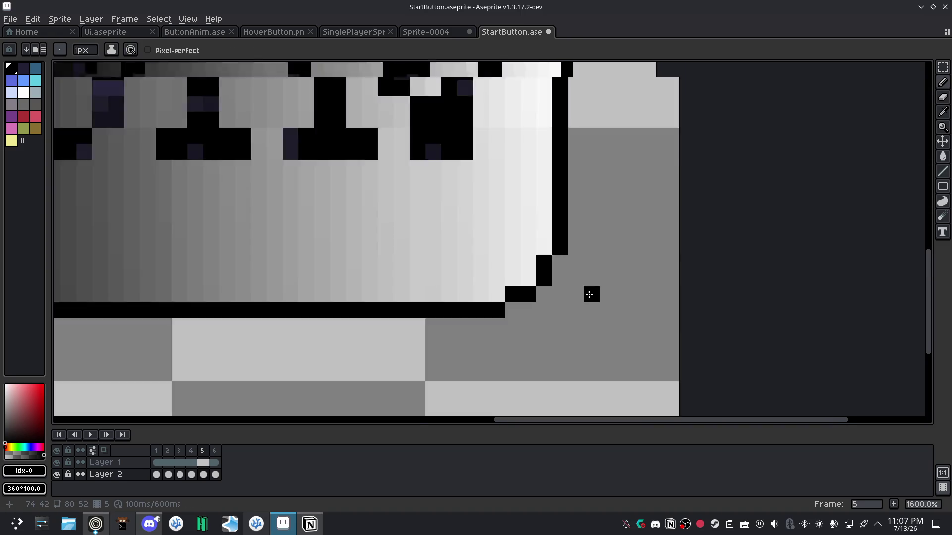
pyautogui.scroll(1, 623, 303)
pyautogui.scroll(2, 560, 285)
pyautogui.scroll(3, 501, 270)
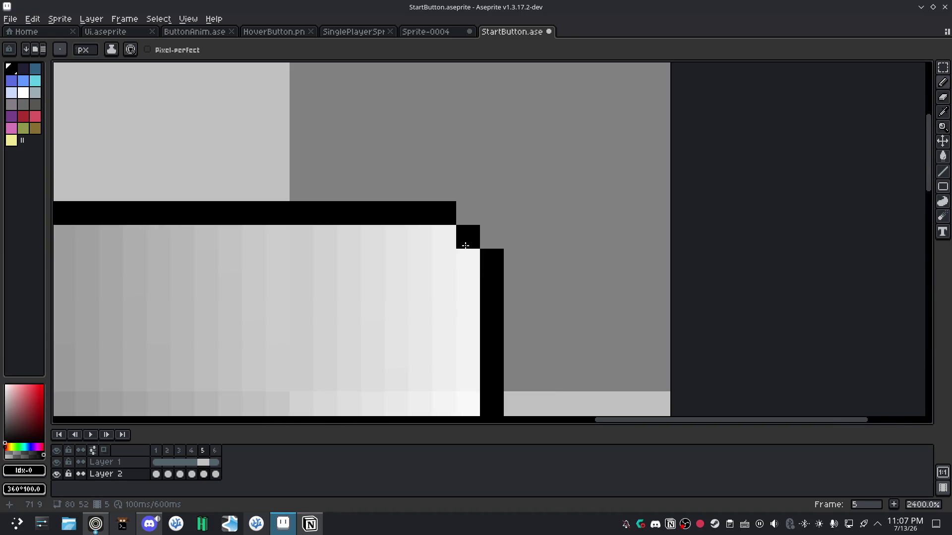
pyautogui.press('e')
pyautogui.click(507, 269)
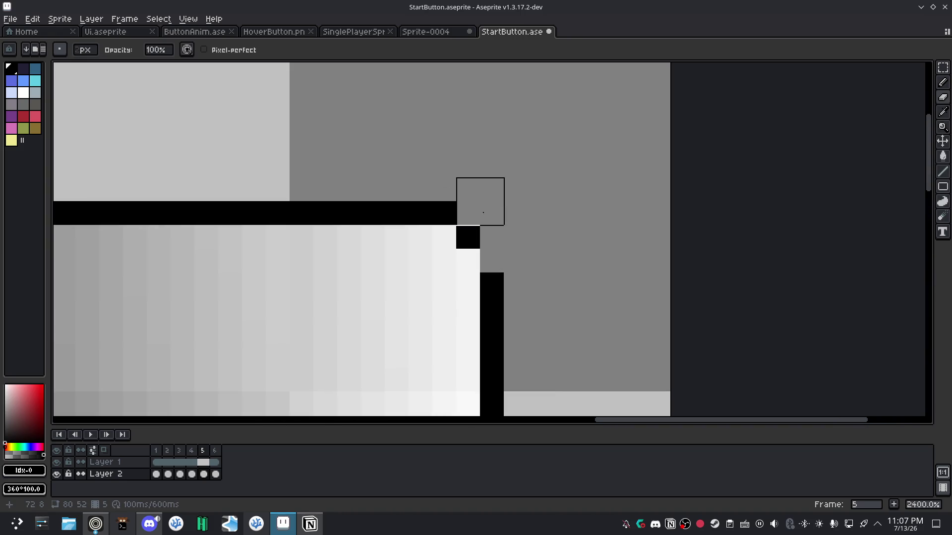
pyautogui.click(468, 213)
pyautogui.press('b')
pyautogui.click(444, 237)
pyautogui.click(468, 261)
# Refine the top-right staircase, removing the old square corner pixel and shifting the steps left.
pyautogui.press('e')
pyautogui.click(515, 285)
pyautogui.click(490, 261)
pyautogui.click(444, 213)
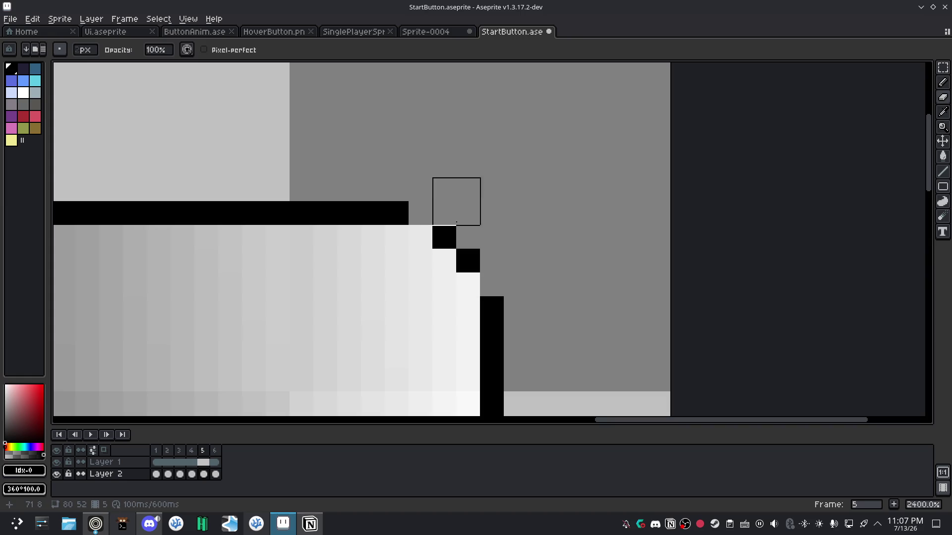
pyautogui.press('b')
pyautogui.click(422, 236)
pyautogui.click(459, 273)
# Erase the top-left corner's border end pixels and draw two staircase pixels there.
pyautogui.scroll(-3, 459, 274)
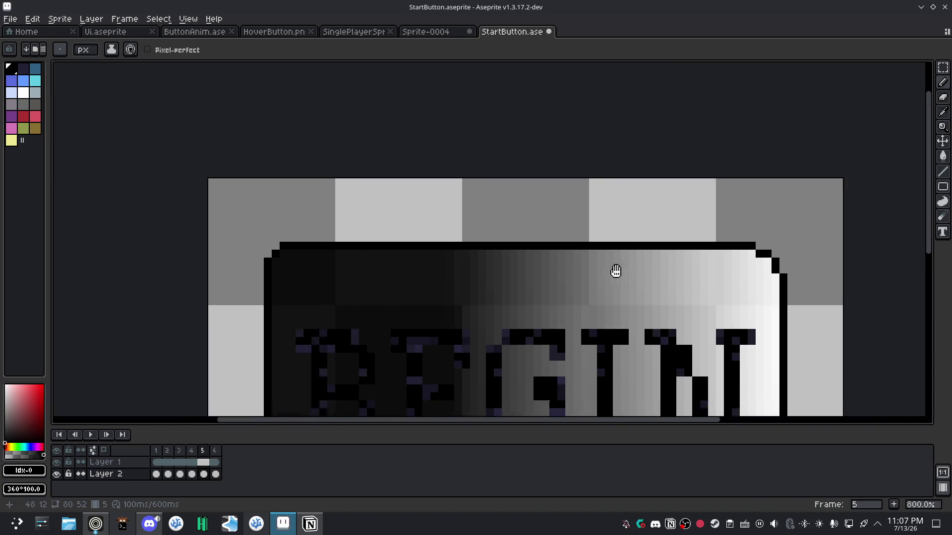
pyautogui.scroll(3, 395, 216)
pyautogui.press('b')
pyautogui.press('e')
pyautogui.click(385, 254)
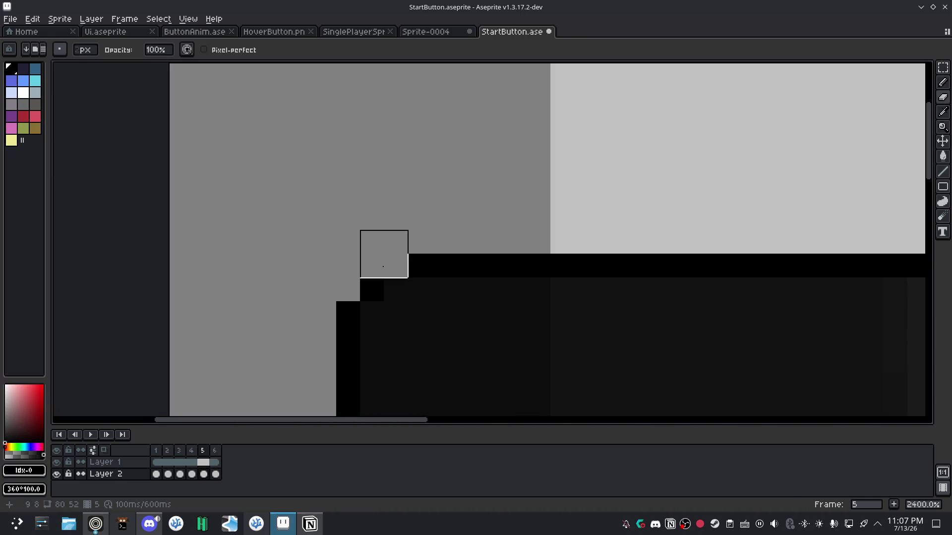
pyautogui.click(339, 306)
pyautogui.click(368, 284)
pyautogui.press('b')
pyautogui.click(395, 290)
pyautogui.click(373, 313)
# Clean up stray top-left pixels and add two more black staircase pixels.
pyautogui.press('e')
pyautogui.click(415, 259)
pyautogui.click(344, 331)
pyautogui.press('b')
pyautogui.click(368, 337)
pyautogui.click(417, 290)
# Compare frame 5 against frames 1 and 4, then enable onion skinning.
pyautogui.scroll(-3, 431, 290)
pyautogui.scroll(-2, 518, 333)
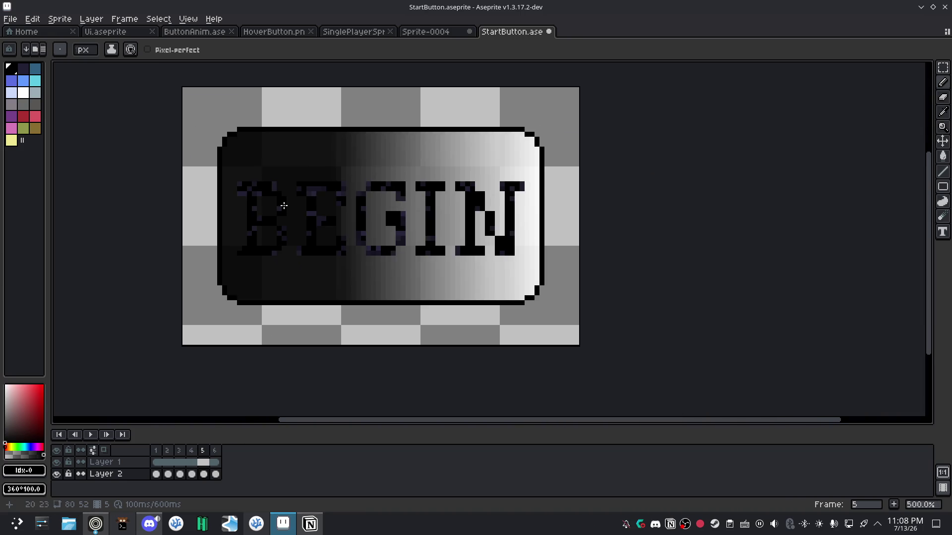
pyautogui.click(215, 475)
pyautogui.click(204, 474)
pyautogui.click(158, 476)
pyautogui.click(191, 475)
pyautogui.click(204, 474)
pyautogui.click(104, 450)
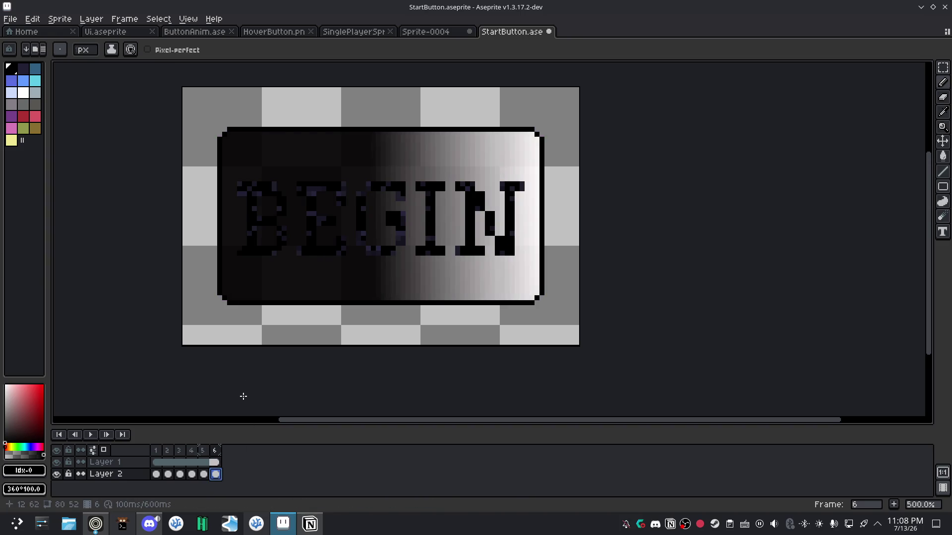
# Select all six frames across both layers in the timeline.
pyautogui.scroll(10, 224, 297)
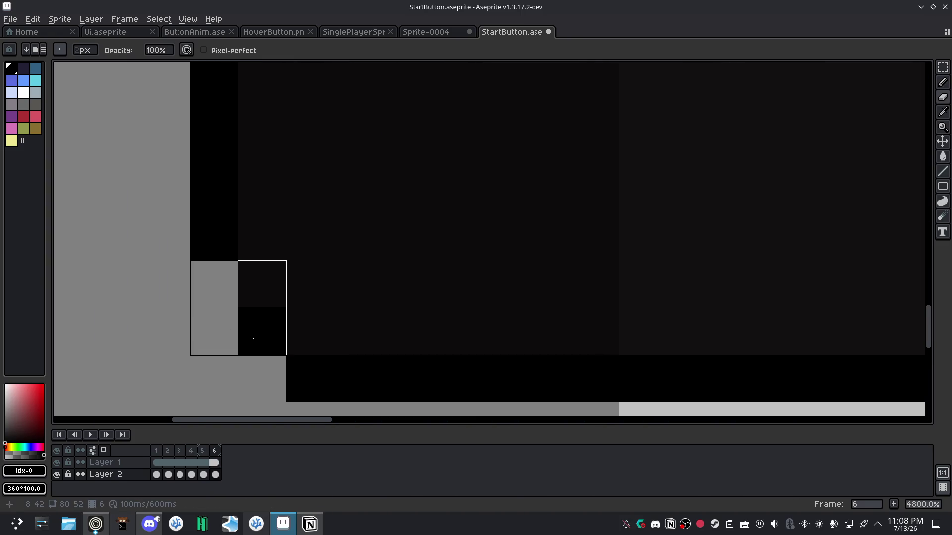
pyautogui.scroll(-3, 242, 372)
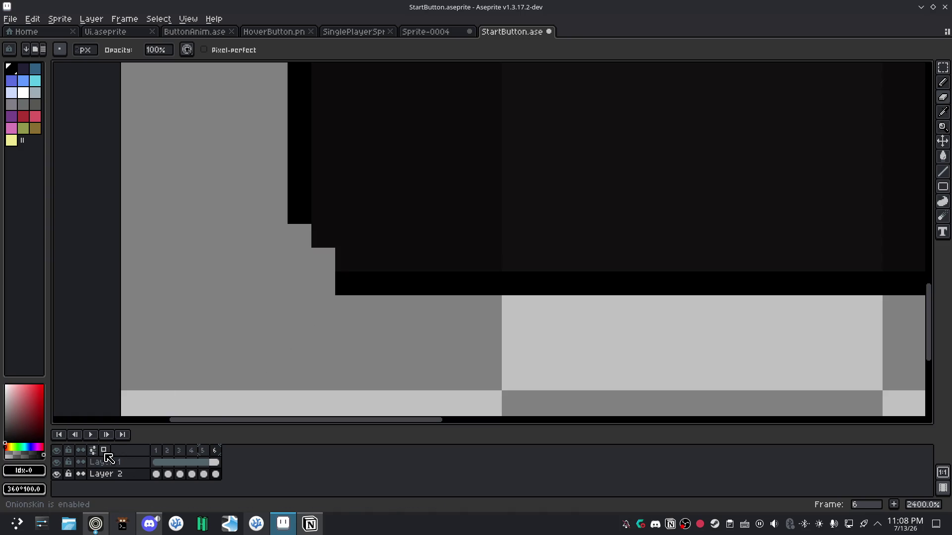
pyautogui.moveTo(156, 451); pyautogui.dragTo(215, 450)
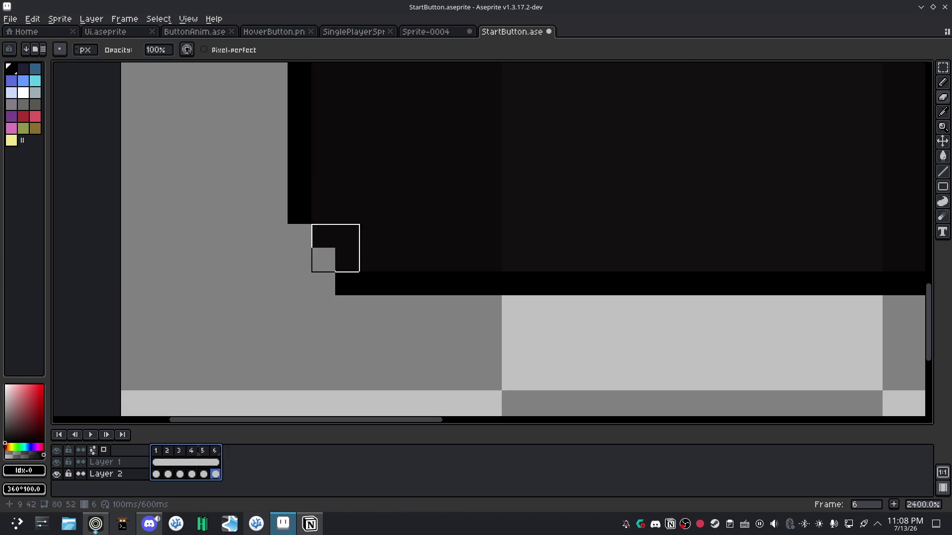
pyautogui.scroll(-1, 406, 321)
pyautogui.scroll(-1, 407, 323)
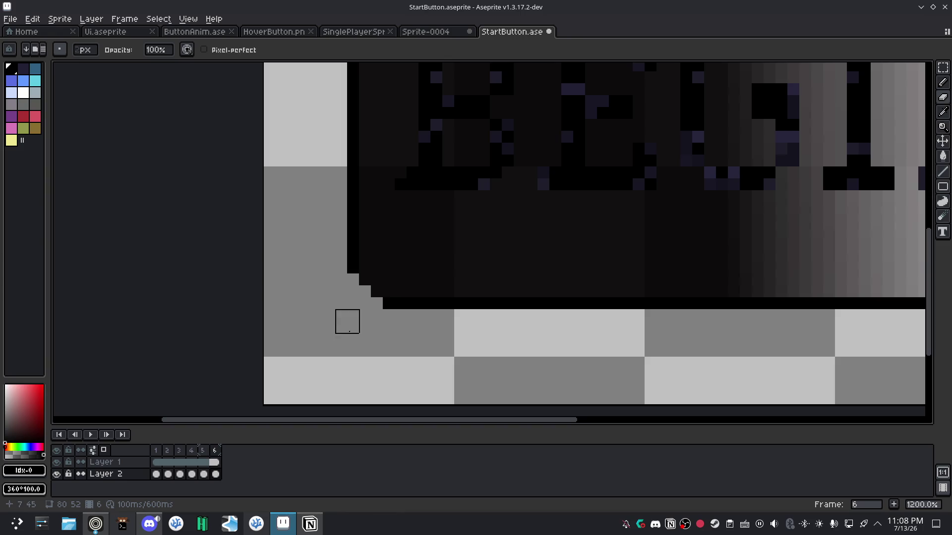
# Paint two diagonal pixels at frame 6's bottom-left corner, checking against frame 5.
pyautogui.click(376, 291)
pyautogui.click(365, 279)
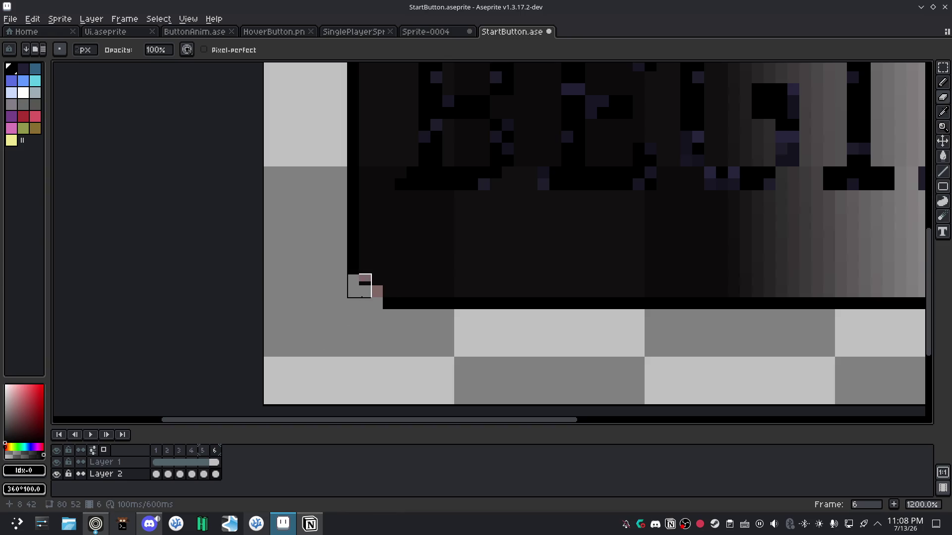
pyautogui.hscroll(3, 513, 324)
pyautogui.click(204, 474)
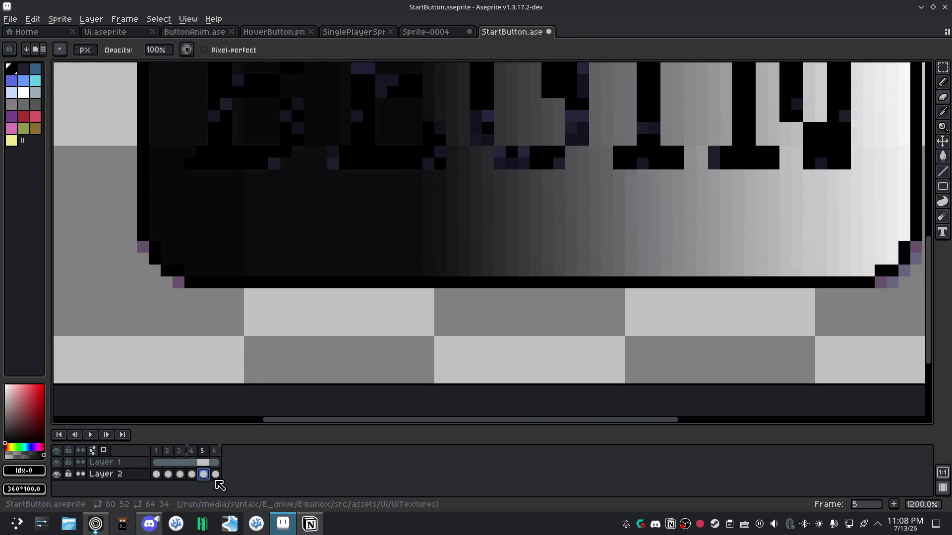
pyautogui.click(216, 474)
# Erase the black outline pixels at the bottom-right corner.
pyautogui.hscroll(2, 332, 267)
pyautogui.hscroll(3, 578, 293)
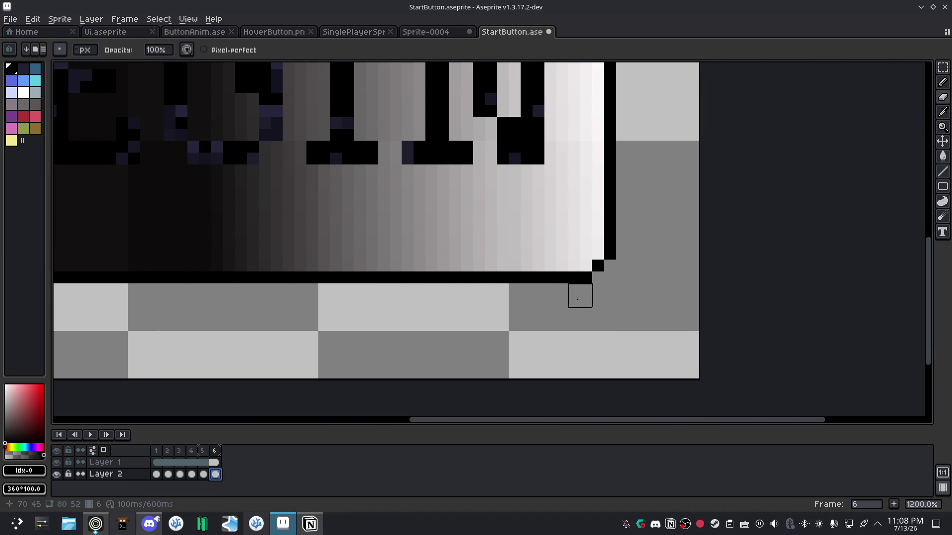
pyautogui.hscroll(4, 395, 268)
pyautogui.scroll(3, 406, 274)
pyautogui.moveTo(380, 284); pyautogui.dragTo(427, 236)
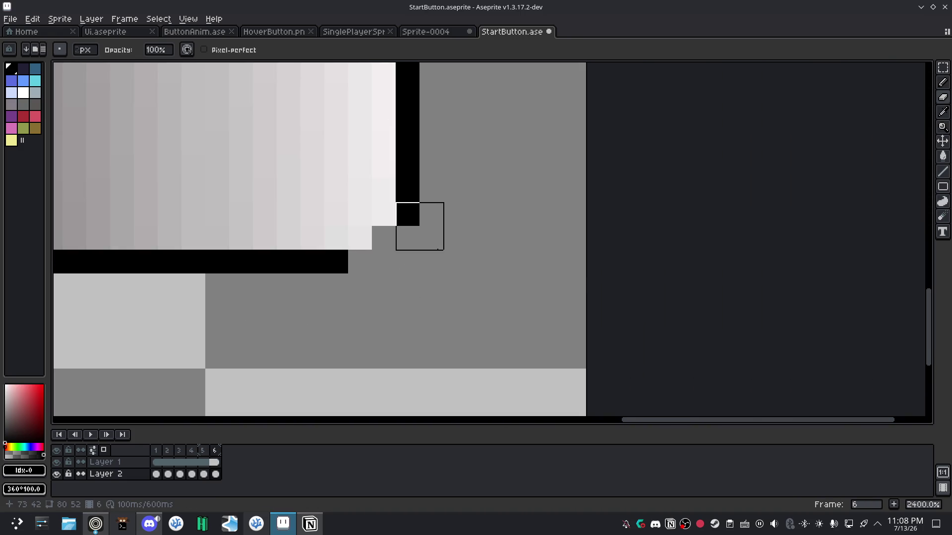
pyautogui.scroll(-4, 357, 282)
pyautogui.hscroll(-2, 382, 300)
pyautogui.scroll(4, 382, 300)
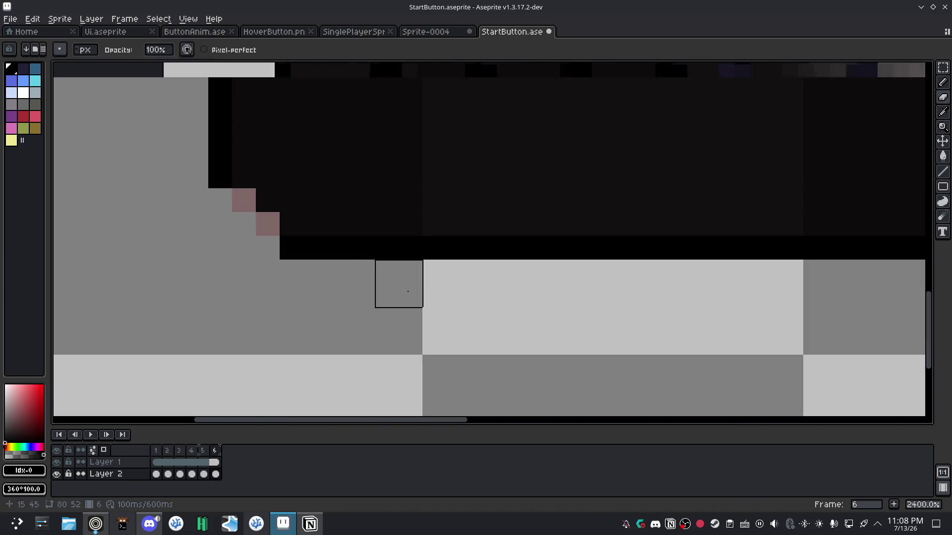
pyautogui.scroll(-4, 259, 286)
pyautogui.scroll(2, 496, 274)
pyautogui.scroll(2, 445, 276)
# Paint two diagonal pixels at the bottom-right corner and compare with frame 5.
pyautogui.click(421, 276)
pyautogui.click(445, 252)
pyautogui.scroll(-4, 350, 324)
pyautogui.scroll(2, 410, 280)
pyautogui.scroll(2, 462, 306)
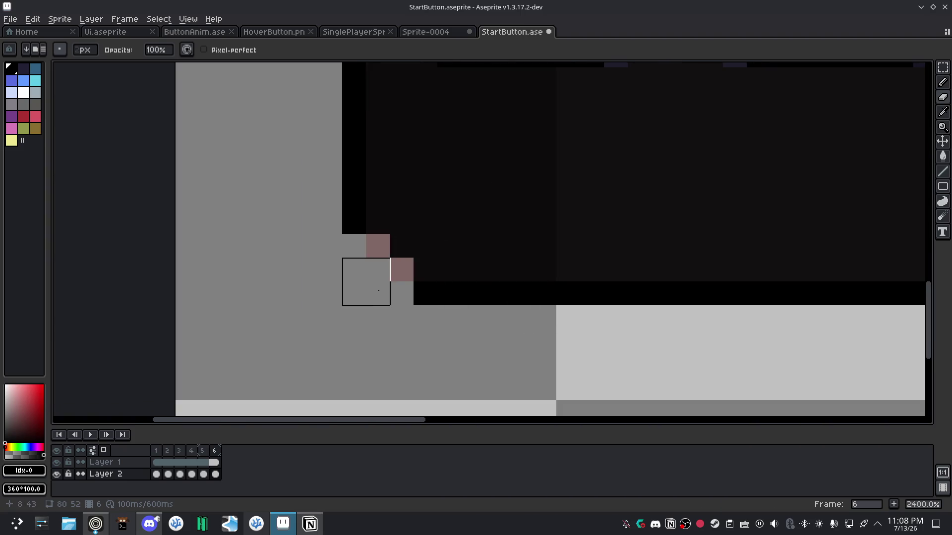
pyautogui.click(204, 474)
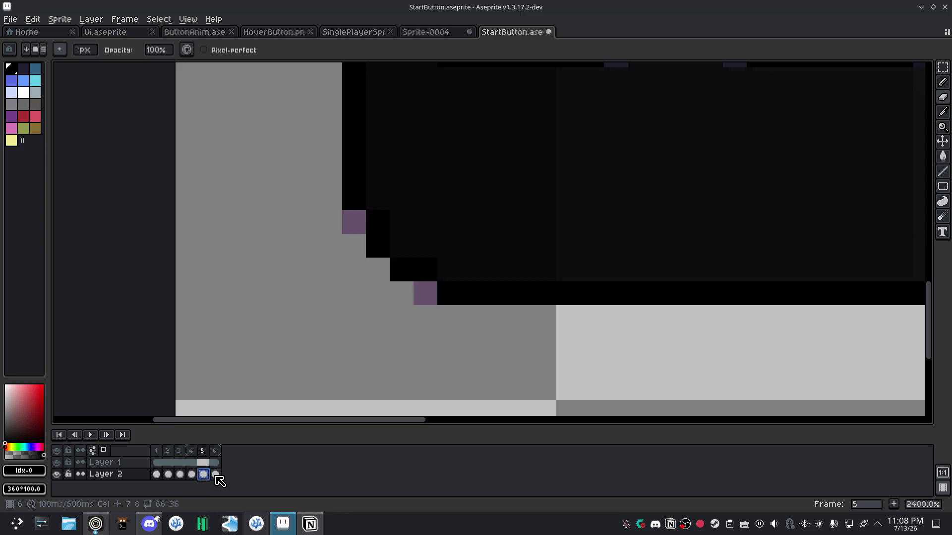
pyautogui.click(216, 474)
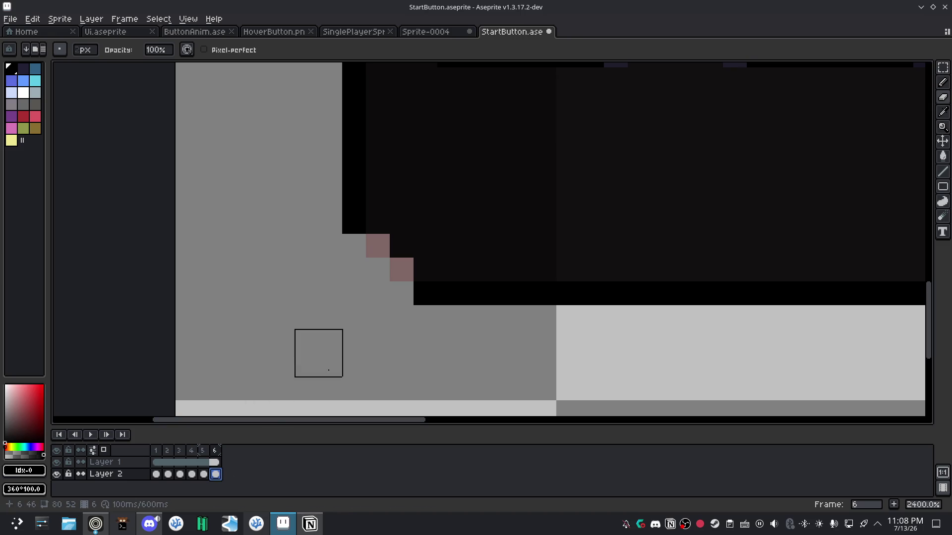
# Fill the remaining corner pixels black, erase two stray pixels, and recheck against frame 5.
pyautogui.press('e')
pyautogui.moveTo(381, 221); pyautogui.dragTo(420, 259)
pyautogui.click(425, 271)
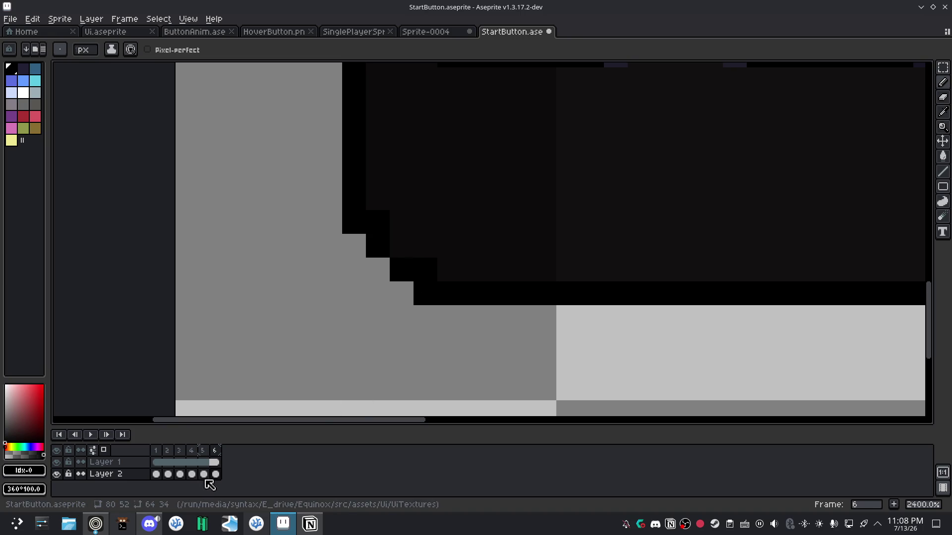
pyautogui.press('e')
pyautogui.click(342, 234)
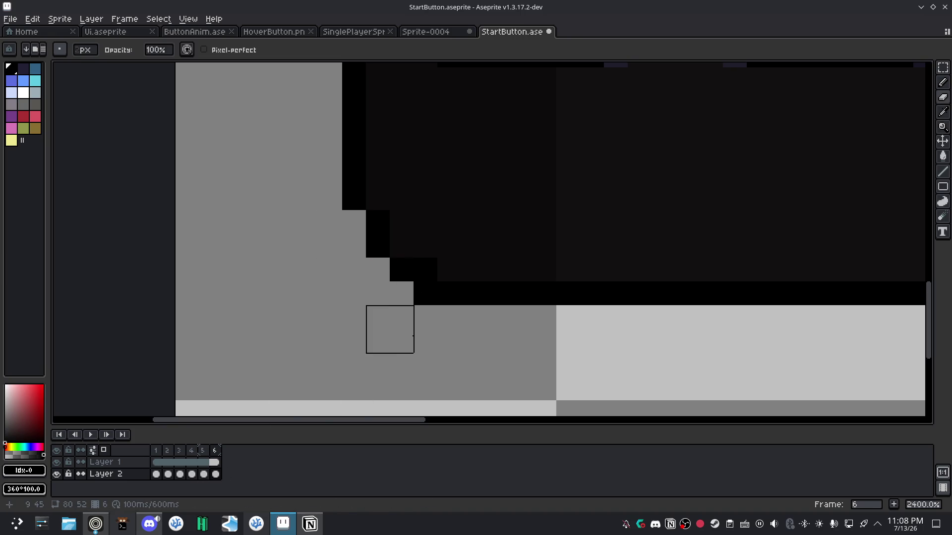
pyautogui.click(414, 305)
pyautogui.click(203, 474)
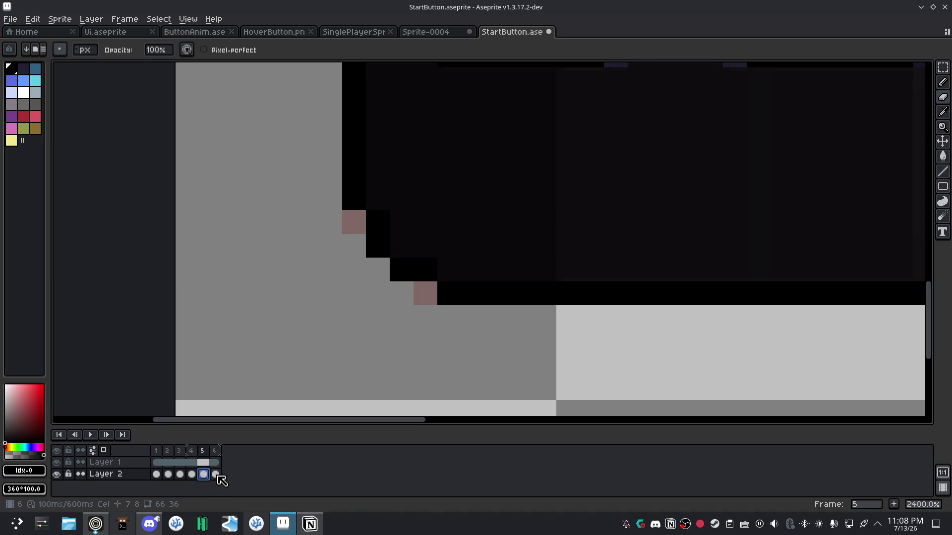
pyautogui.click(216, 475)
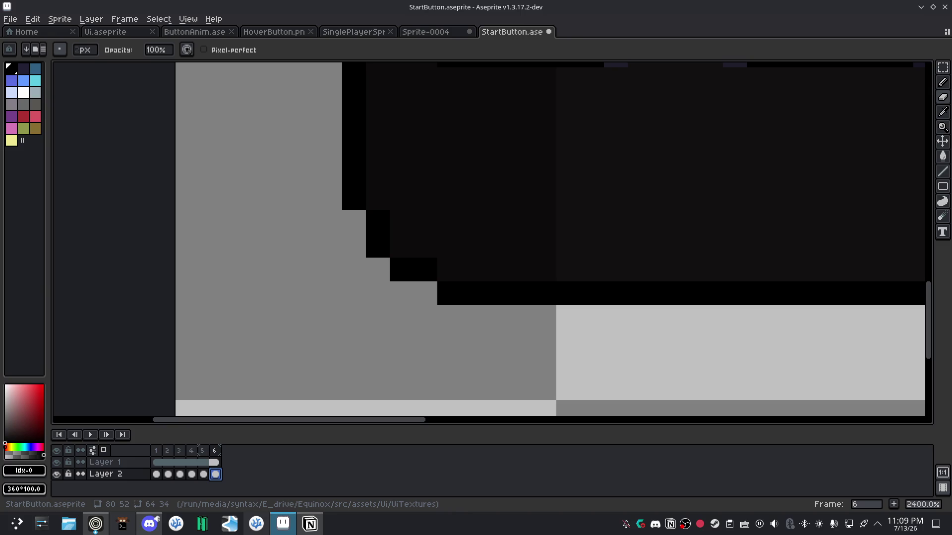
pyautogui.hotkey('alt', 'Tab')
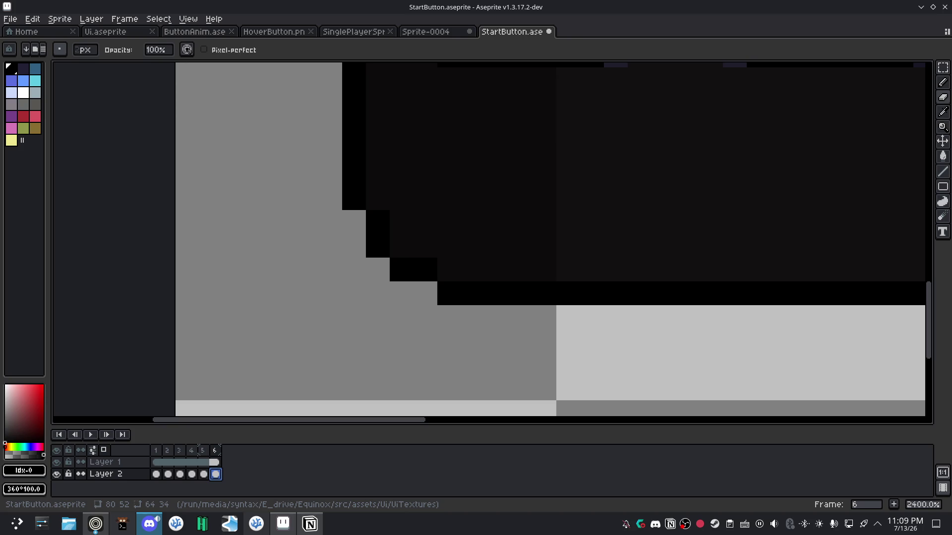
pyautogui.hotkey('alt', 'Tab')
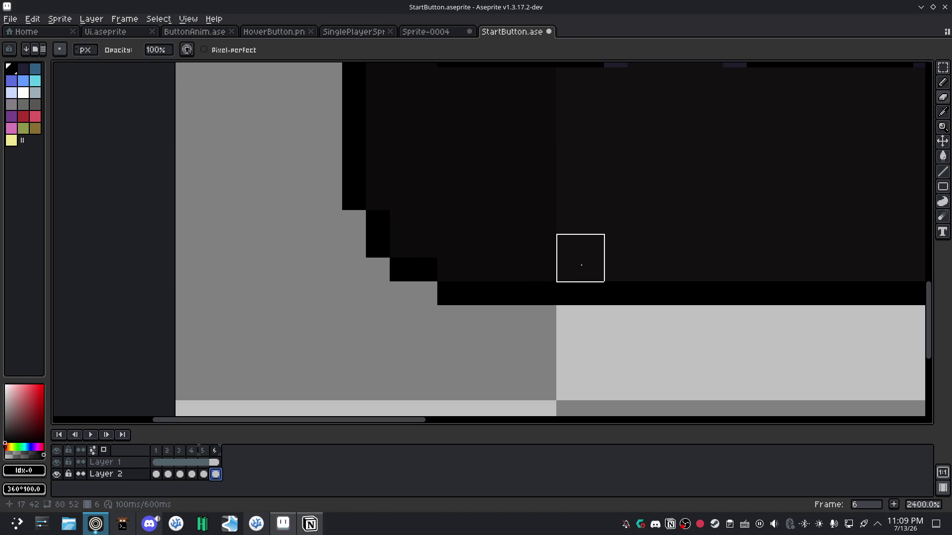
# Erase two black pixels on the bottom-left corner step and paint a grey corner pixel black.
pyautogui.scroll(-1, 556, 236)
pyautogui.scroll(-2, 599, 233)
pyautogui.scroll(-2, 419, 243)
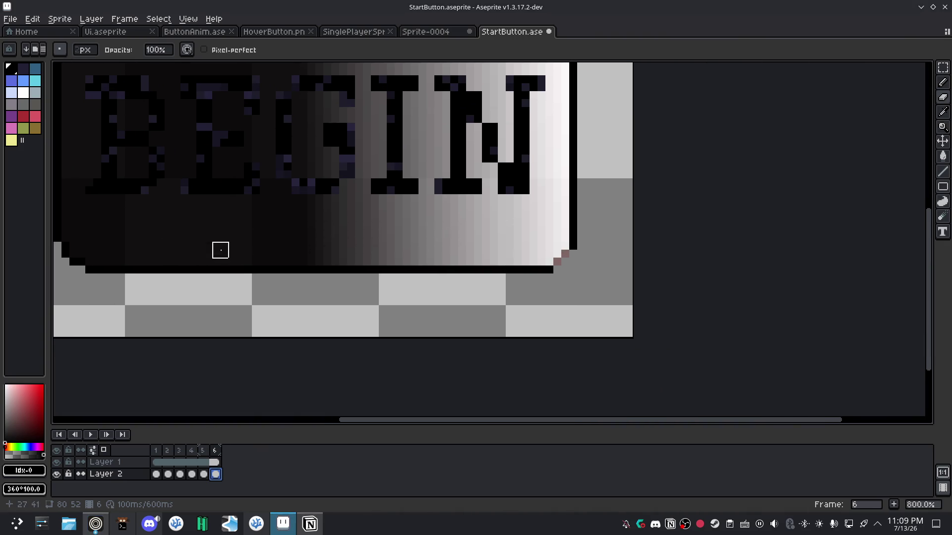
pyautogui.hscroll(-5, 295, 248)
pyautogui.scroll(3, 397, 243)
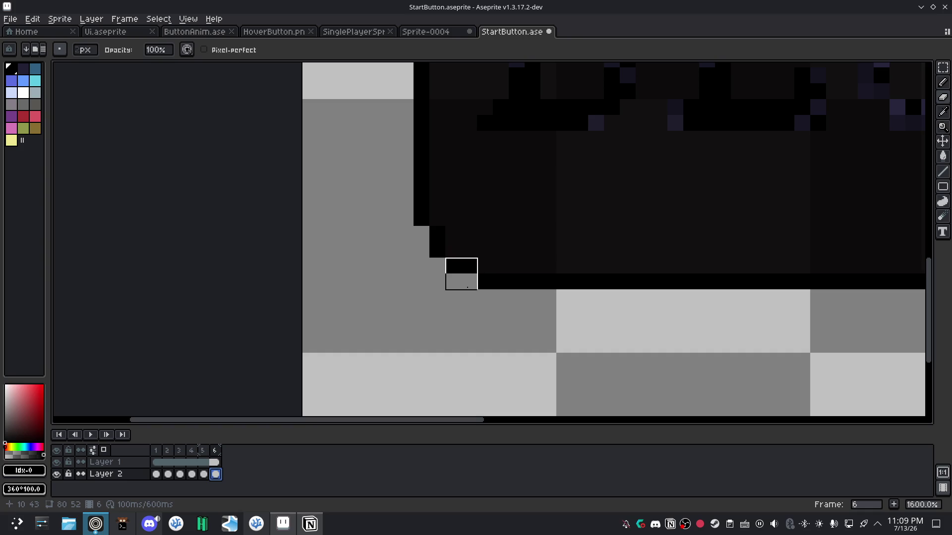
pyautogui.scroll(2, 467, 286)
pyautogui.scroll(1, 467, 277)
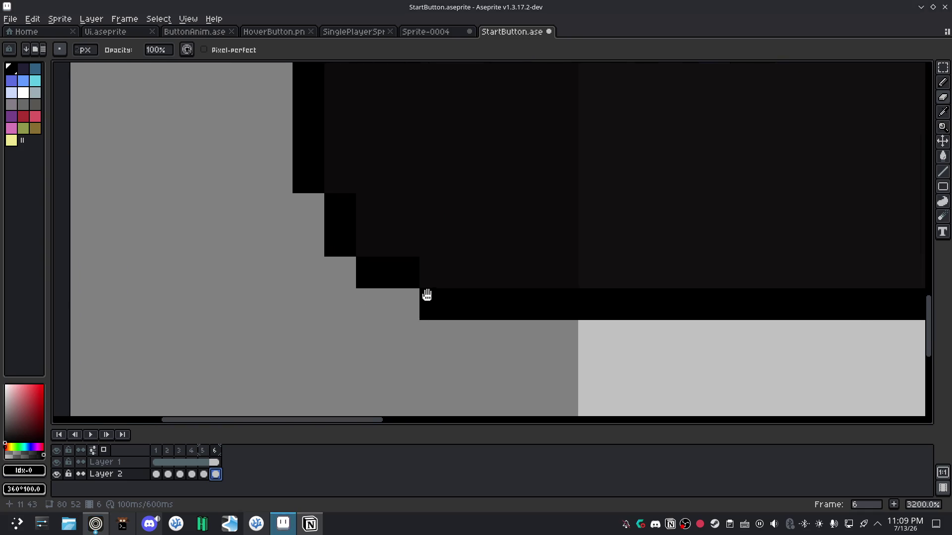
pyautogui.scroll(-4, 426, 298)
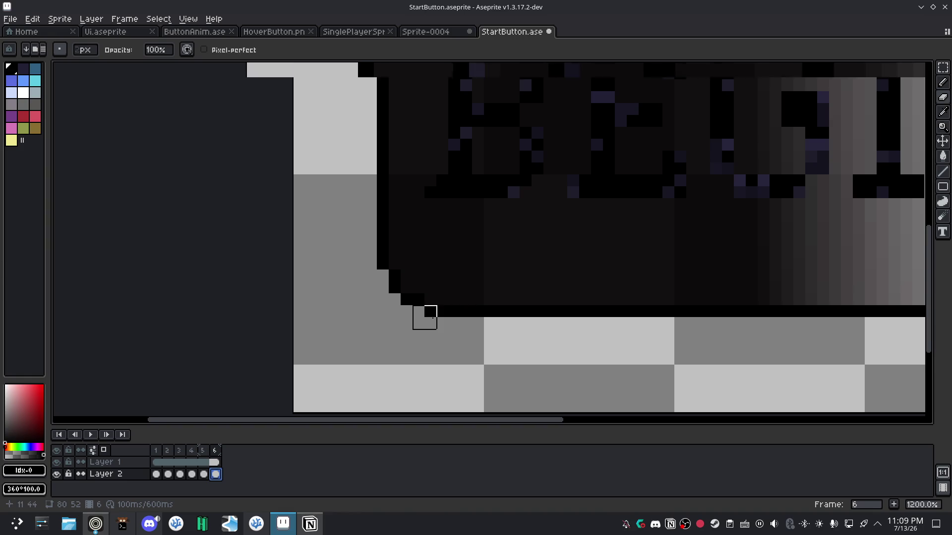
pyautogui.scroll(3, 432, 318)
pyautogui.press('b')
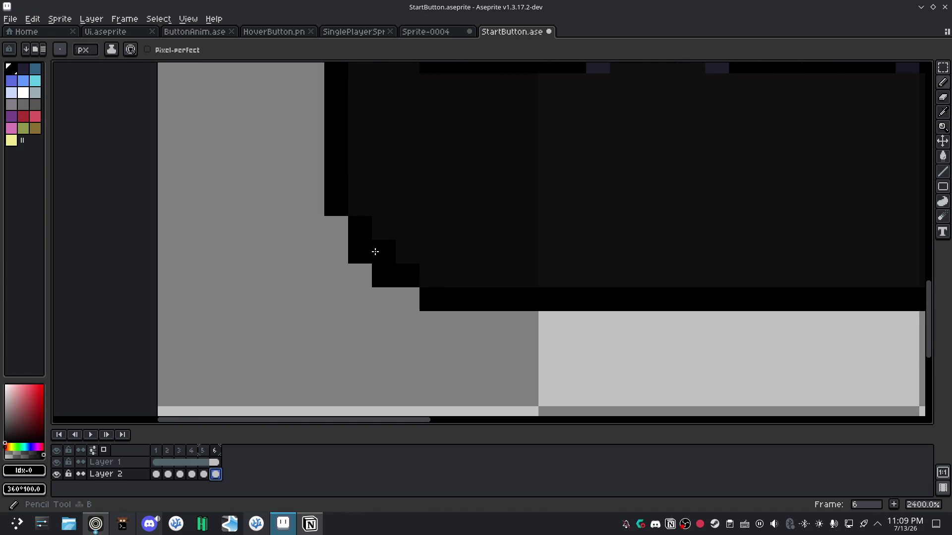
pyautogui.press('e')
pyautogui.click(366, 265)
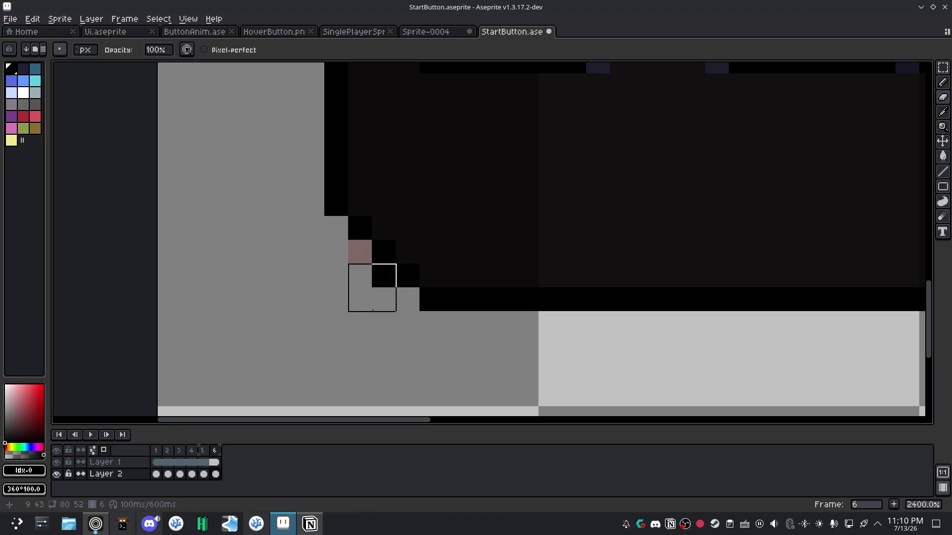
pyautogui.click(373, 311)
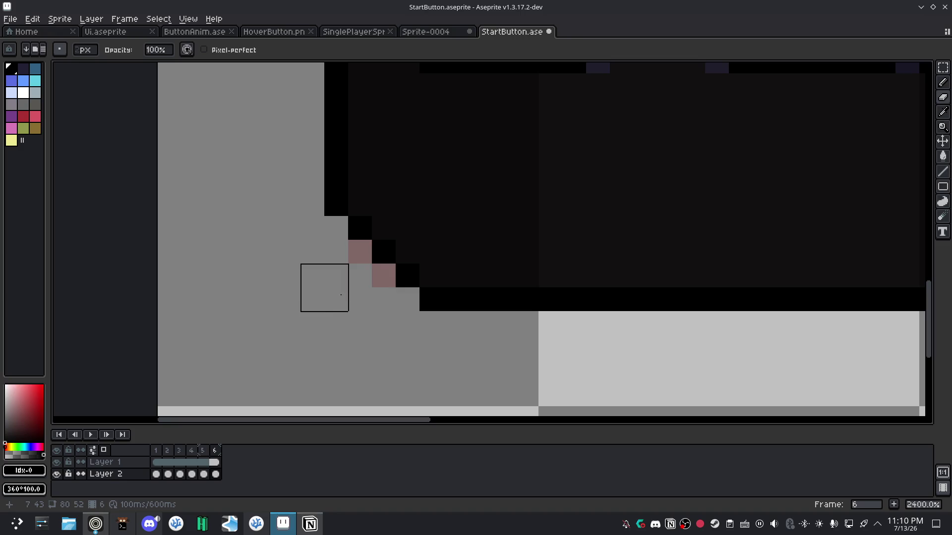
pyautogui.press('b')
pyautogui.click(336, 227)
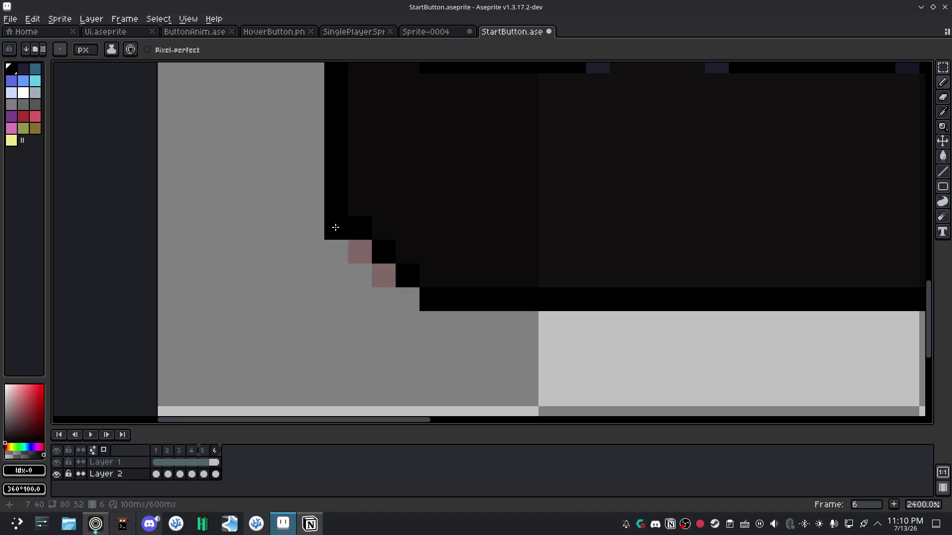
# Try adding black pixels near the corner, undoing each stray stroke.
pyautogui.scroll(-5, 335, 227)
pyautogui.scroll(-1, 475, 318)
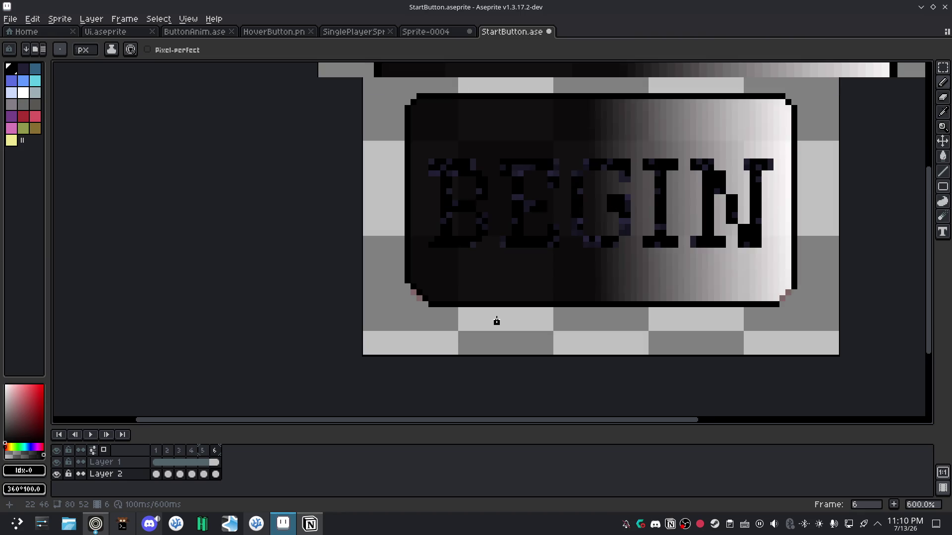
pyautogui.scroll(1, 412, 304)
pyautogui.scroll(2, 412, 303)
pyautogui.scroll(1, 410, 304)
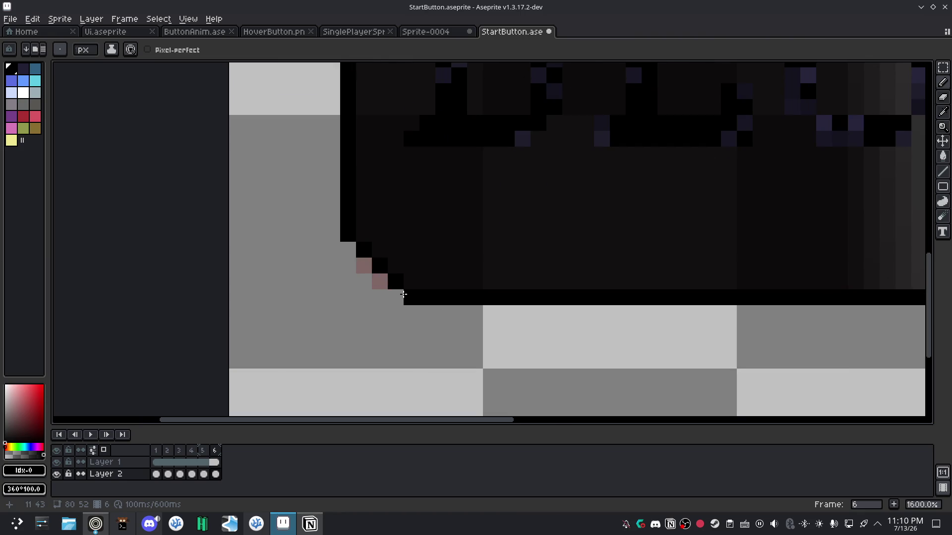
pyautogui.press('v')
pyautogui.hotkey('ctrl', 'z')
pyautogui.click(395, 312)
pyautogui.hotkey('ctrl', 'z')
pyautogui.click(396, 299)
pyautogui.hotkey('ctrl', 'z')
# Draw the bottom-left corner edge as a curve with the Curve tool and commit it.
pyautogui.hscroll(5, 729, 283)
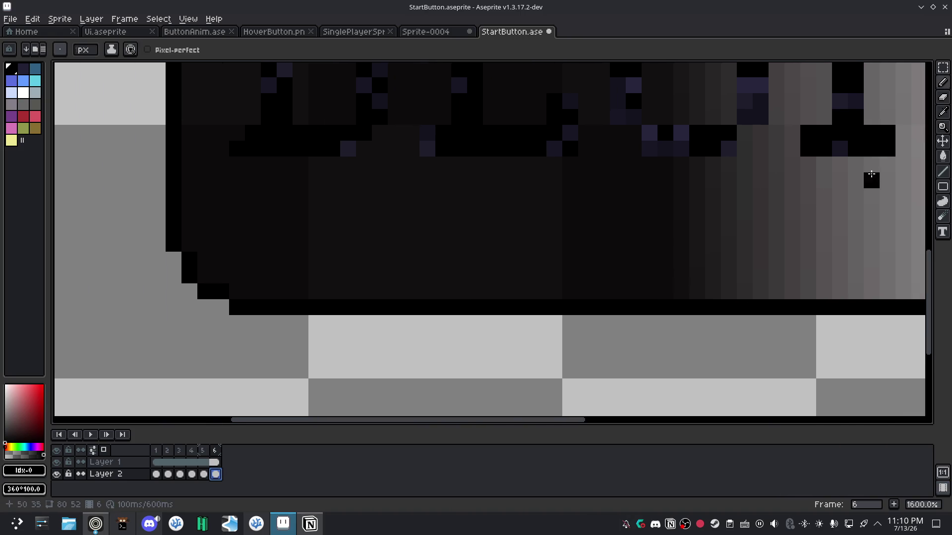
pyautogui.moveTo(943, 171); pyautogui.dragTo(913, 172)
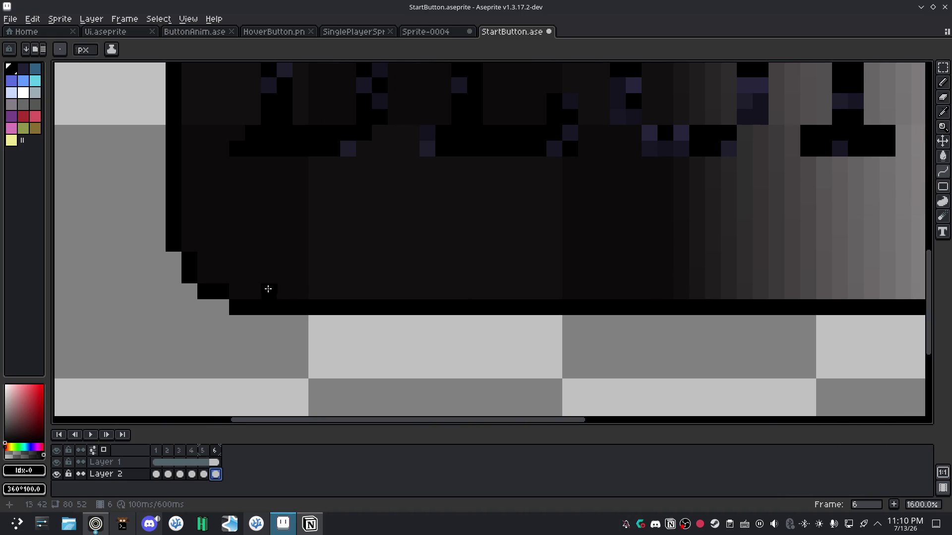
pyautogui.moveTo(177, 244); pyautogui.dragTo(223, 306)
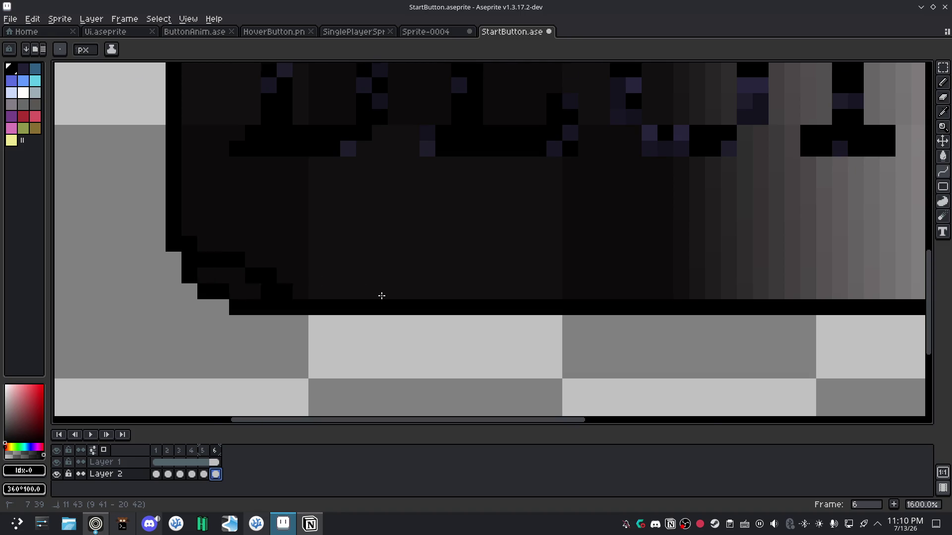
pyautogui.scroll(-1, 380, 296)
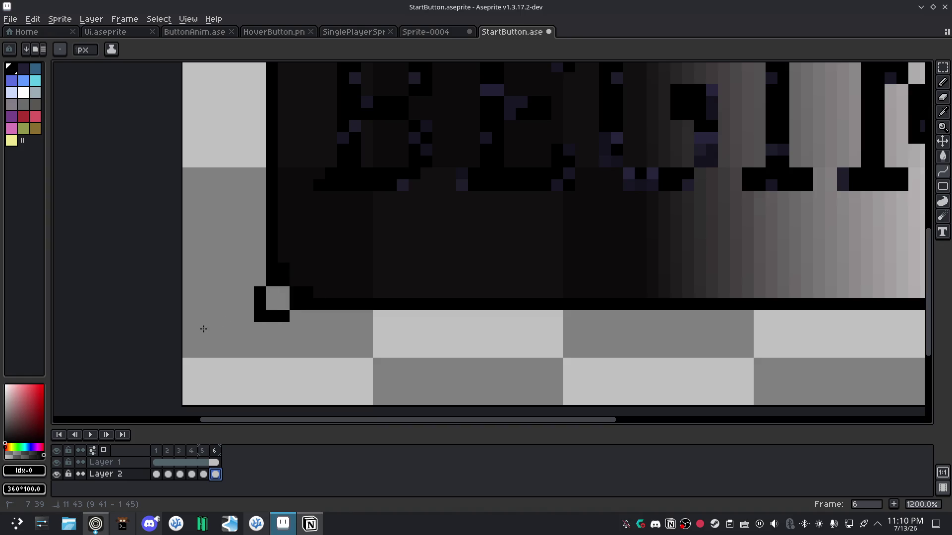
pyautogui.click(258, 315)
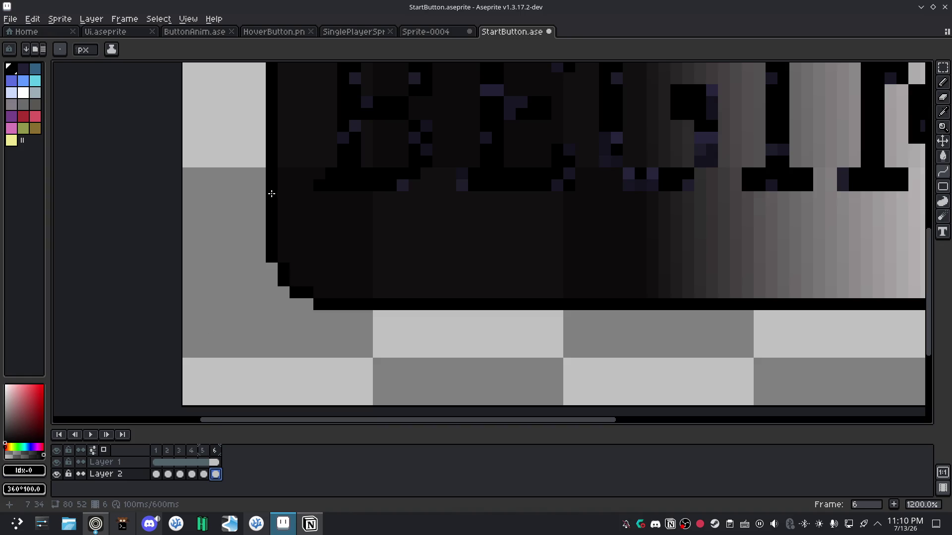
pyautogui.moveTo(272, 194); pyautogui.dragTo(355, 307)
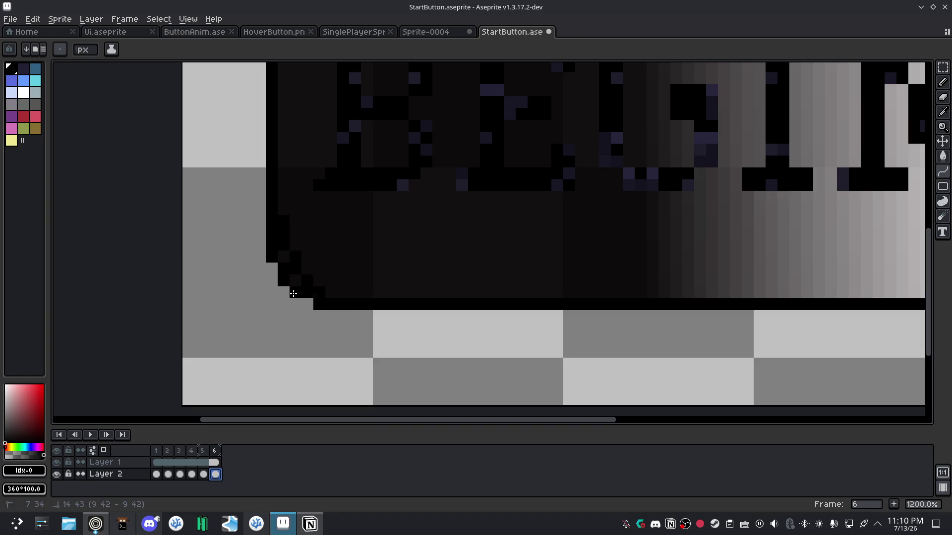
pyautogui.click(322, 315)
pyautogui.scroll(-3, 559, 292)
# Compare with frame 5, then paint two light lower-right corner pixels black on frame 6.
pyautogui.click(204, 474)
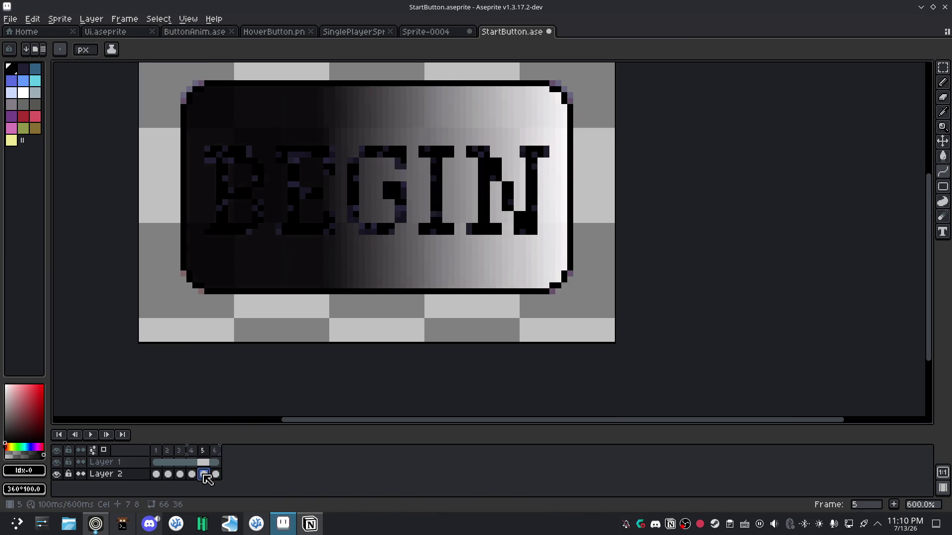
pyautogui.click(215, 474)
pyautogui.scroll(4, 579, 255)
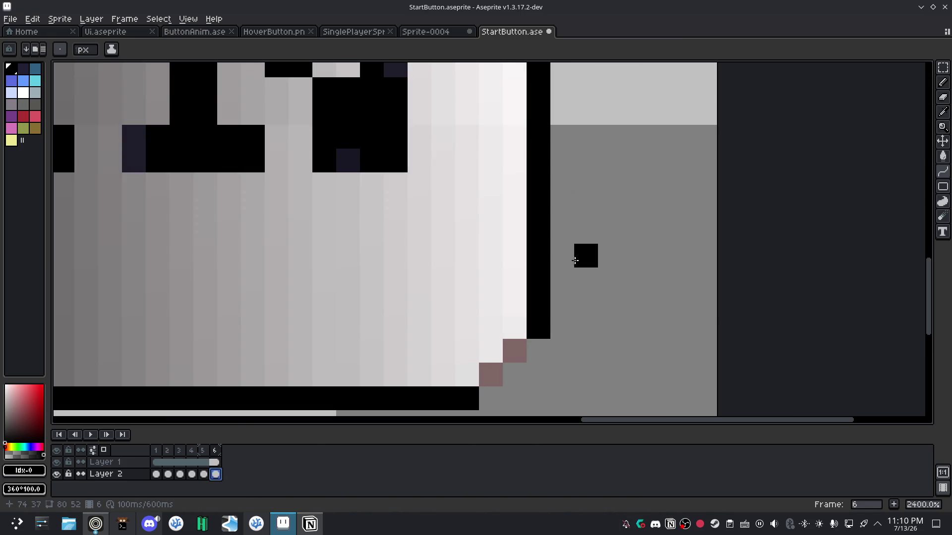
pyautogui.moveTo(411, 190); pyautogui.dragTo(430, 200)
pyautogui.click(446, 226)
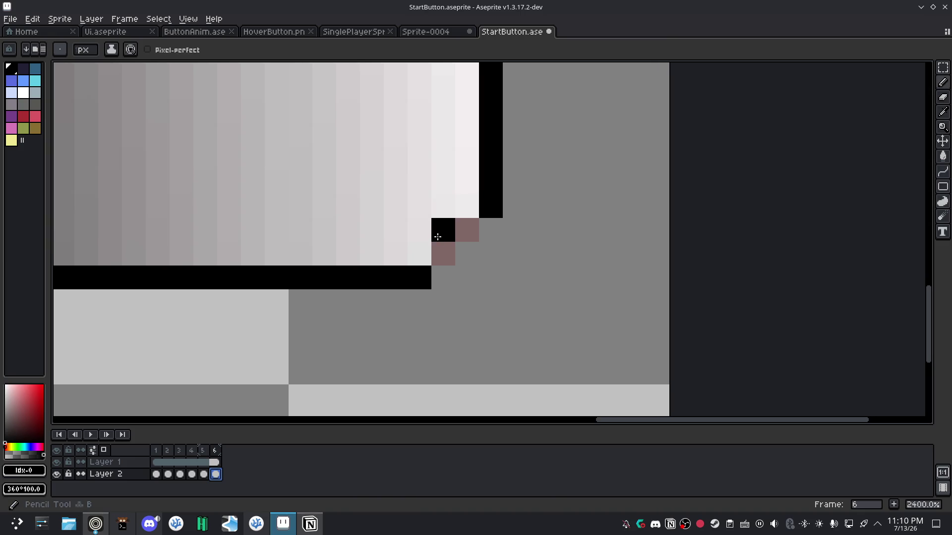
pyautogui.scroll(-2, 316, 323)
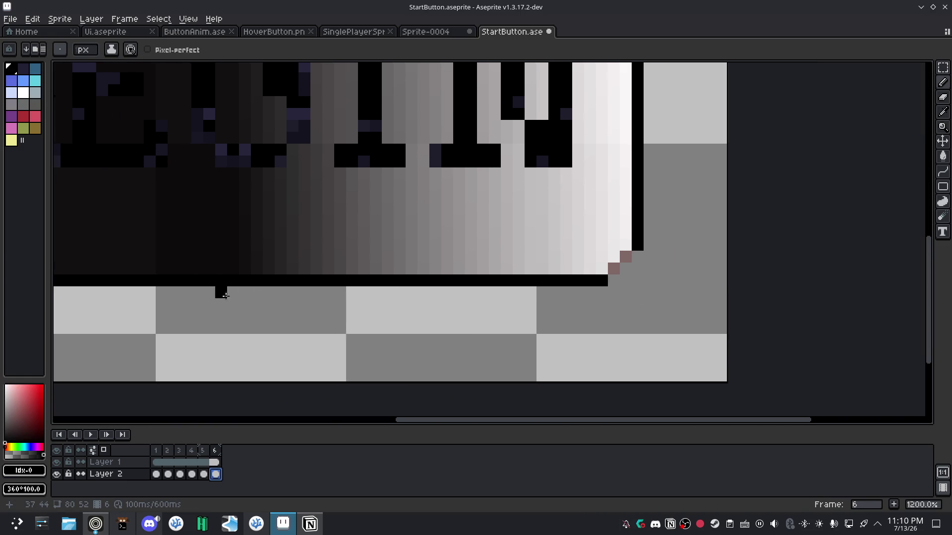
pyautogui.moveTo(251, 311)
pyautogui.mouseDown()
pyautogui.moveTo(389, 283)
pyautogui.moveTo(381, 281)
pyautogui.moveTo(429, 234)
pyautogui.mouseUp()
pyautogui.scroll(3, 391, 263)
# Erase stray black pixels from the bottom and right outline and add black corner-step pixels.
pyautogui.press('e')
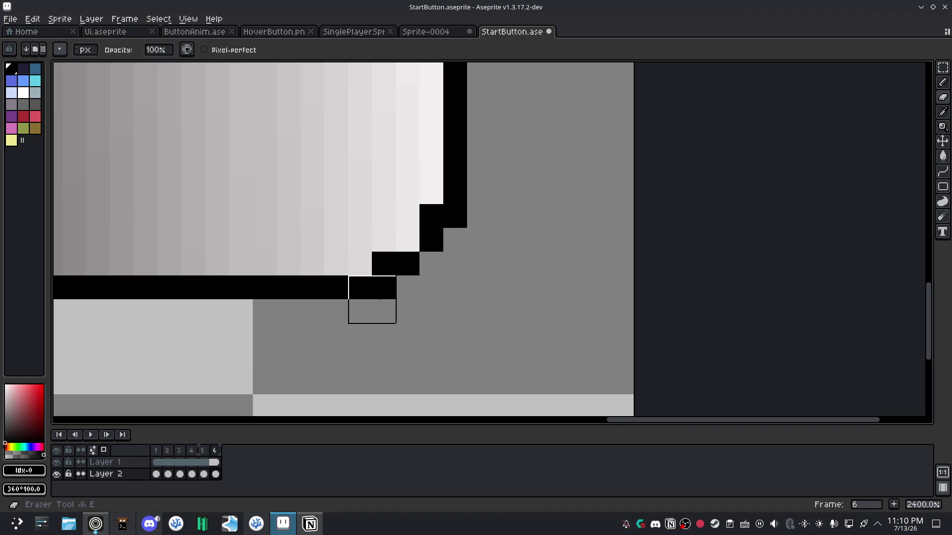
pyautogui.click(408, 311)
pyautogui.click(478, 230)
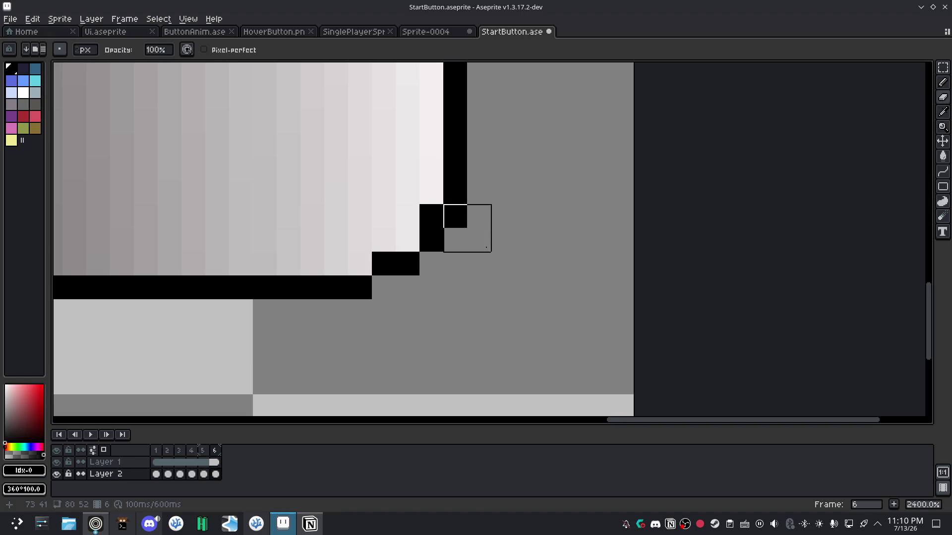
pyautogui.click(478, 205)
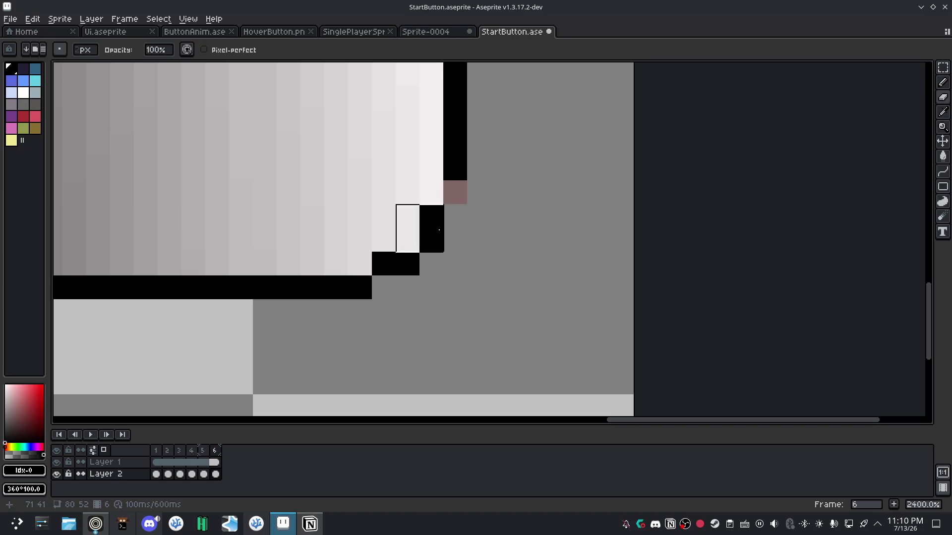
pyautogui.press('b')
pyautogui.click(432, 192)
pyautogui.click(358, 266)
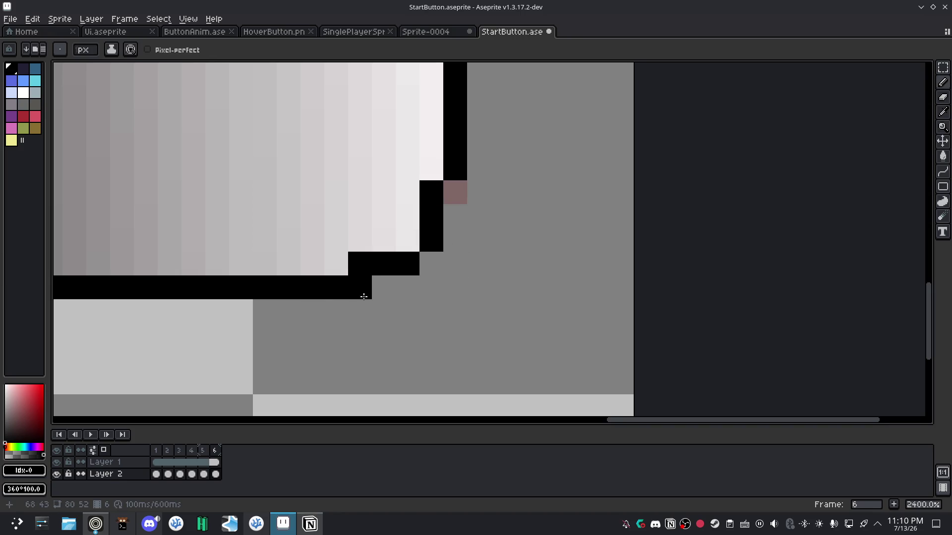
pyautogui.press('e')
pyautogui.scroll(-4, 469, 311)
pyautogui.scroll(-2, 382, 322)
pyautogui.scroll(-1, 351, 330)
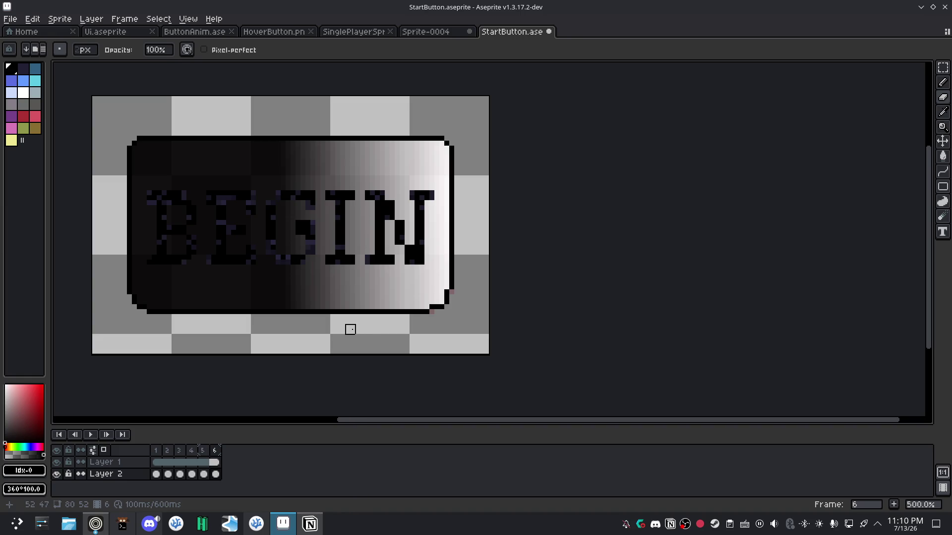
pyautogui.scroll(4, 351, 330)
pyautogui.scroll(4, 439, 308)
pyautogui.press('b')
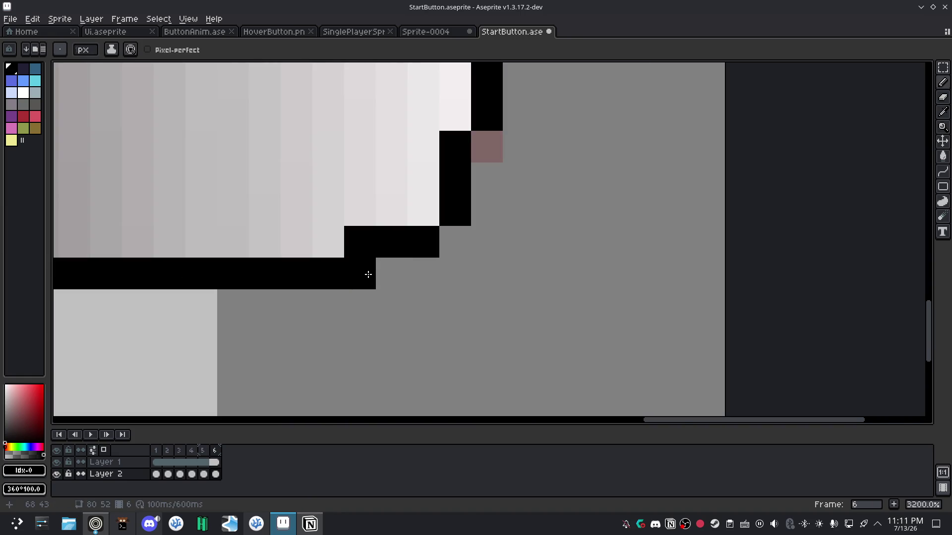
# Undo the last few right-corner pixel edits.
pyautogui.hotkey('ctrl', 'z')
pyautogui.hotkey('ctrl', 'z')
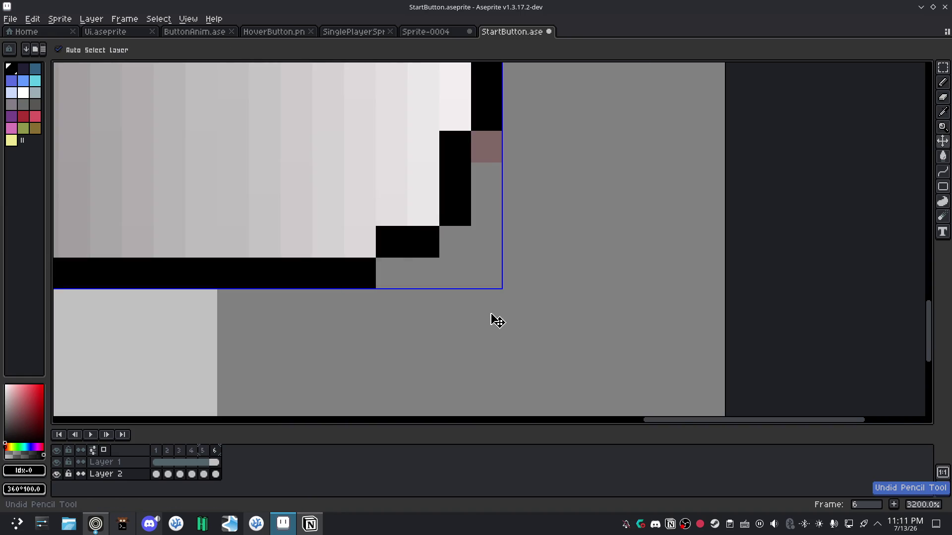
pyautogui.hotkey('ctrl', 'z')
pyautogui.press('e')
pyautogui.hotkey('ctrl', 'z')
pyautogui.scroll(-3, 500, 251)
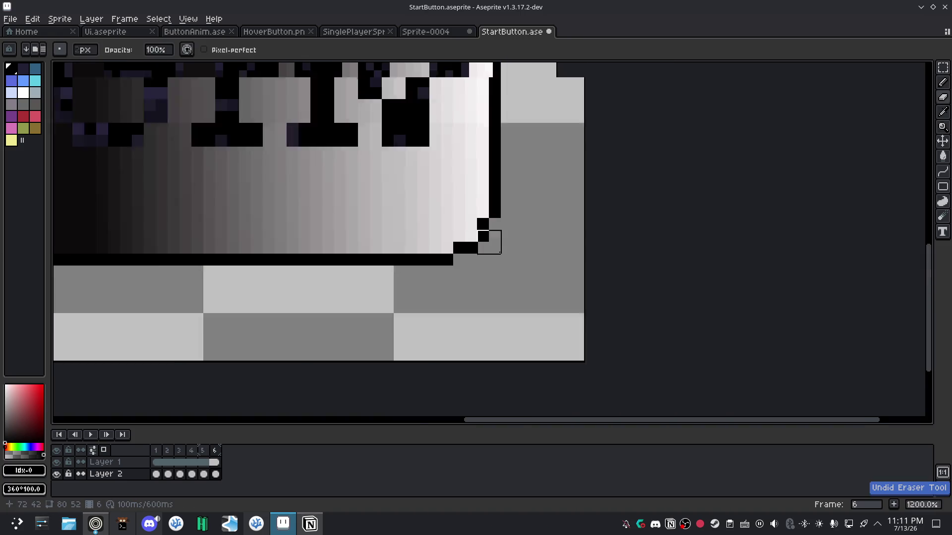
pyautogui.scroll(-2, 489, 242)
pyautogui.scroll(4, 497, 385)
pyautogui.scroll(1, 495, 223)
pyautogui.scroll(2, 487, 299)
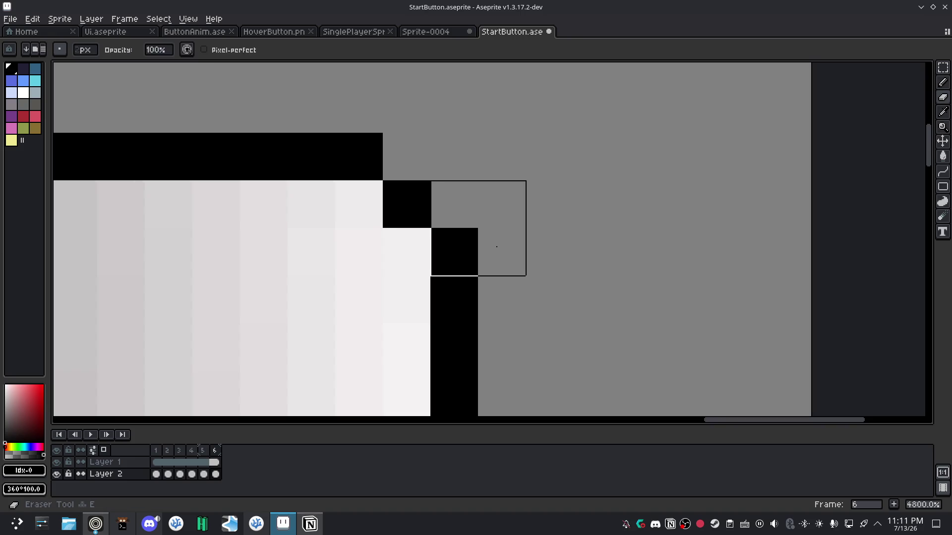
# Rebuild the right corner steps by erasing stray pixels and filling the step with black.
pyautogui.click(498, 250)
pyautogui.click(409, 161)
pyautogui.press('b')
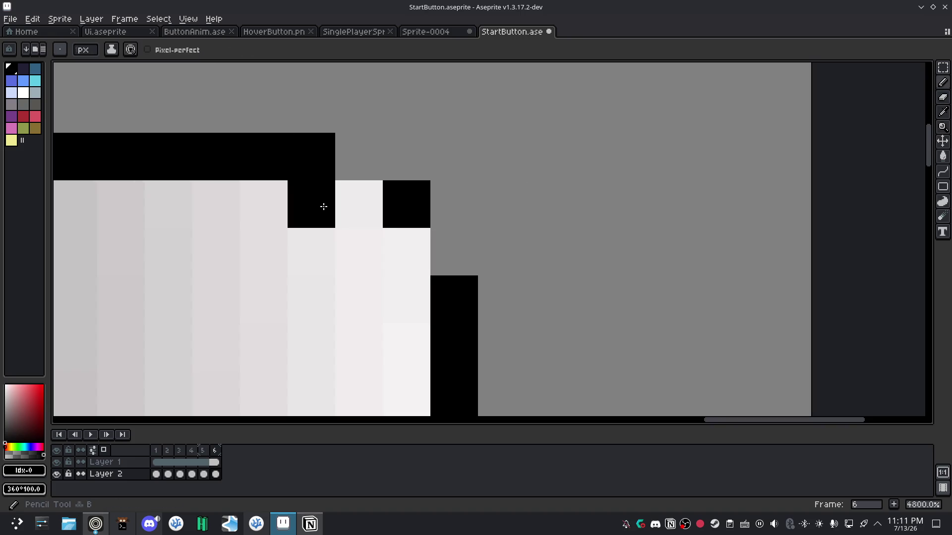
pyautogui.click(357, 204)
pyautogui.click(445, 270)
pyautogui.click(407, 252)
pyautogui.press('v')
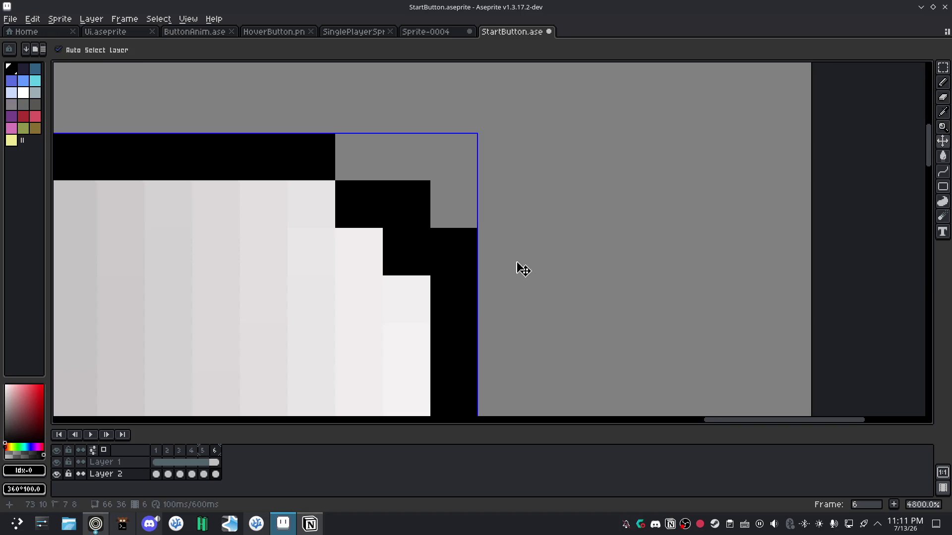
pyautogui.hotkey('ctrl', 'z')
pyautogui.hotkey('ctrl', 'z')
pyautogui.press('b')
pyautogui.click(409, 255)
# Step the top-right corner by erasing one outline pixel and adding a black pixel inside.
pyautogui.scroll(-4, 492, 283)
pyautogui.scroll(-4, 401, 144)
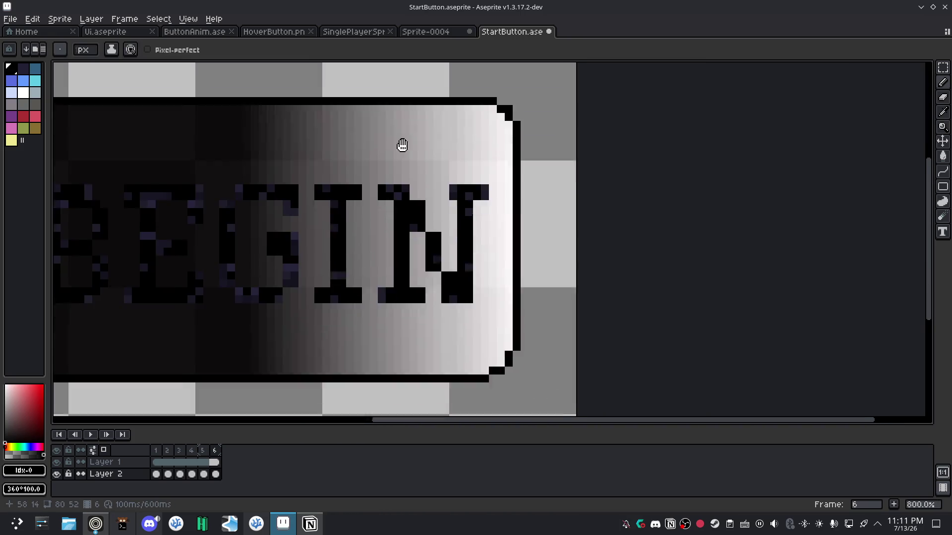
pyautogui.scroll(2, 510, 198)
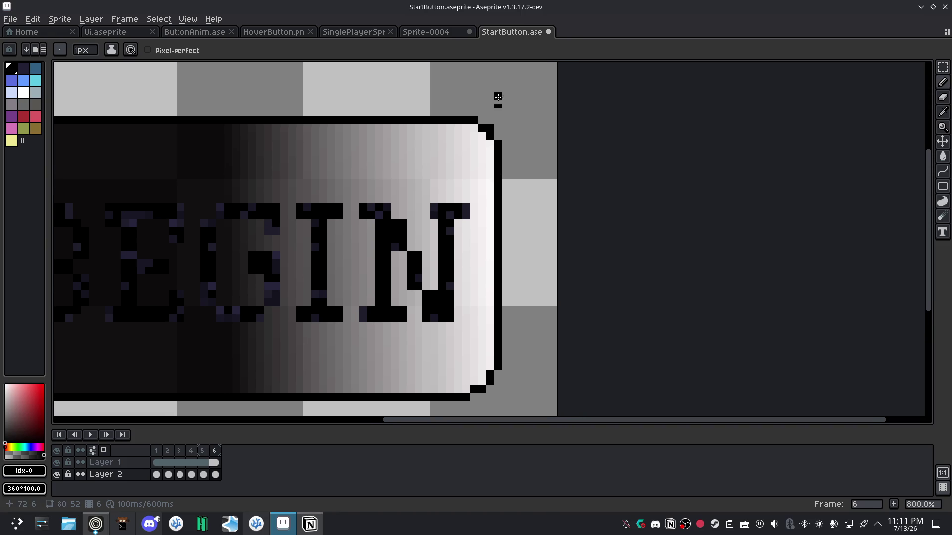
pyautogui.press('e')
pyautogui.click(496, 125)
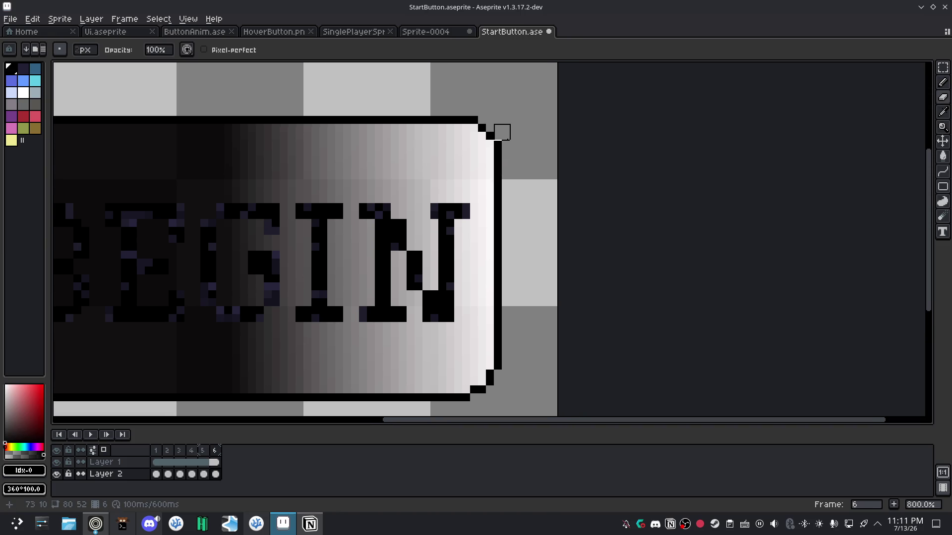
pyautogui.press('b')
pyautogui.click(489, 144)
pyautogui.scroll(-2, 458, 183)
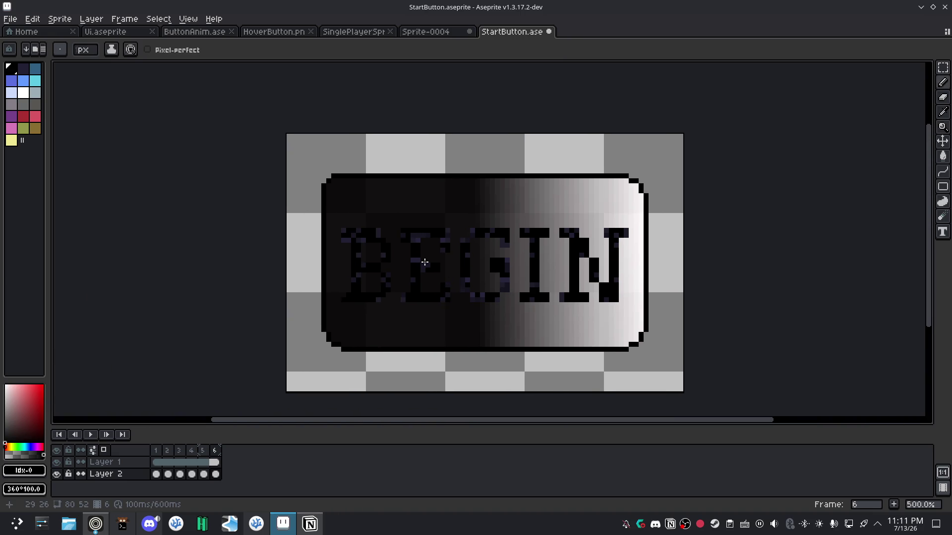
pyautogui.scroll(4, 327, 175)
pyautogui.scroll(1, 344, 190)
# Erase three top-left corner pixels and add two black step pixels.
pyautogui.press('e')
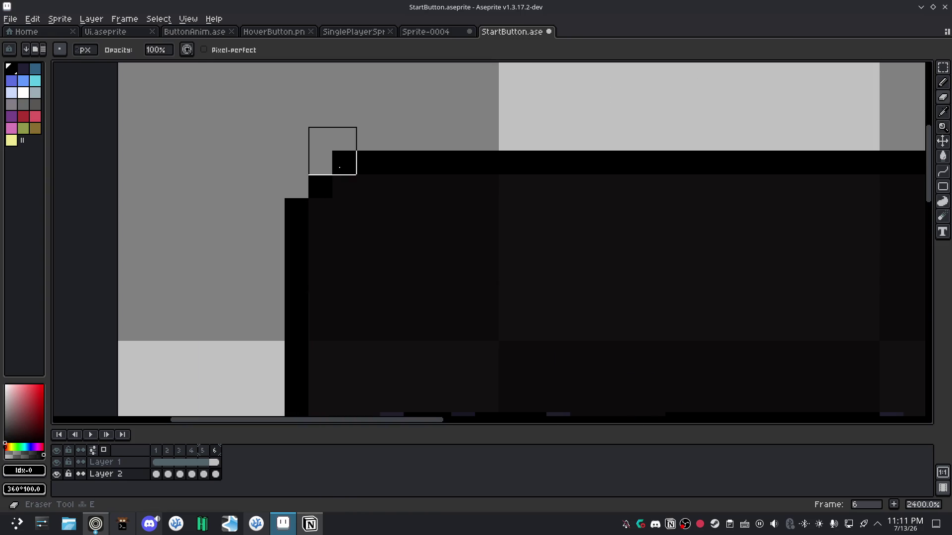
pyautogui.click(339, 167)
pyautogui.click(293, 207)
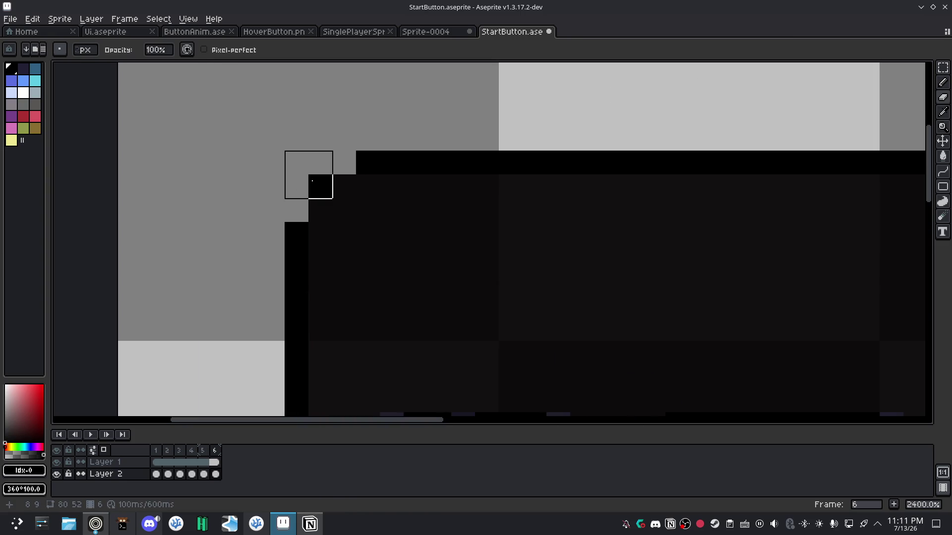
pyautogui.click(312, 181)
pyautogui.press('b')
pyautogui.click(325, 212)
pyautogui.click(340, 187)
# Fix misplaced top-left pixels and extend the left outline step in black.
pyautogui.press('e')
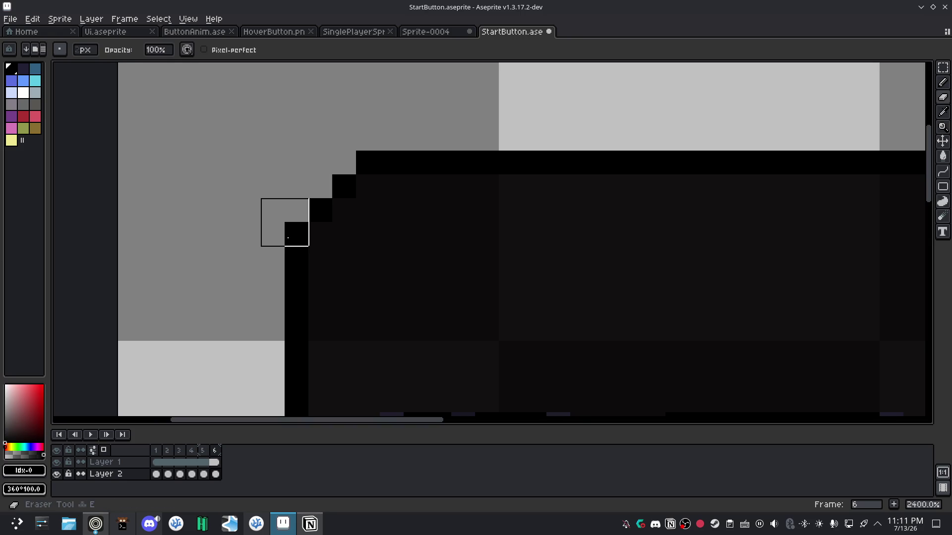
pyautogui.click(288, 238)
pyautogui.click(364, 163)
pyautogui.press('b')
pyautogui.click(368, 187)
pyautogui.click(315, 256)
pyautogui.hotkey('ctrl', 'z')
pyautogui.click(318, 234)
pyautogui.click(316, 286)
pyautogui.moveTo(408, 310); pyautogui.dragTo(352, 176)
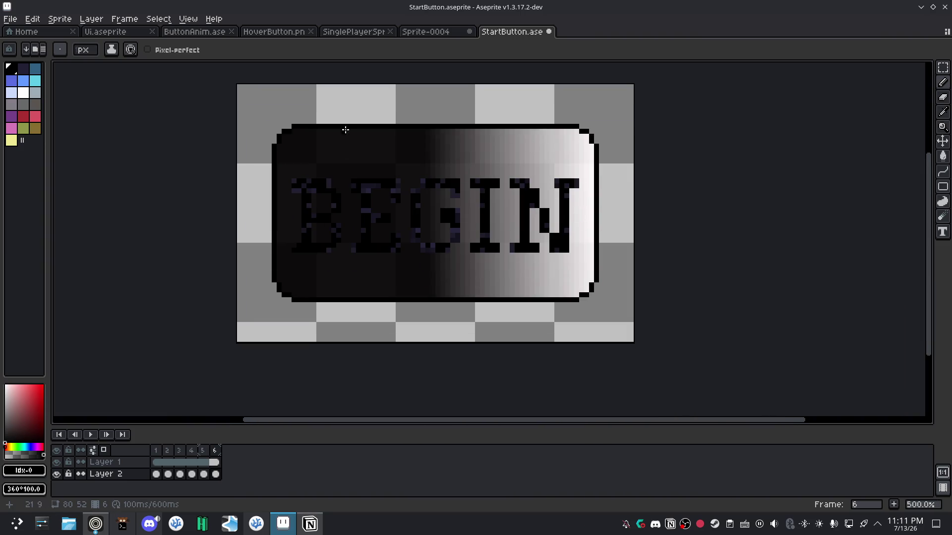
# Play and stop the button animation preview several times, checking the rectangular frame 1.
pyautogui.click(91, 435)
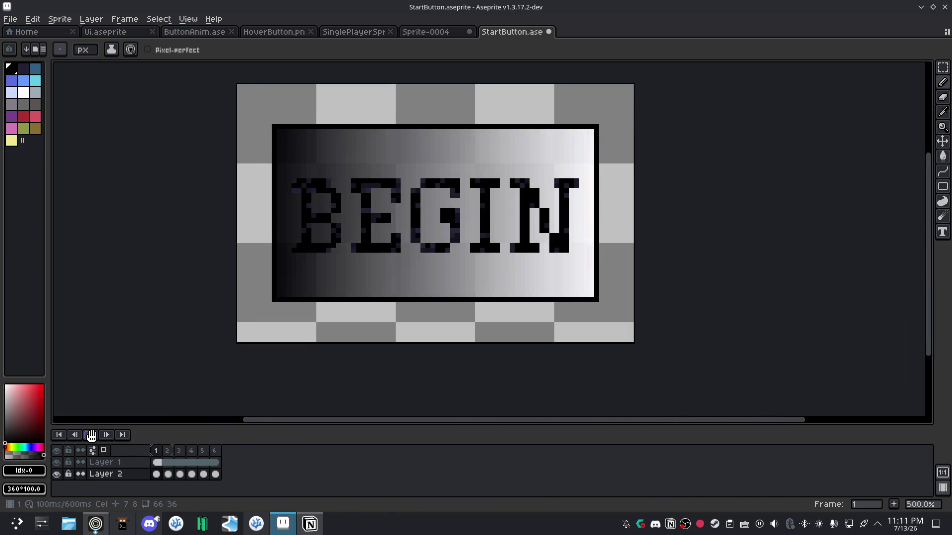
pyautogui.click(91, 435)
pyautogui.click(88, 432)
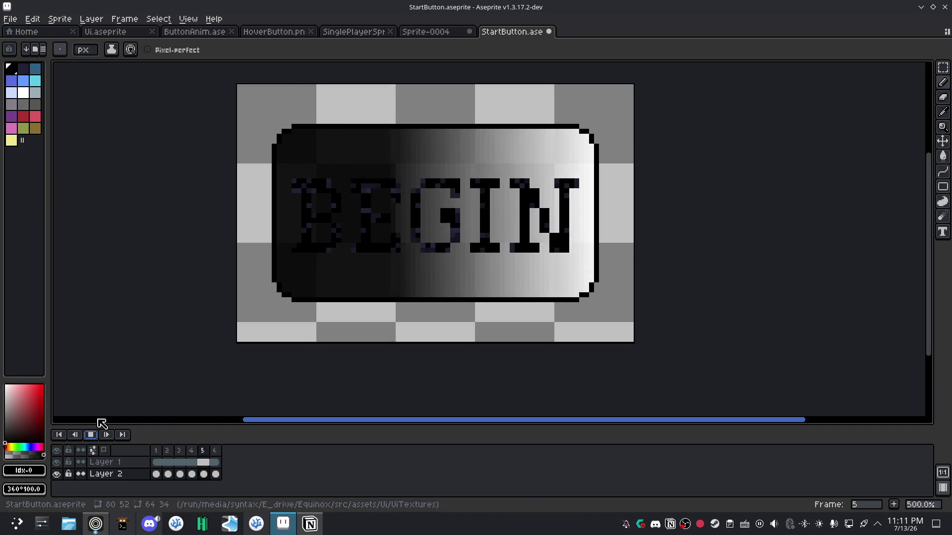
pyautogui.click(91, 436)
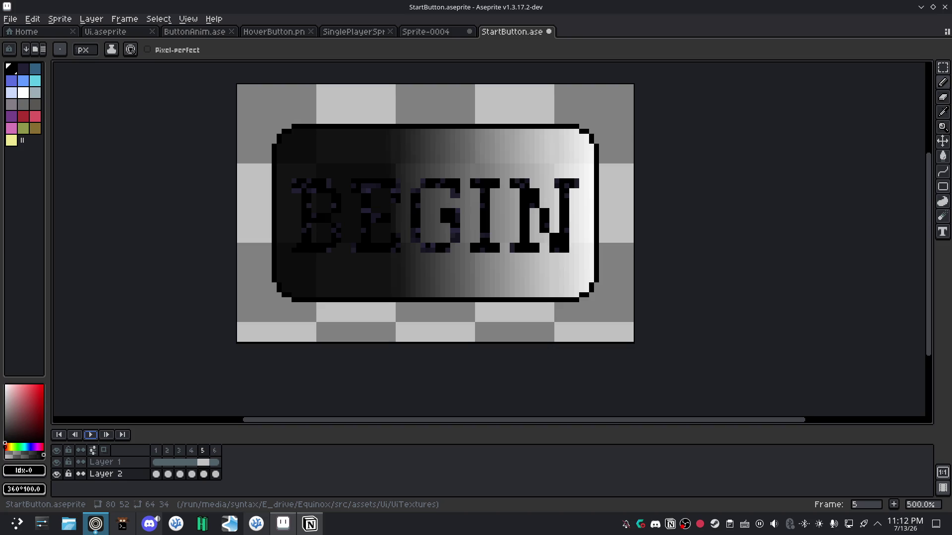
pyautogui.scroll(1, 346, 262)
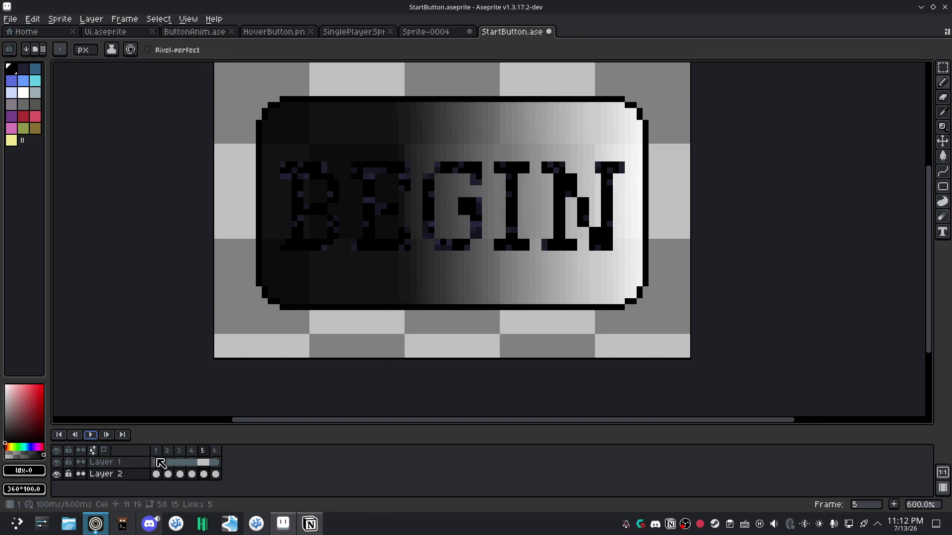
pyautogui.click(88, 435)
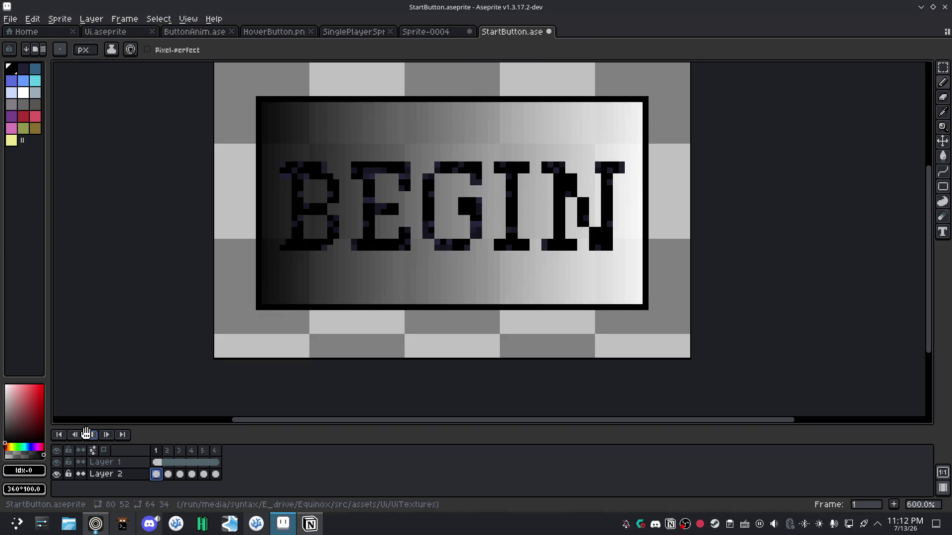
pyautogui.click(88, 434)
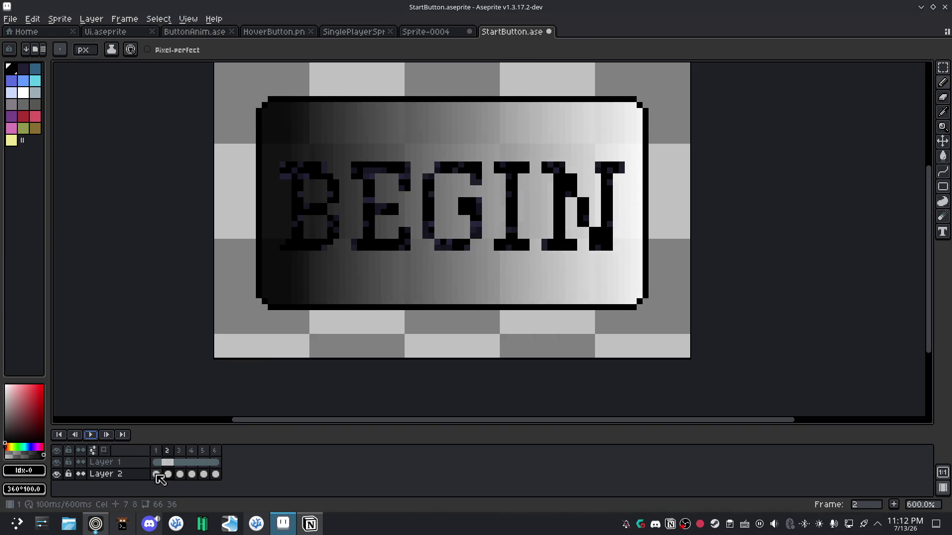
pyautogui.click(156, 474)
pyautogui.click(90, 434)
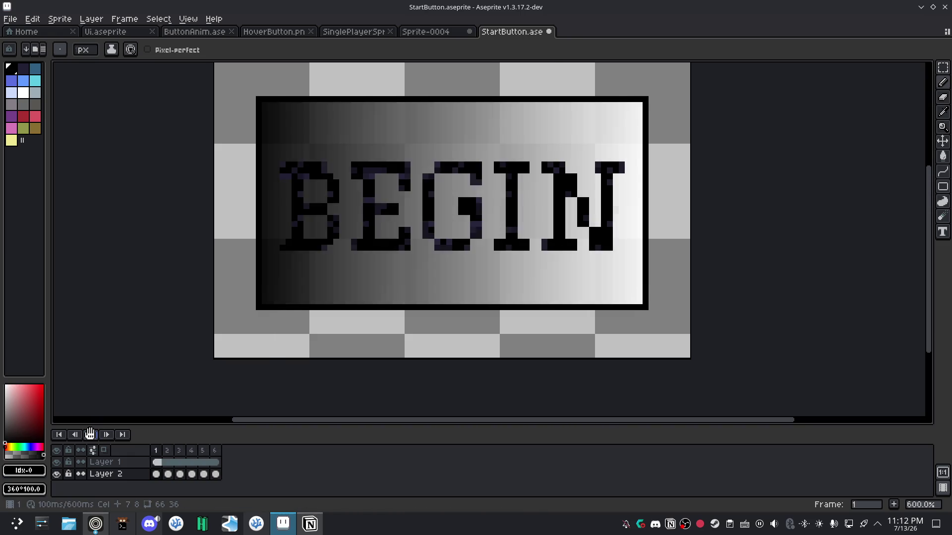
pyautogui.click(89, 435)
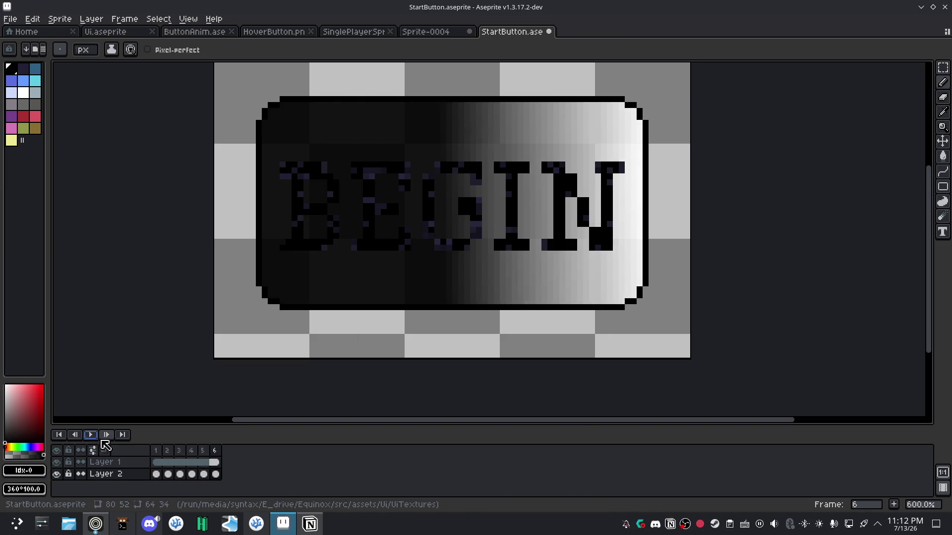
# Open and close the timeline settings popup, then bring up frame 1's options.
pyautogui.click(95, 451)
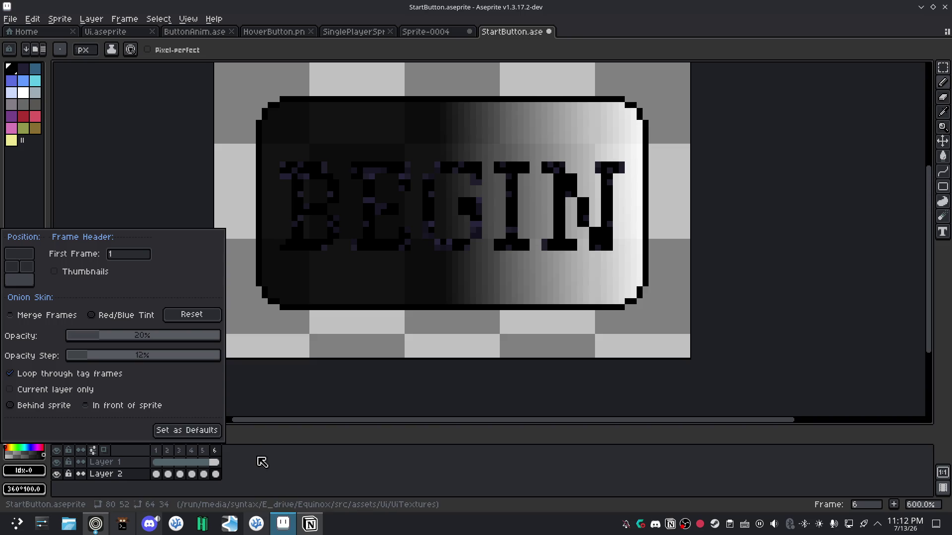
pyautogui.click(261, 460)
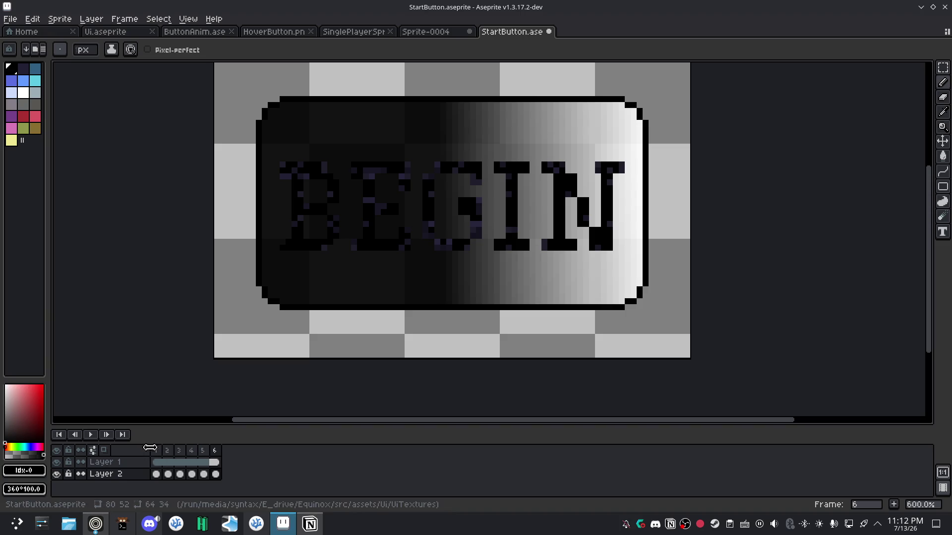
pyautogui.rightClick(158, 450)
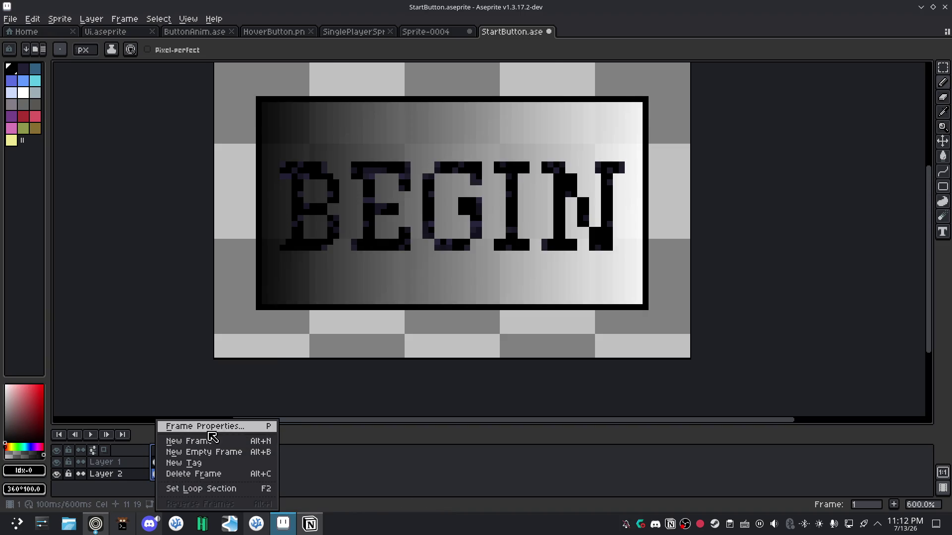
# Set frames 1, 2 and 3 to a 200 ms duration in Frame Properties.
pyautogui.click(227, 425)
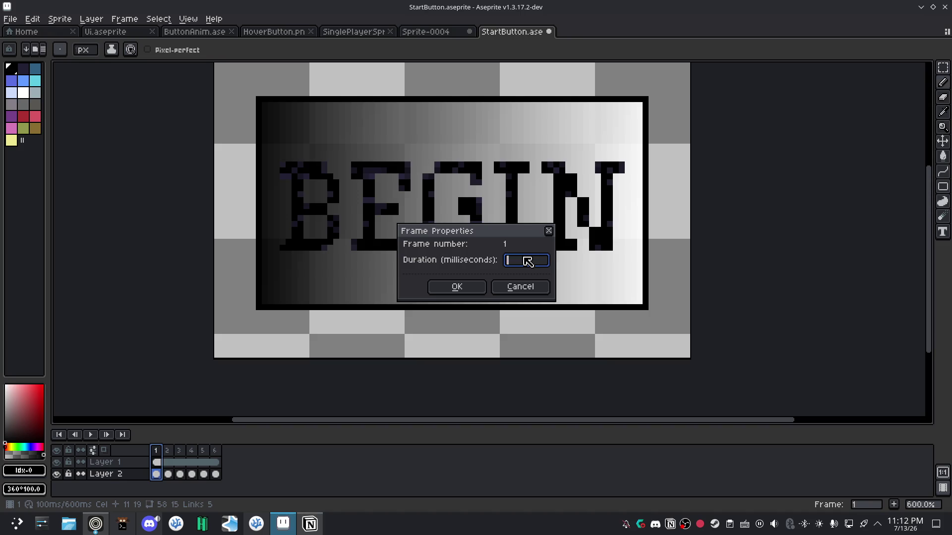
pyautogui.click(457, 286)
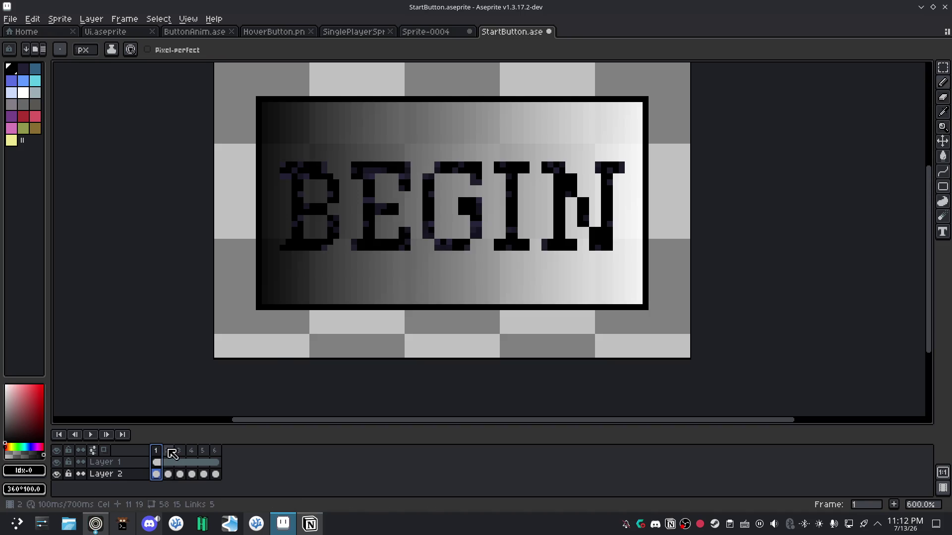
pyautogui.click(167, 450)
pyautogui.rightClick(167, 450)
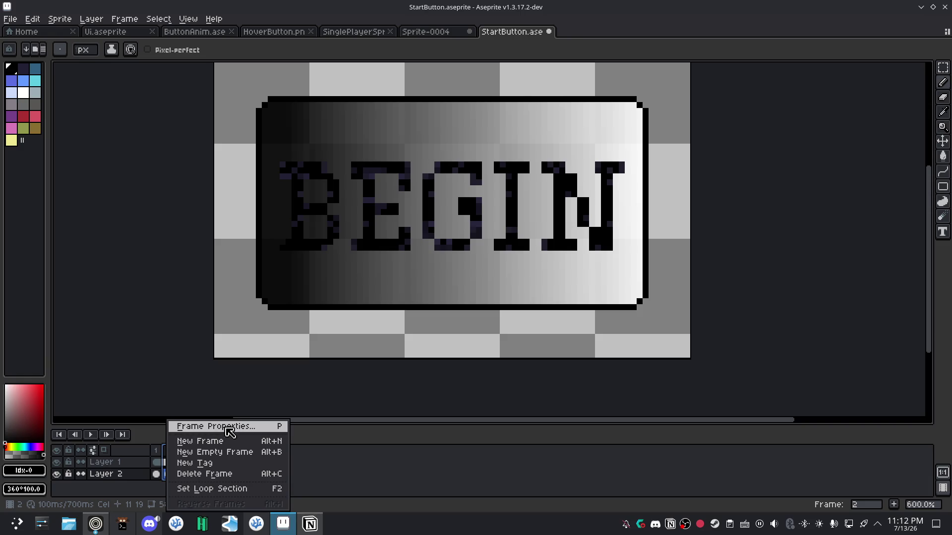
pyautogui.click(255, 425)
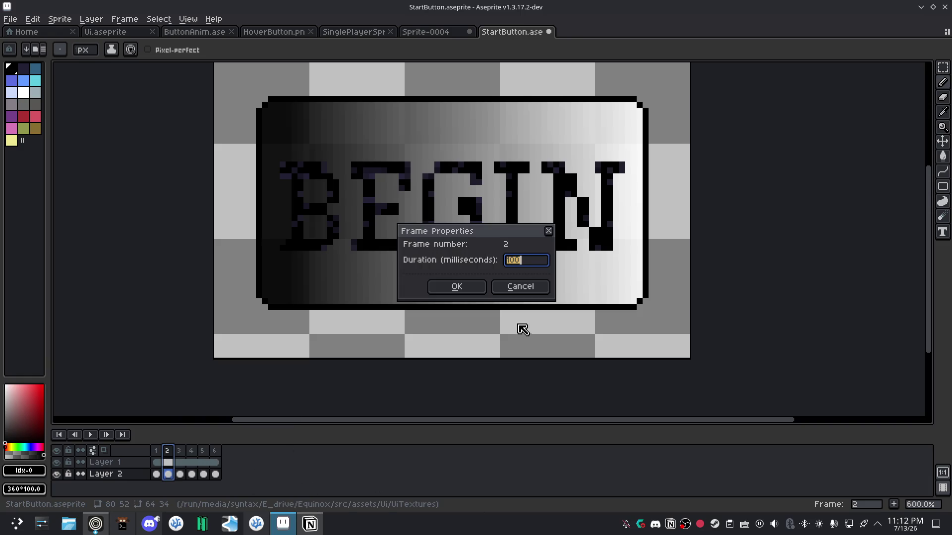
pyautogui.write('0')
pyautogui.press('Return')
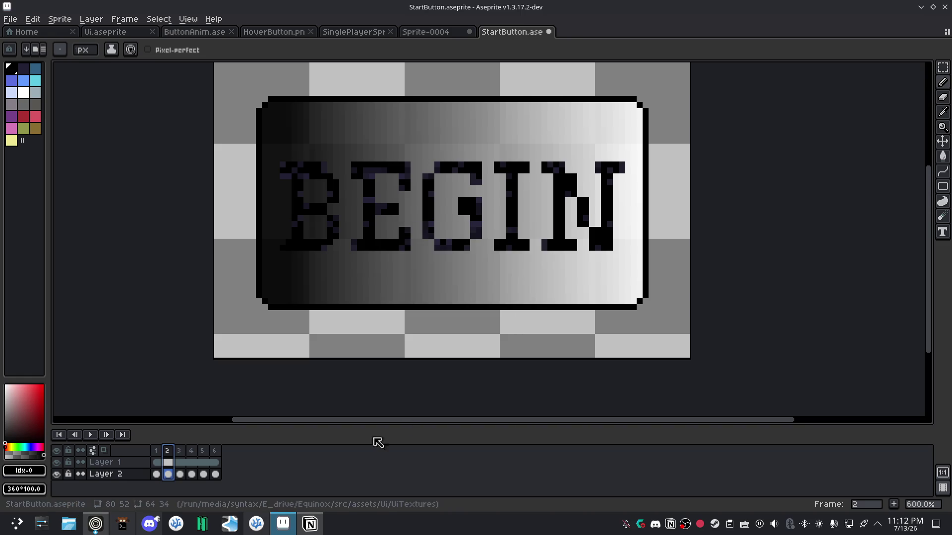
pyautogui.click(183, 450)
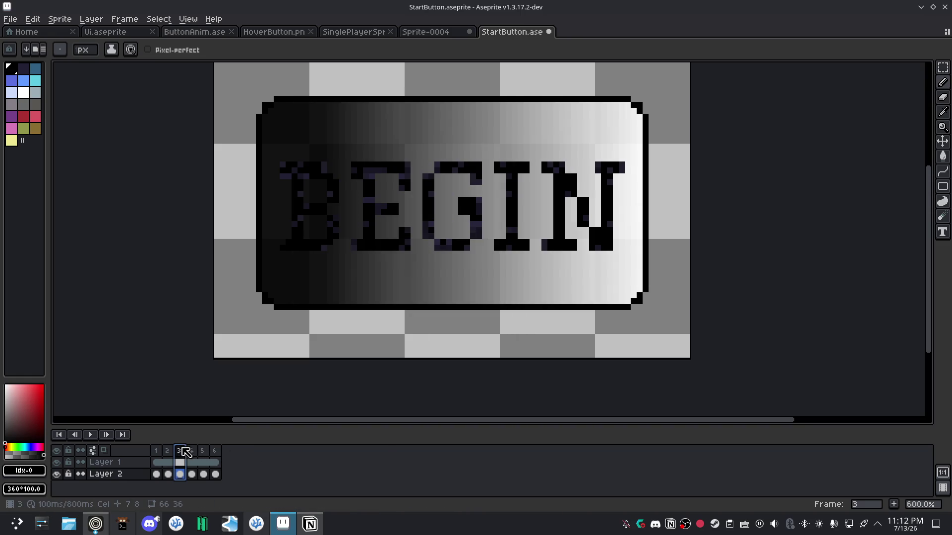
pyautogui.doubleClick(184, 452)
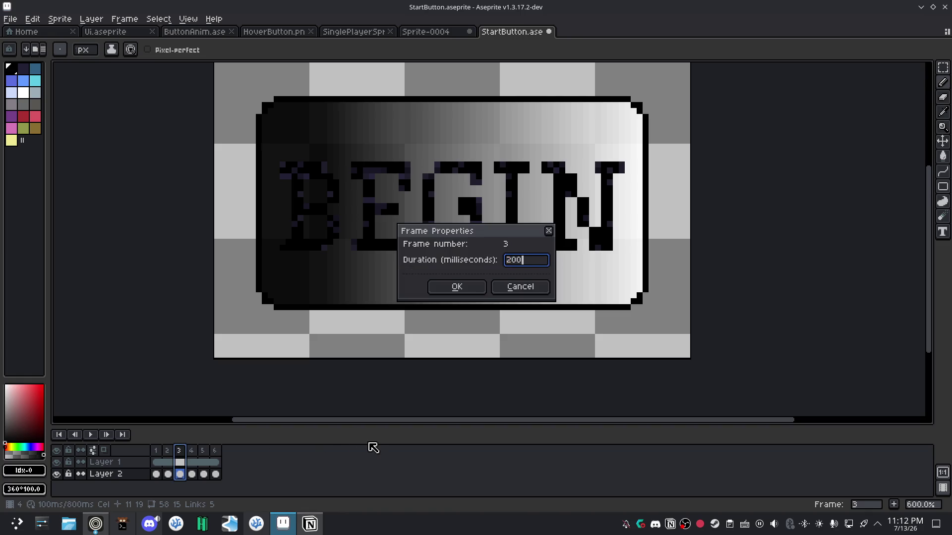
pyautogui.press('Return')
# Give frames 4, 5 and 6 a 200 ms duration as well.
pyautogui.click(191, 450)
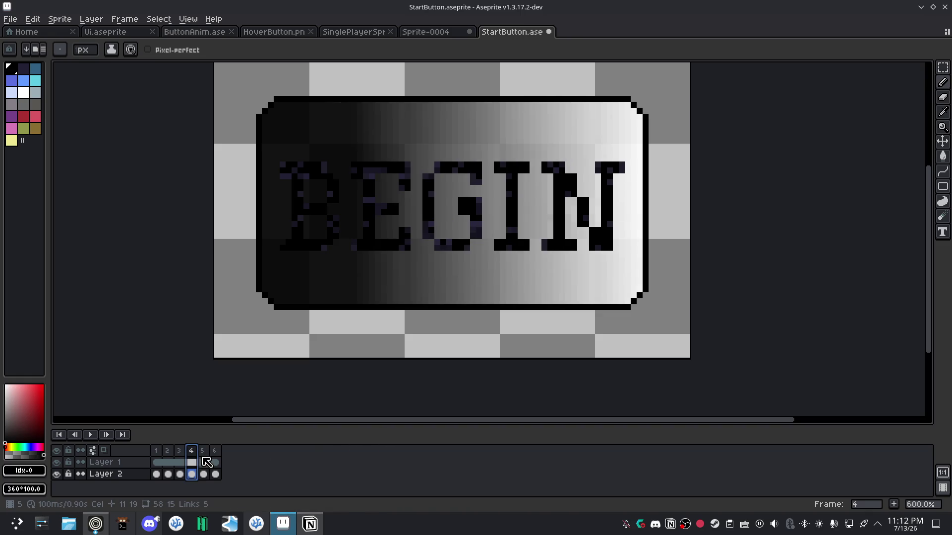
pyautogui.hotkey('ctrl', 'p')
pyautogui.write('2')
pyautogui.press('Return')
pyautogui.click(206, 462)
pyautogui.doubleClick(208, 452)
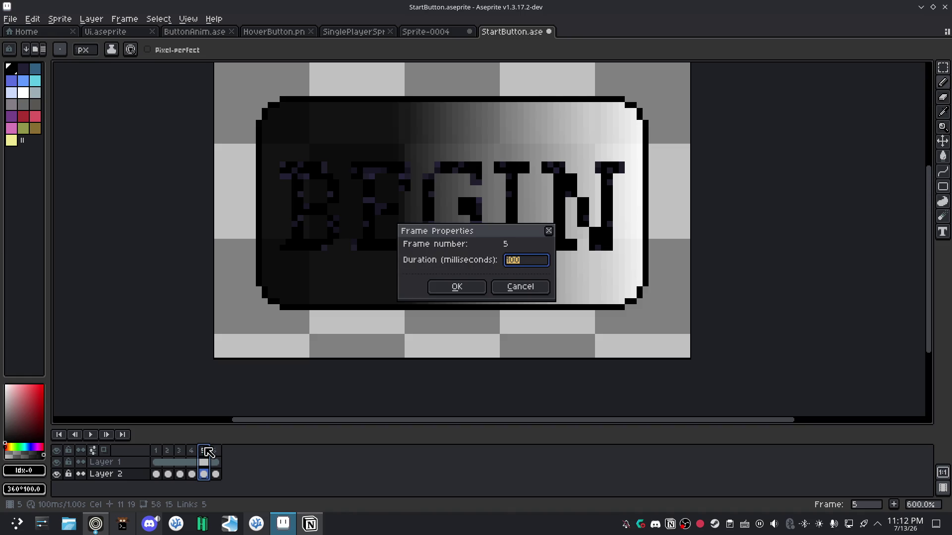
pyautogui.write('00')
pyautogui.press('Return')
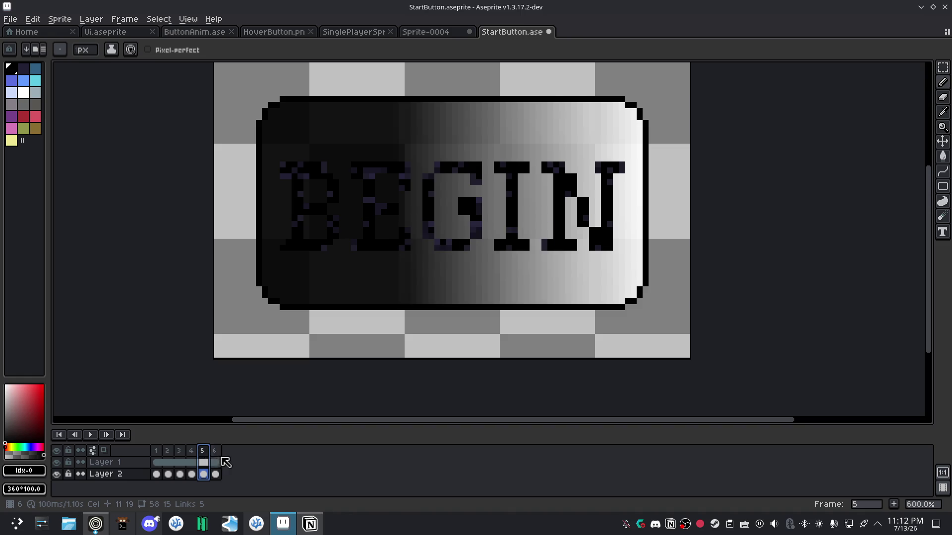
pyautogui.press('Right')
pyautogui.write('p2')
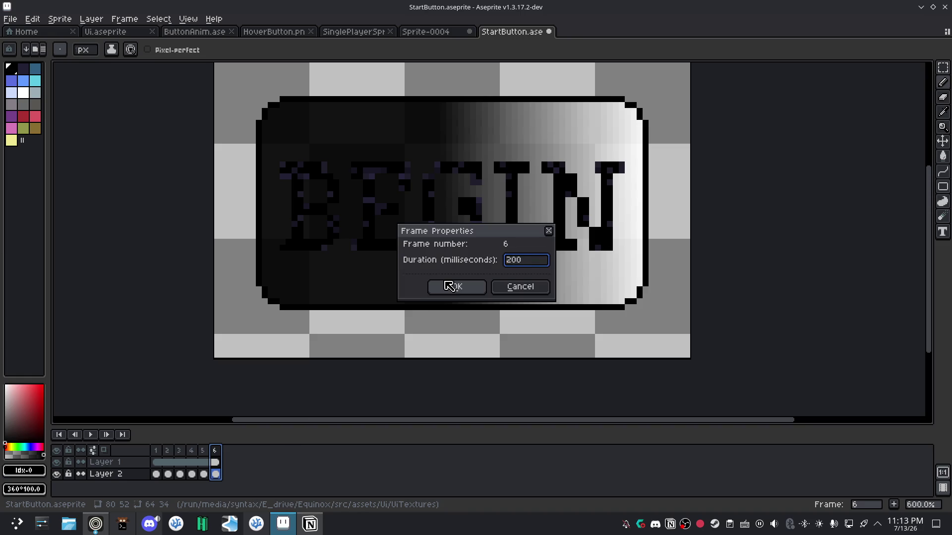
pyautogui.click(454, 286)
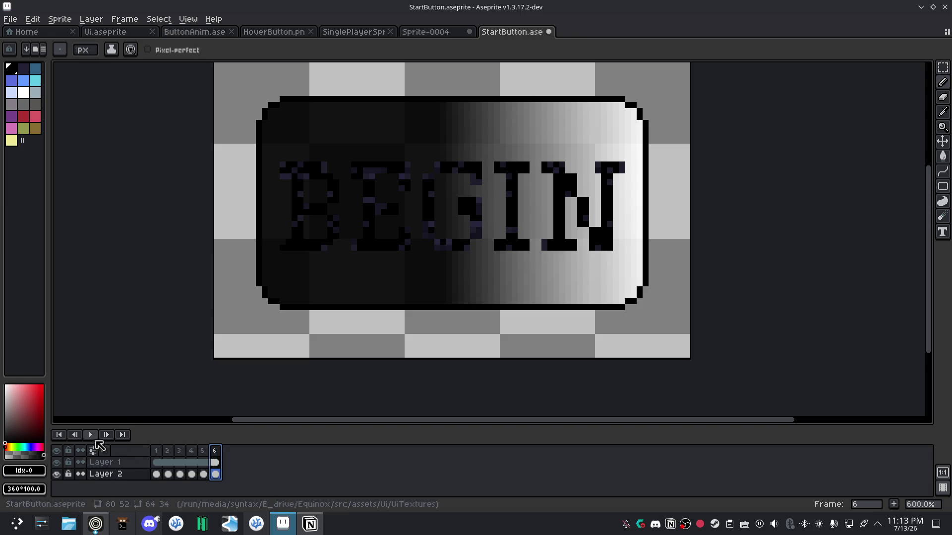
# Preview the 1.20 s loop, stop it, and select all six frames.
pyautogui.click(94, 436)
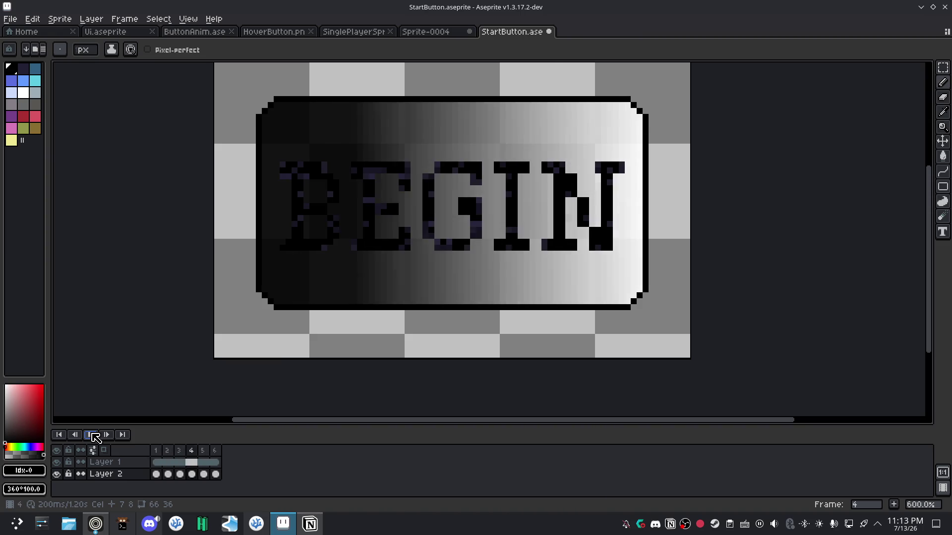
pyautogui.click(91, 435)
pyautogui.moveTo(162, 456); pyautogui.dragTo(214, 450)
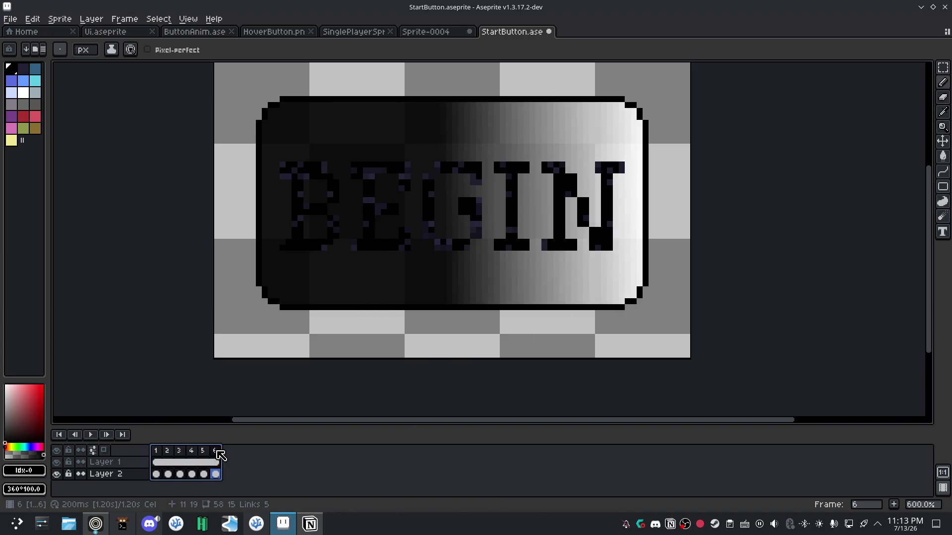
# Create a 'Hover' tag over frames 1–6 with Forward direction, then play it.
pyautogui.rightClick(214, 450)
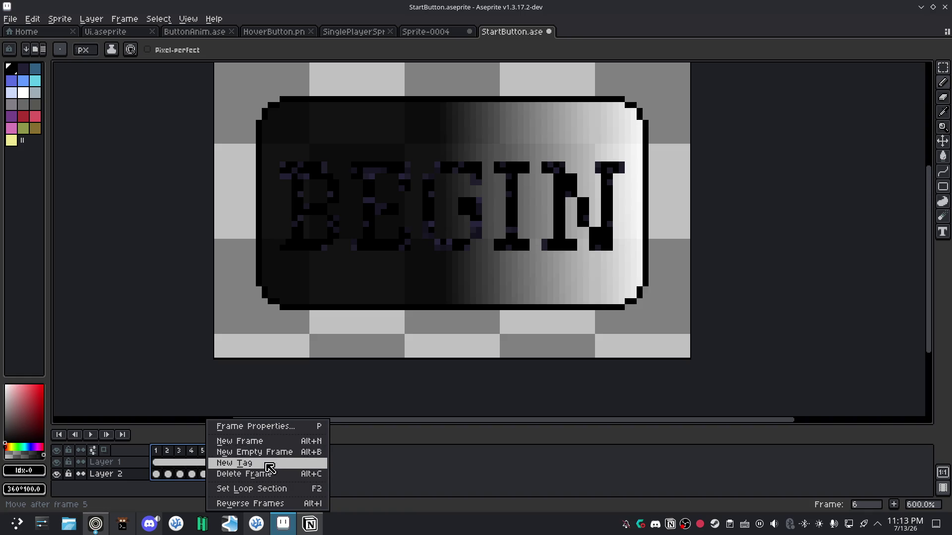
pyautogui.click(276, 463)
pyautogui.write('Hover')
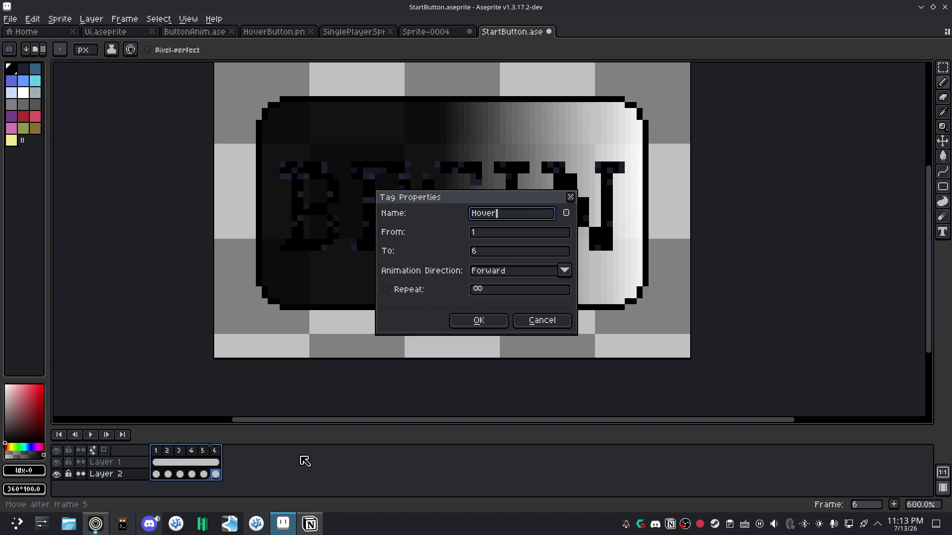
pyautogui.click(518, 276)
pyautogui.click(518, 275)
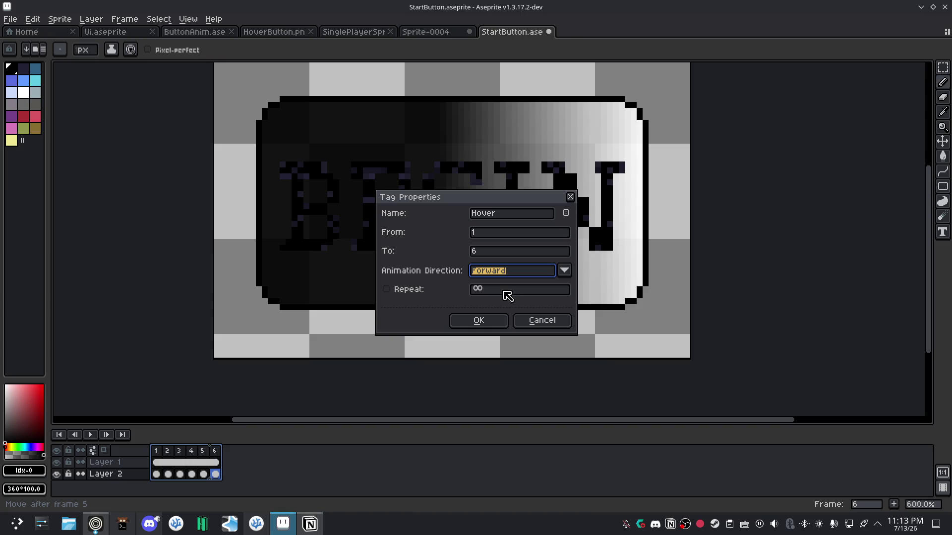
pyautogui.click(514, 291)
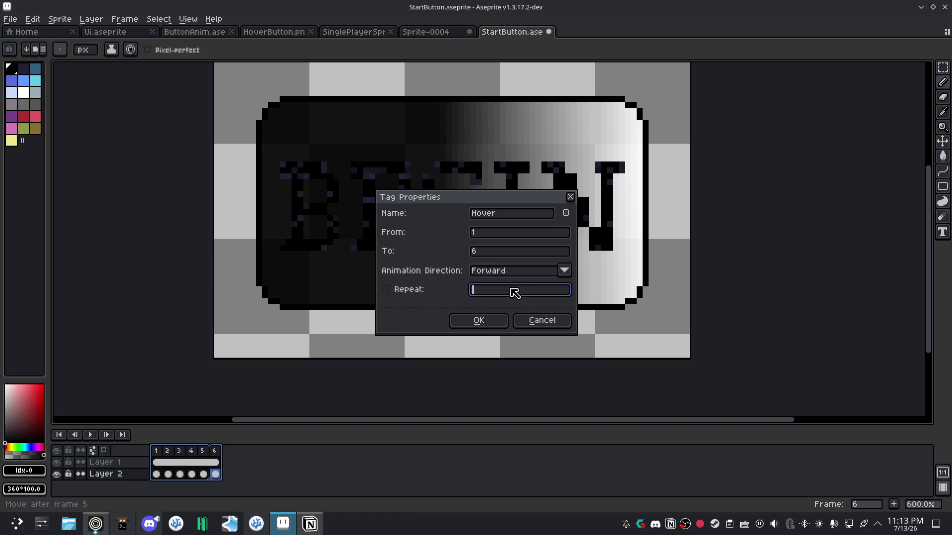
pyautogui.click(478, 320)
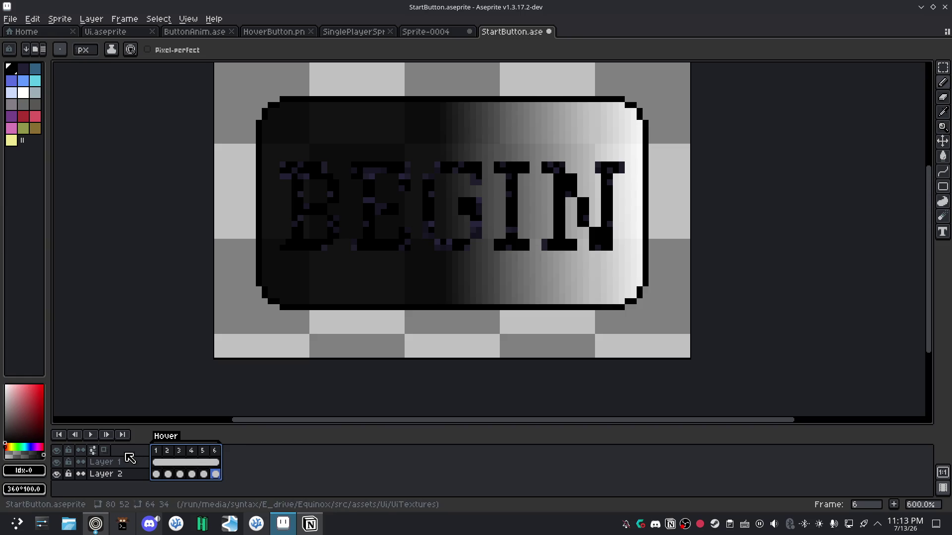
pyautogui.click(89, 434)
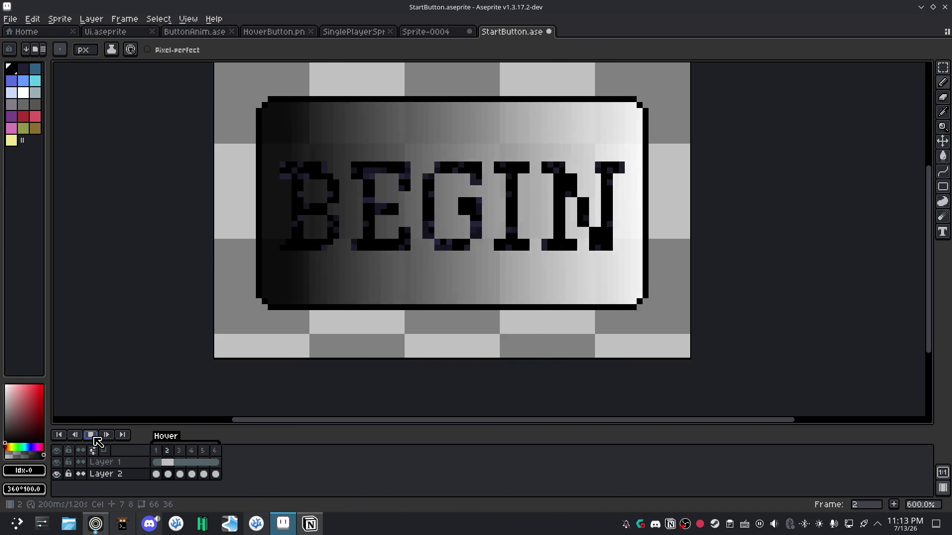
# Stop the Hover preview and bring up the Pixel Art Class tutorial in the browser.
pyautogui.click(95, 438)
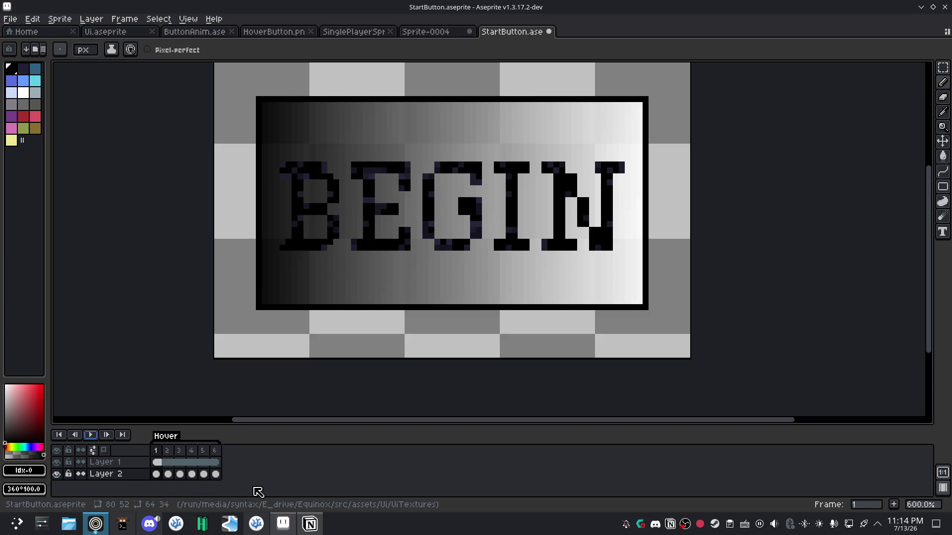
pyautogui.click(95, 524)
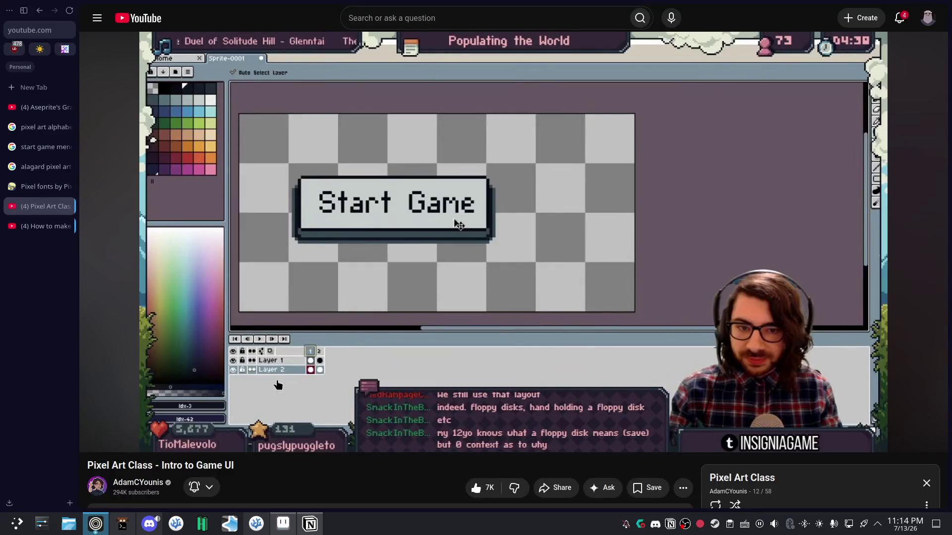
# Play a few seconds of the tutorial past 16:34, pause it, and return to Aseprite.
pyautogui.click(465, 266)
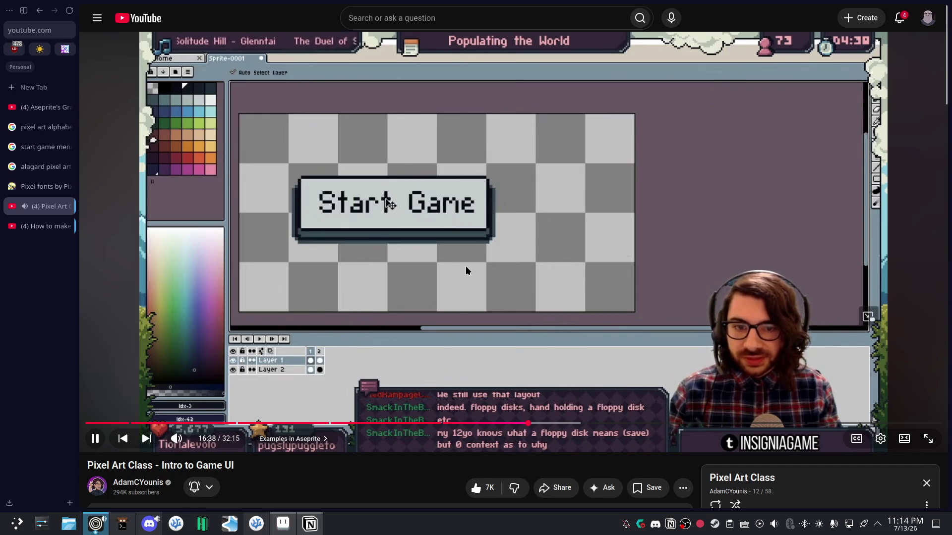
pyautogui.click(466, 266)
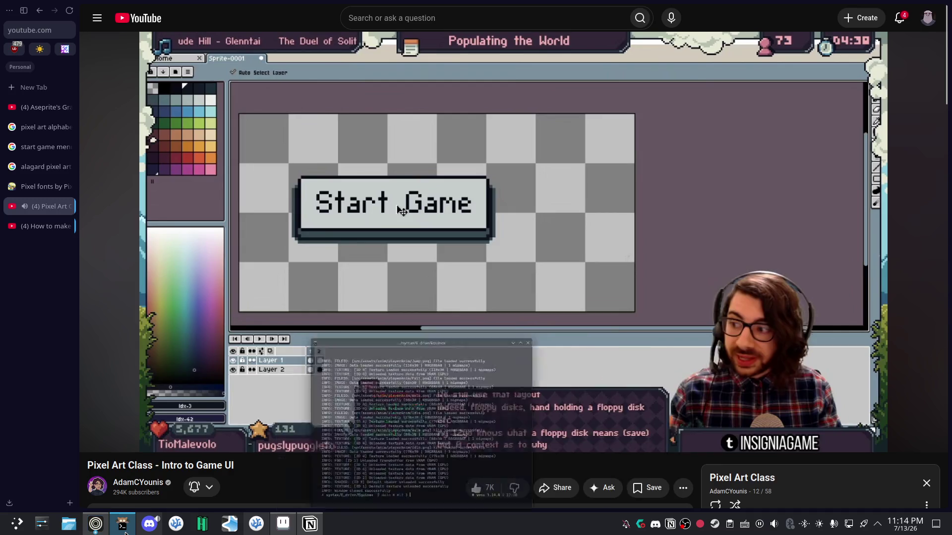
pyautogui.click(281, 528)
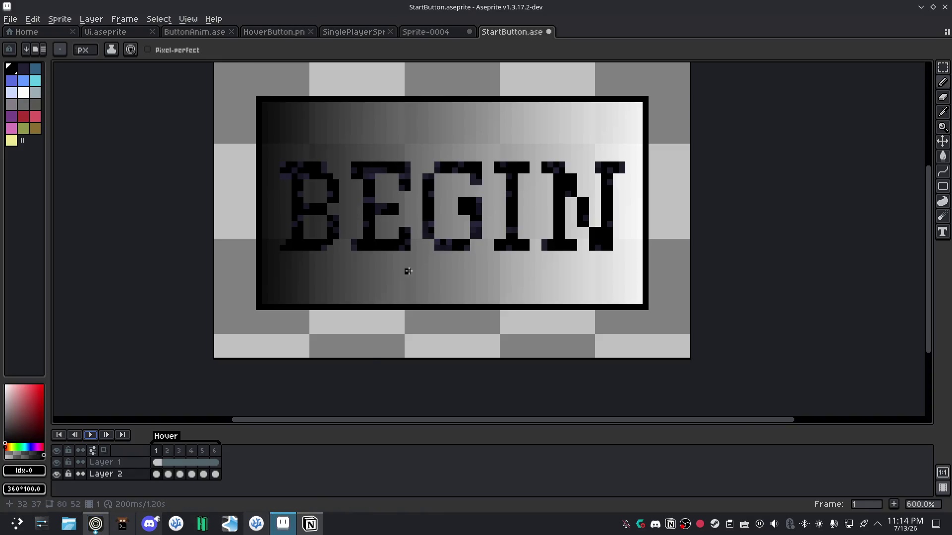
pyautogui.scroll(-3, 376, 238)
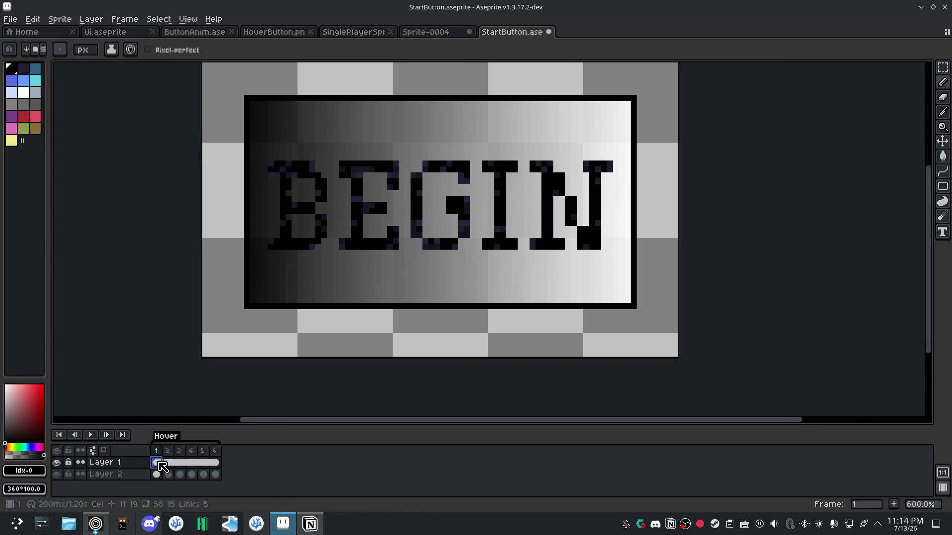
pyautogui.click(169, 463)
pyautogui.click(157, 462)
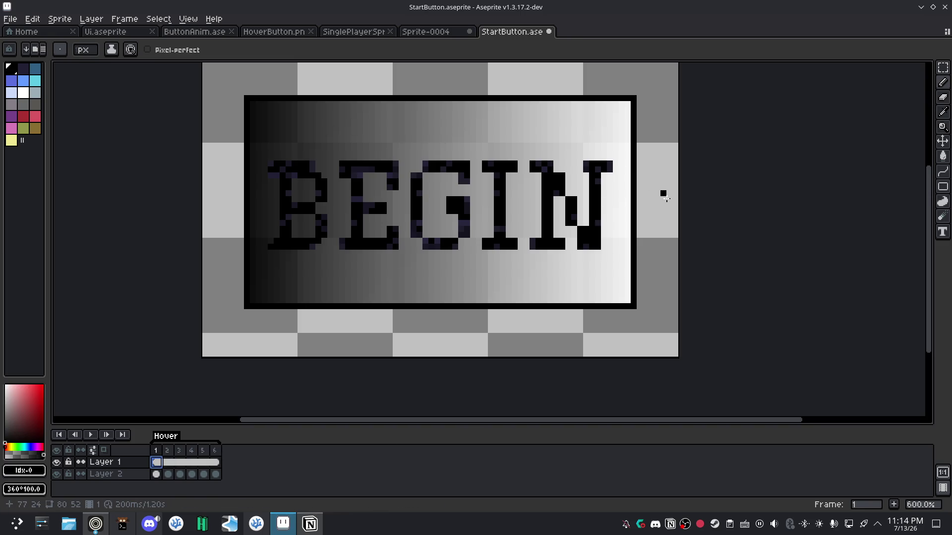
pyautogui.hotkey('ctrl', 's')
pyautogui.keyDown('shift'); pyautogui.click(644, 251); pyautogui.keyUp('shift')
pyautogui.hotkey('shift', 'g')
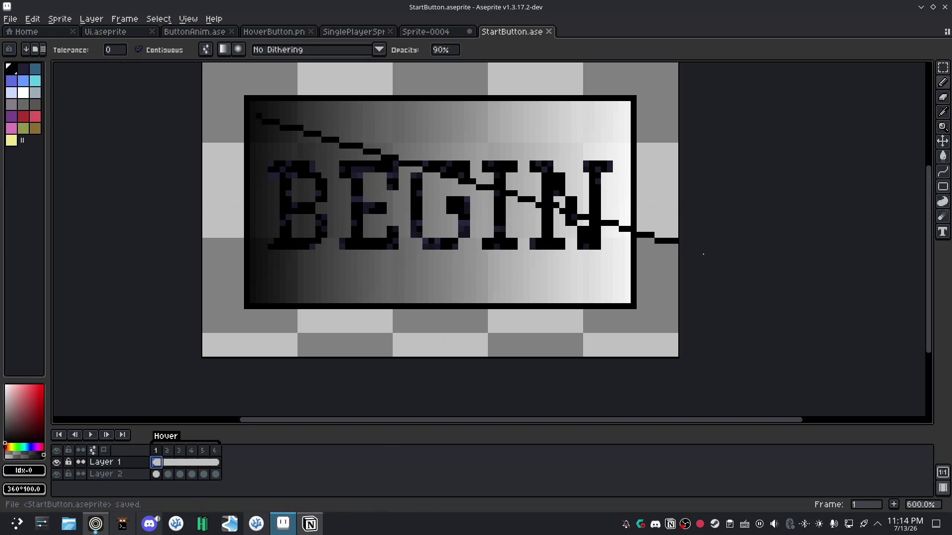
pyautogui.moveTo(393, 208); pyautogui.dragTo(599, 217)
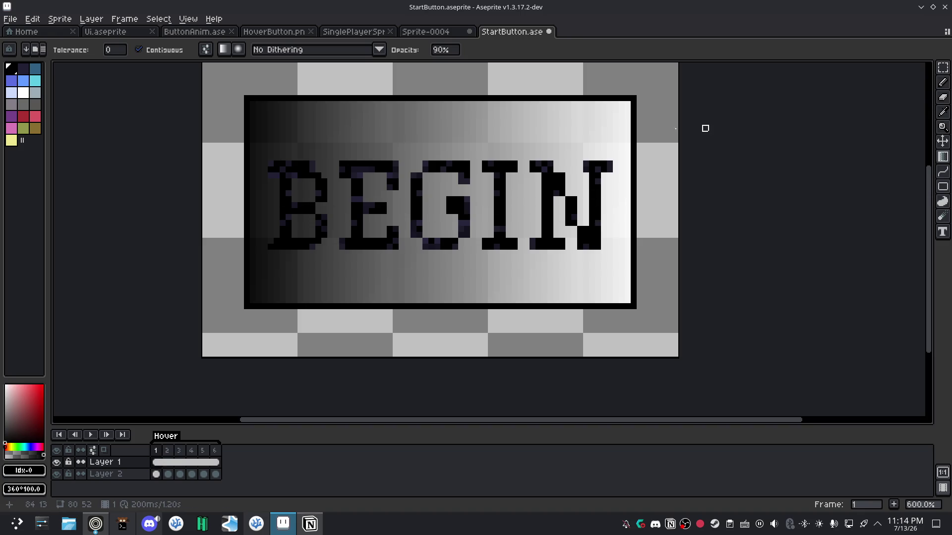
pyautogui.moveTo(595, 214); pyautogui.dragTo(591, 217)
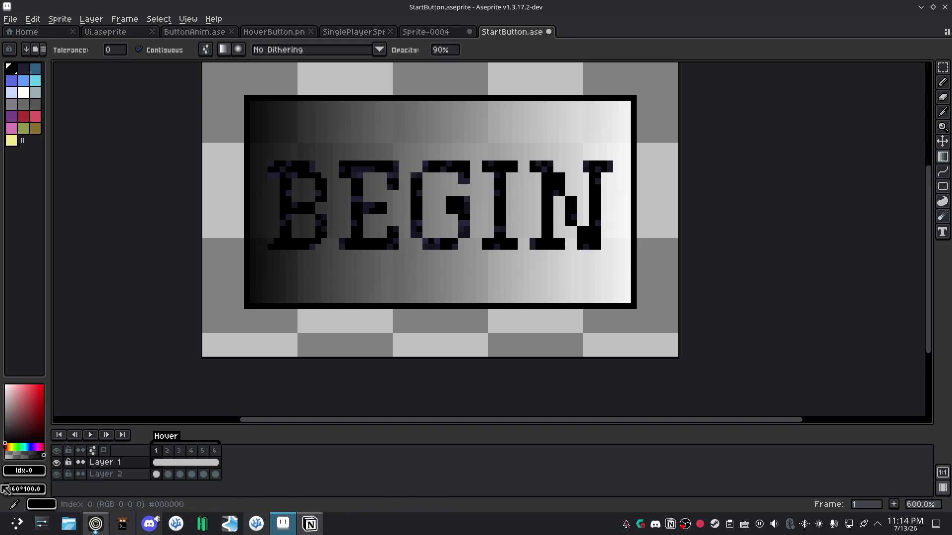
pyautogui.click(11, 140)
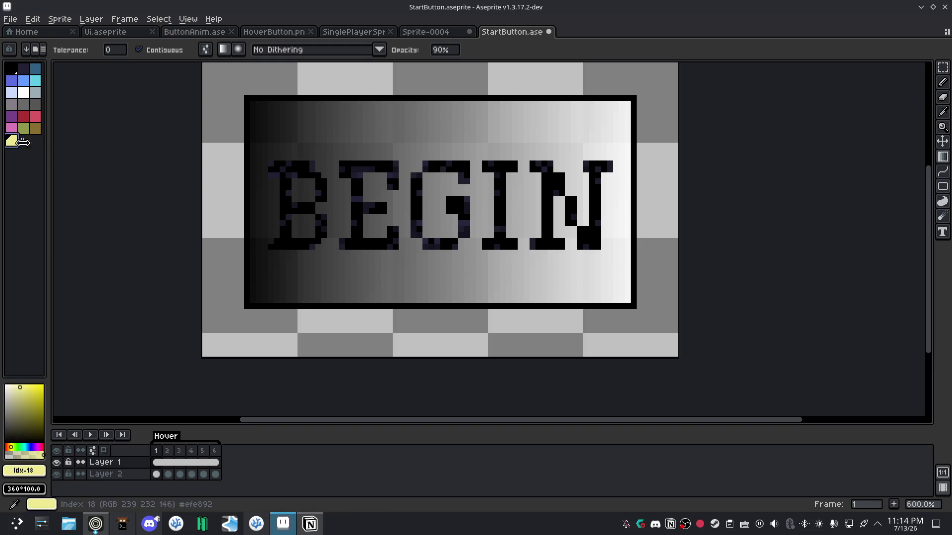
pyautogui.moveTo(599, 200)
pyautogui.mouseDown()
pyautogui.moveTo(539, 211)
pyautogui.moveTo(599, 211)
pyautogui.moveTo(592, 254)
pyautogui.mouseUp()
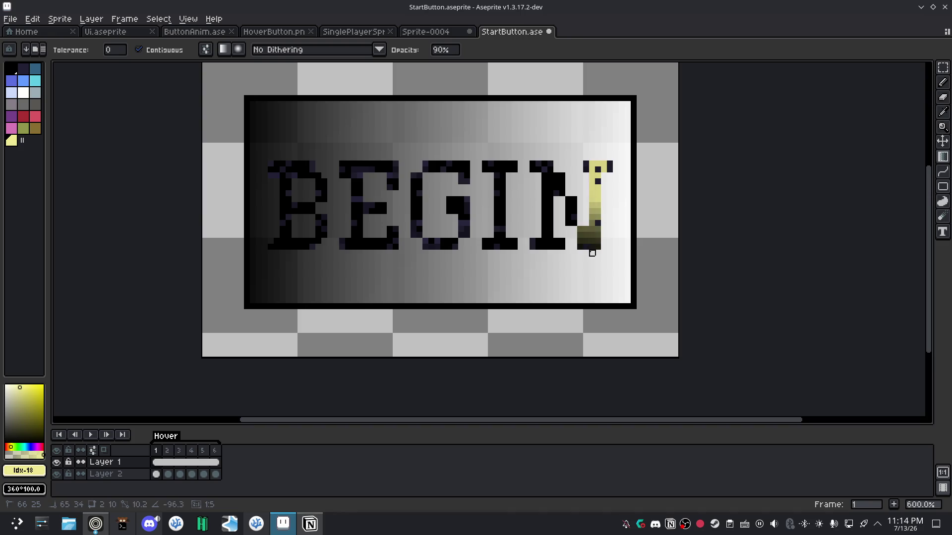
pyautogui.hotkey('ctrl', 'z')
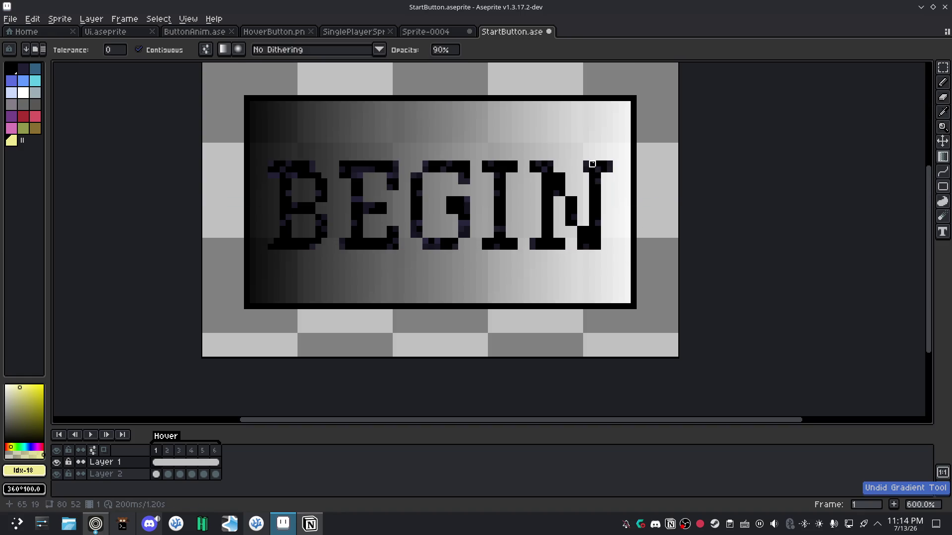
pyautogui.moveTo(592, 164); pyautogui.dragTo(591, 247)
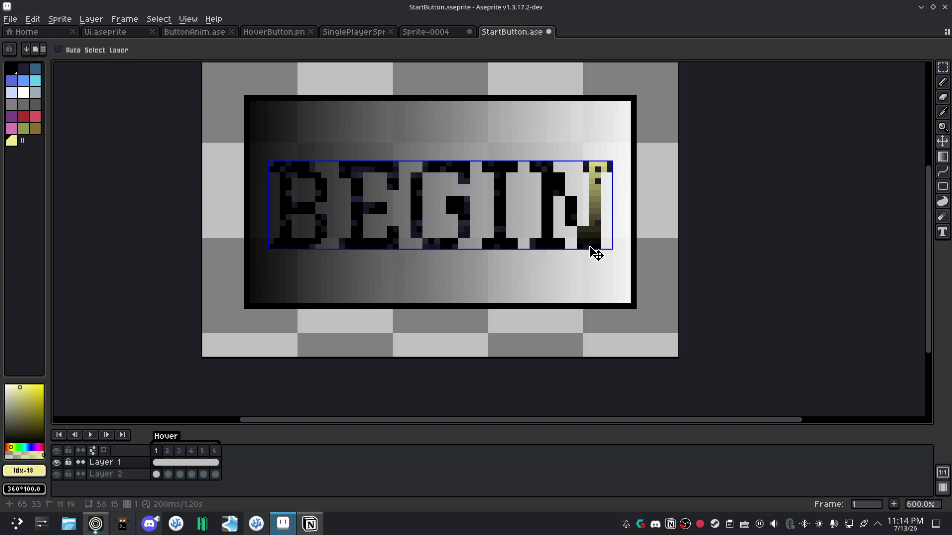
pyautogui.hotkey('ctrl', 'z')
pyautogui.moveTo(598, 200)
pyautogui.mouseDown()
pyautogui.moveTo(562, 212)
pyautogui.moveTo(538, 199)
pyautogui.mouseUp()
pyautogui.hotkey('shift', 'g')
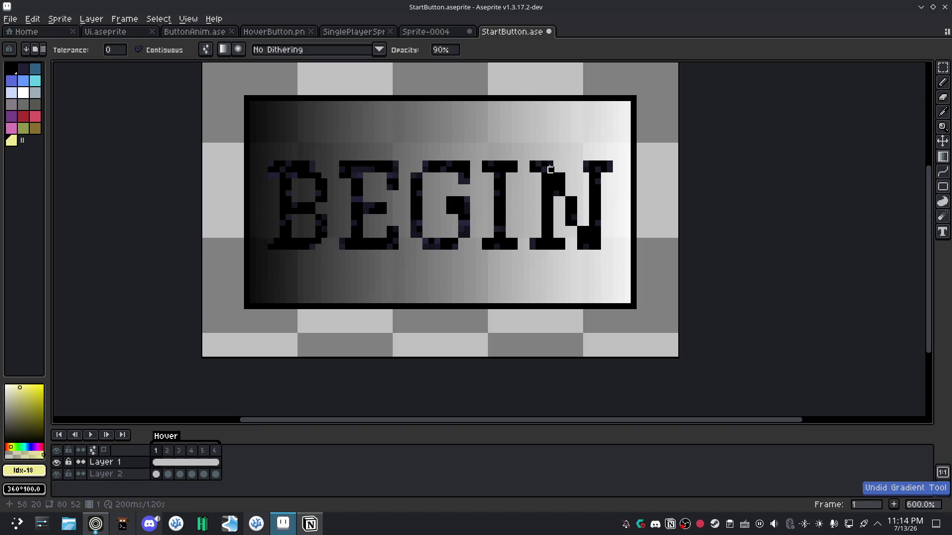
pyautogui.hotkey('ctrl', 'z')
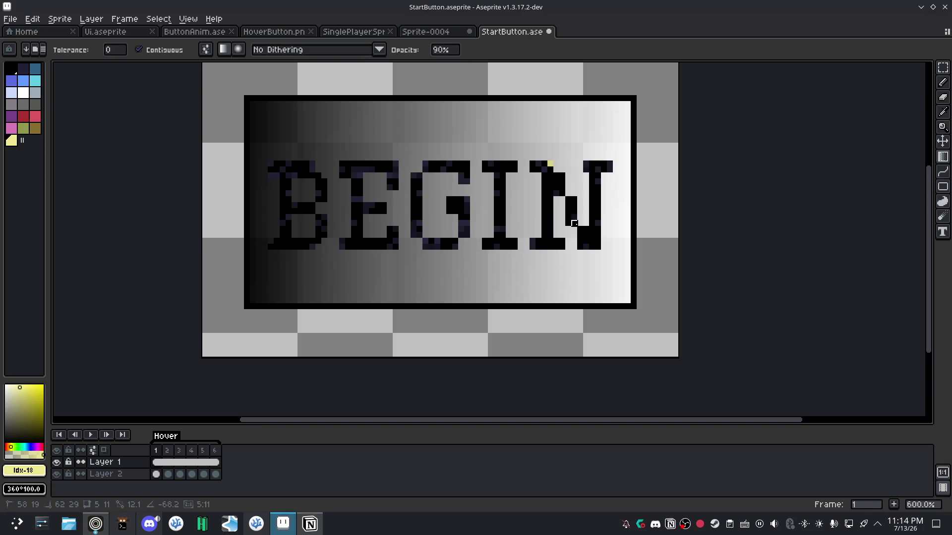
pyautogui.hotkey('ctrl', 'z')
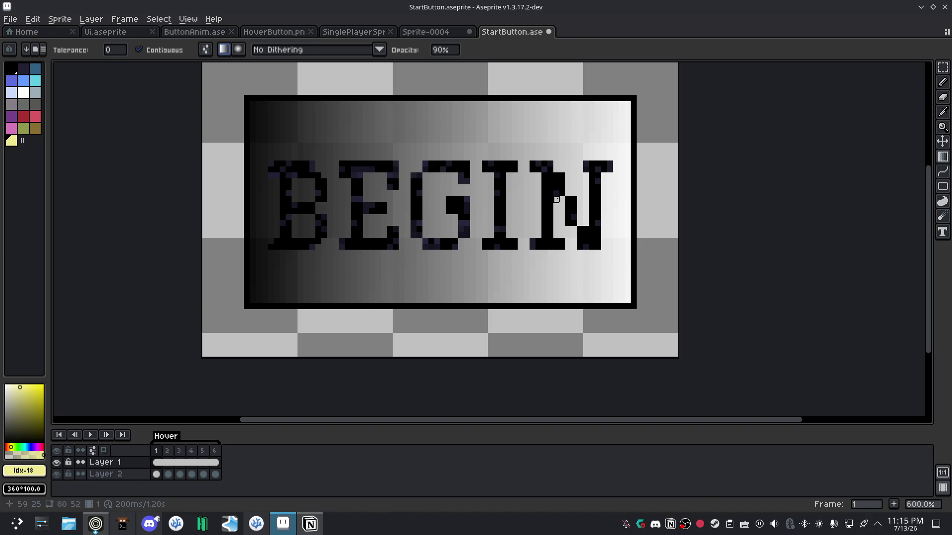
pyautogui.moveTo(597, 202); pyautogui.dragTo(595, 238)
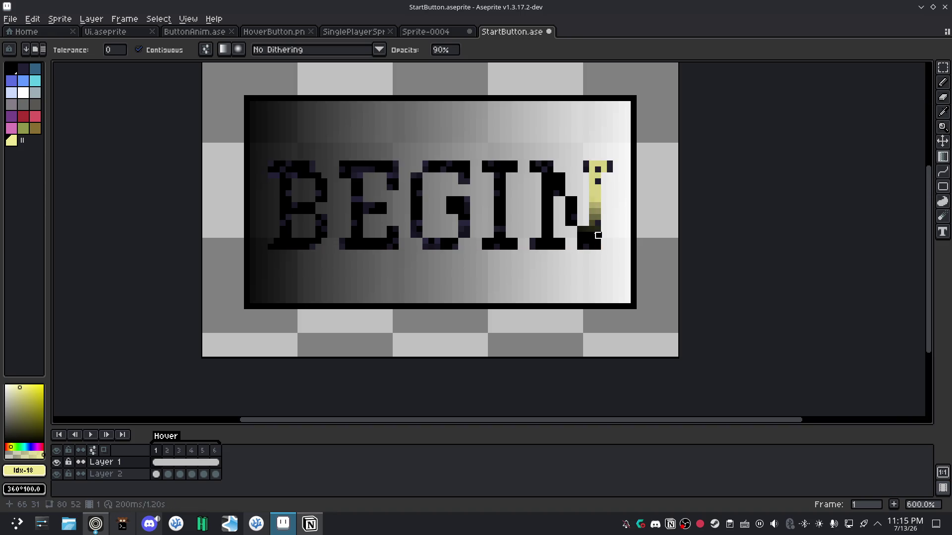
pyautogui.hotkey('ctrl', 'z')
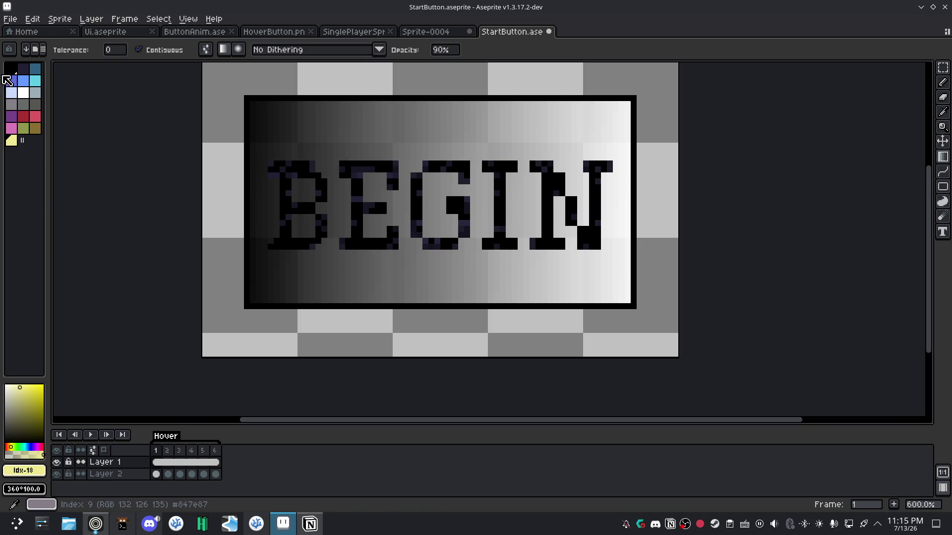
pyautogui.click(10, 69)
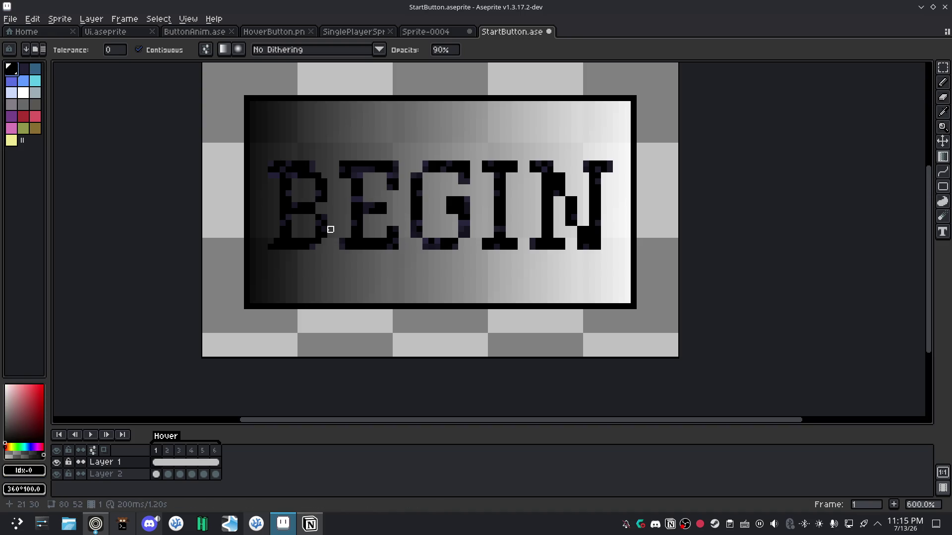
# With the Pencil, paint every stray dark-purple pixel in the B solid black.
pyautogui.press('b')
pyautogui.scroll(6, 265, 185)
pyautogui.hscroll(-2, 342, 202)
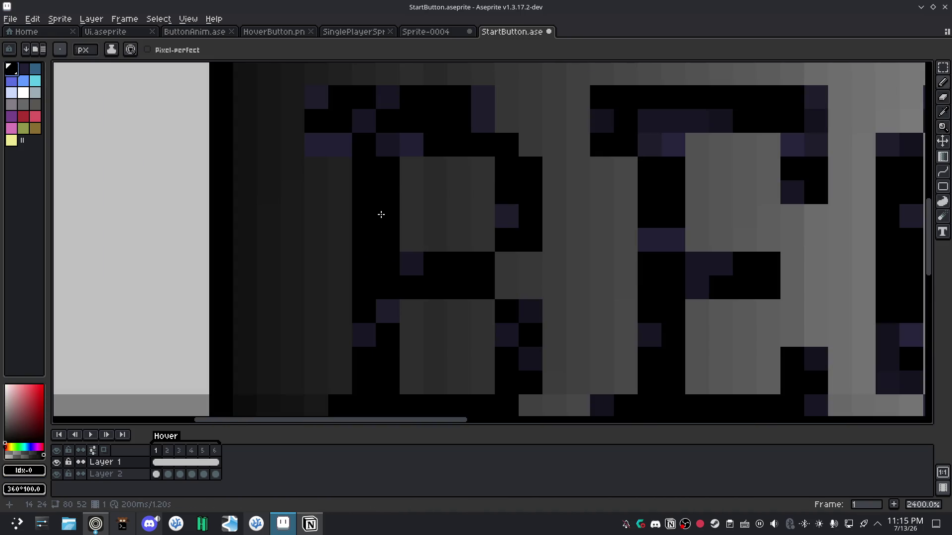
pyautogui.click(419, 267)
pyautogui.click(383, 312)
pyautogui.click(356, 337)
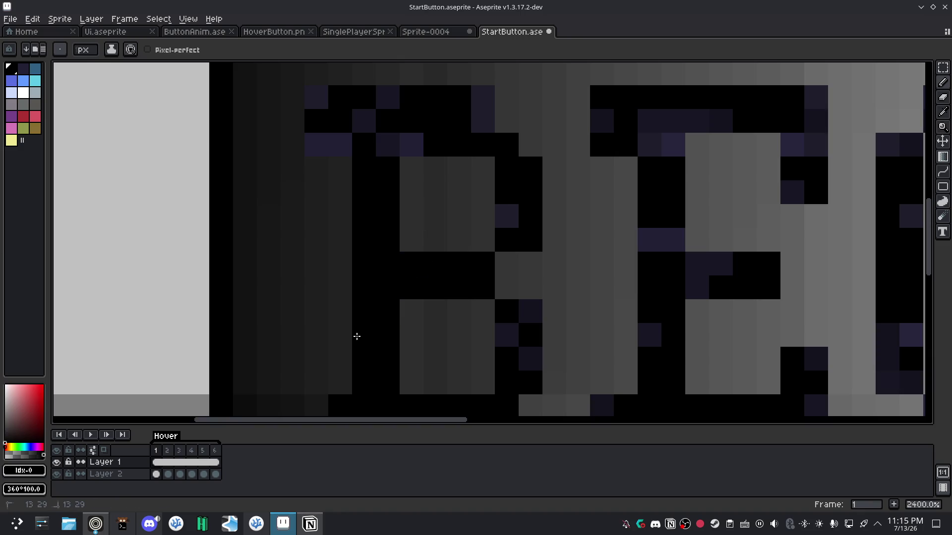
pyautogui.click(529, 313)
pyautogui.click(516, 342)
pyautogui.click(529, 352)
pyautogui.click(506, 214)
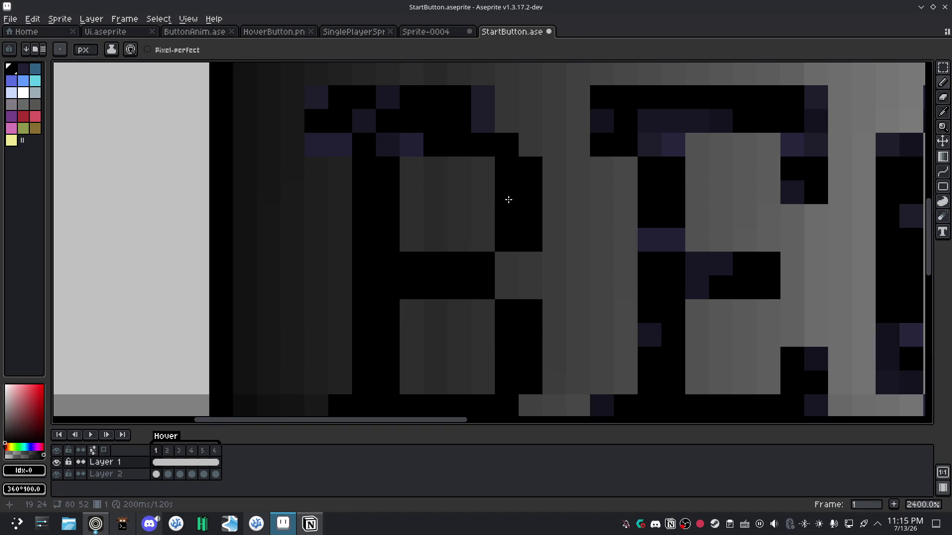
pyautogui.click(482, 99)
pyautogui.click(482, 121)
pyautogui.click(387, 145)
pyautogui.click(410, 144)
pyautogui.click(388, 102)
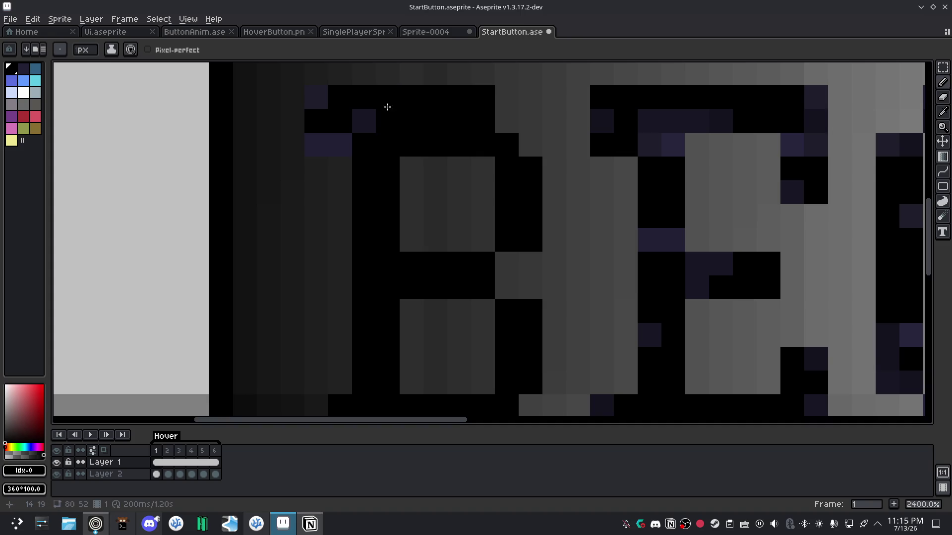
pyautogui.click(364, 120)
pyautogui.click(315, 96)
pyautogui.click(340, 145)
pyautogui.click(316, 145)
# Blacken the stray purple pixels in the E and along the letter tops.
pyautogui.scroll(-5, 435, 242)
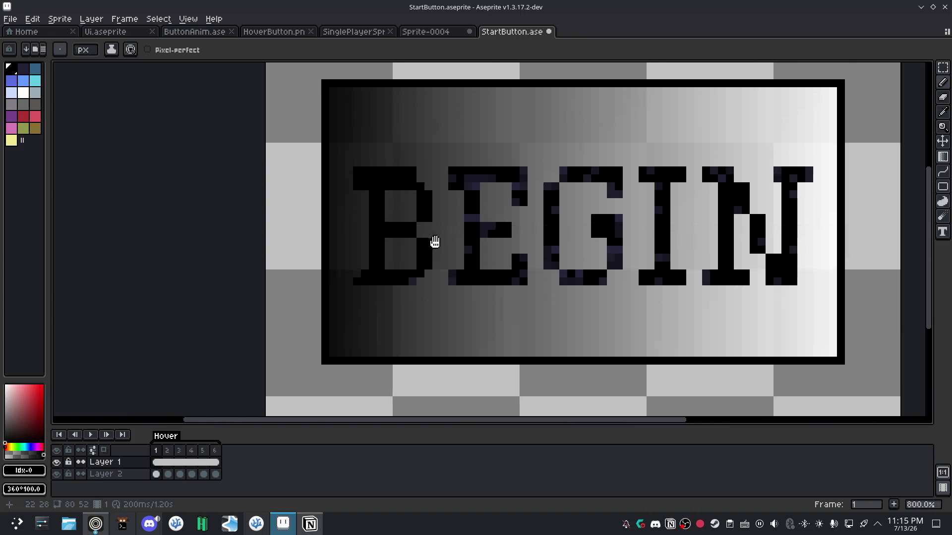
pyautogui.scroll(4, 434, 242)
pyautogui.scroll(2, 421, 228)
pyautogui.click(476, 244)
pyautogui.click(510, 276)
pyautogui.click(541, 275)
pyautogui.click(516, 308)
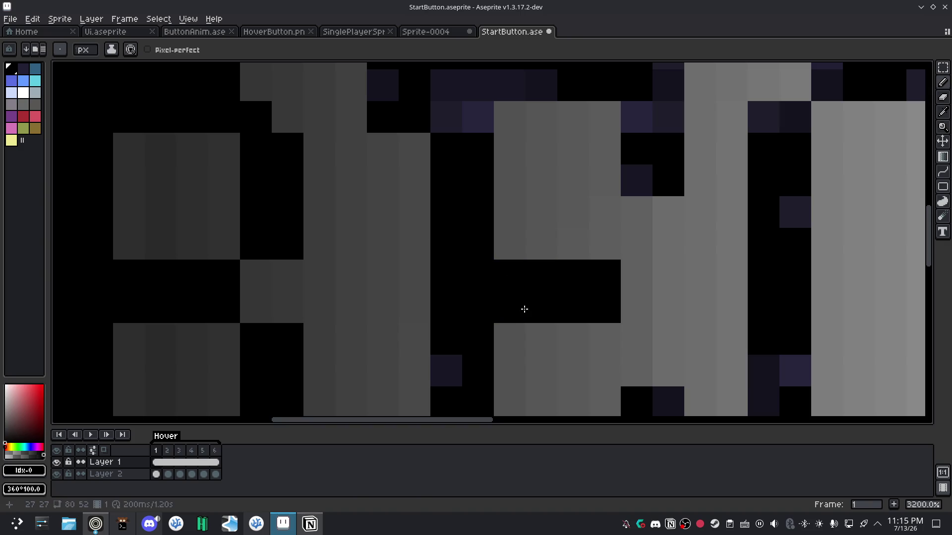
pyautogui.click(446, 371)
pyautogui.click(446, 86)
pyautogui.click(446, 117)
pyautogui.click(478, 85)
pyautogui.click(538, 85)
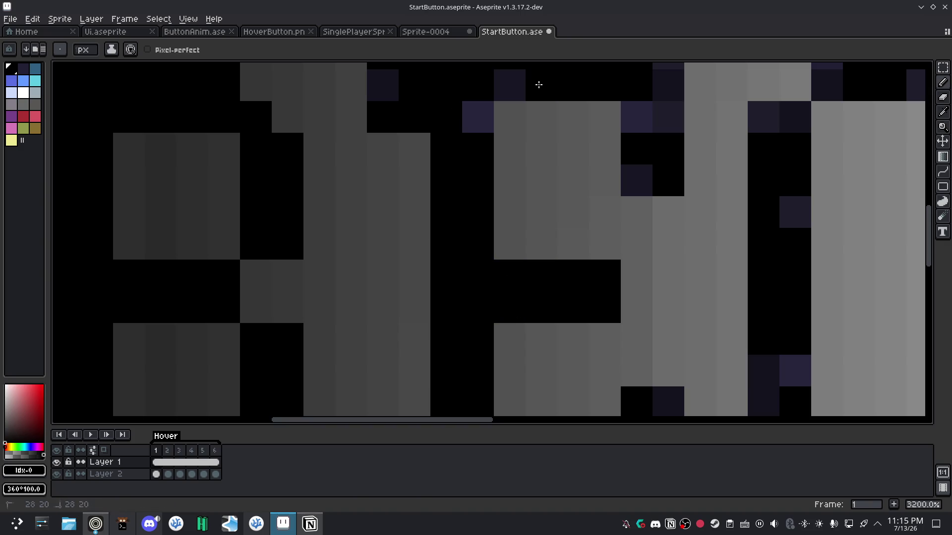
pyautogui.click(478, 117)
pyautogui.click(510, 86)
pyautogui.click(383, 85)
pyautogui.click(668, 85)
pyautogui.click(668, 117)
pyautogui.click(637, 117)
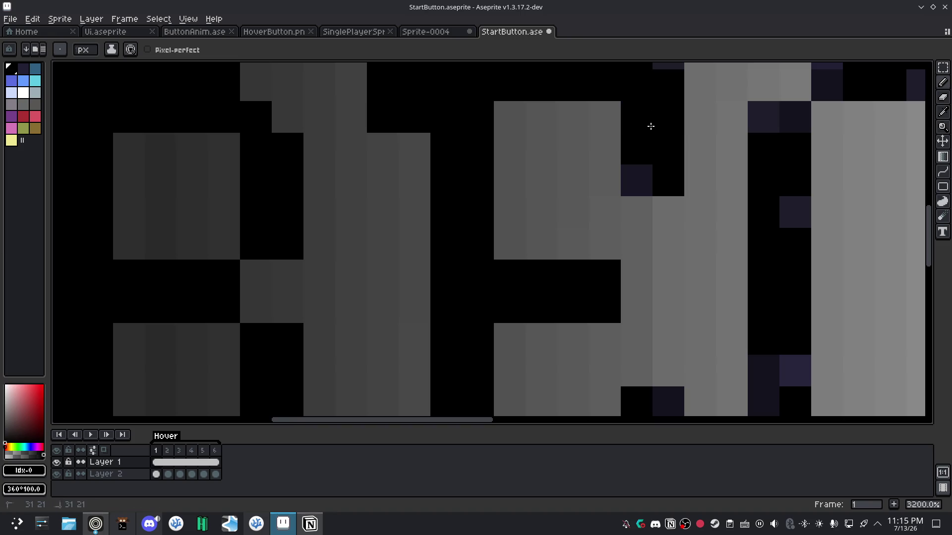
pyautogui.click(637, 181)
# Blacken the purple pixels along the letter bottoms and bottom row.
pyautogui.scroll(-4, 629, 218)
pyautogui.scroll(3, 600, 289)
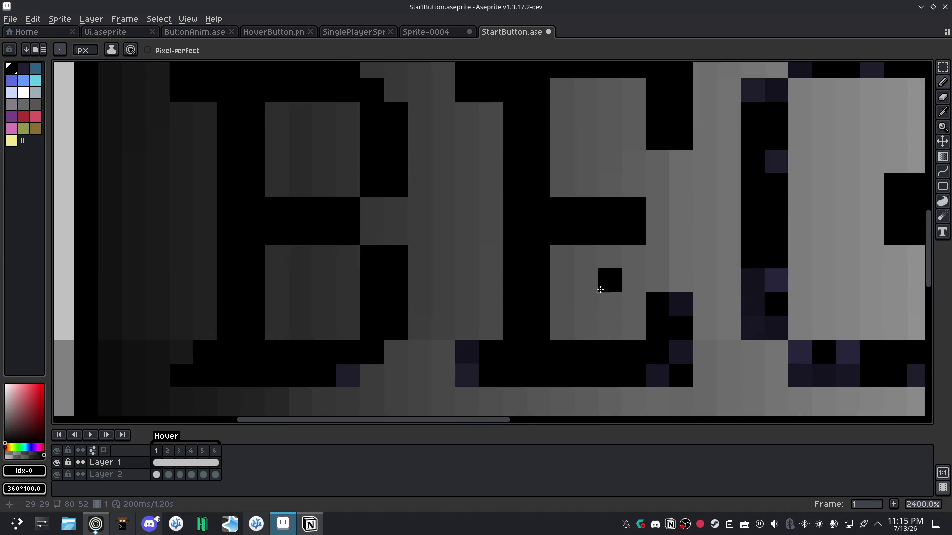
pyautogui.scroll(3, 526, 258)
pyautogui.scroll(-3, 510, 311)
pyautogui.click(509, 321)
pyautogui.click(477, 350)
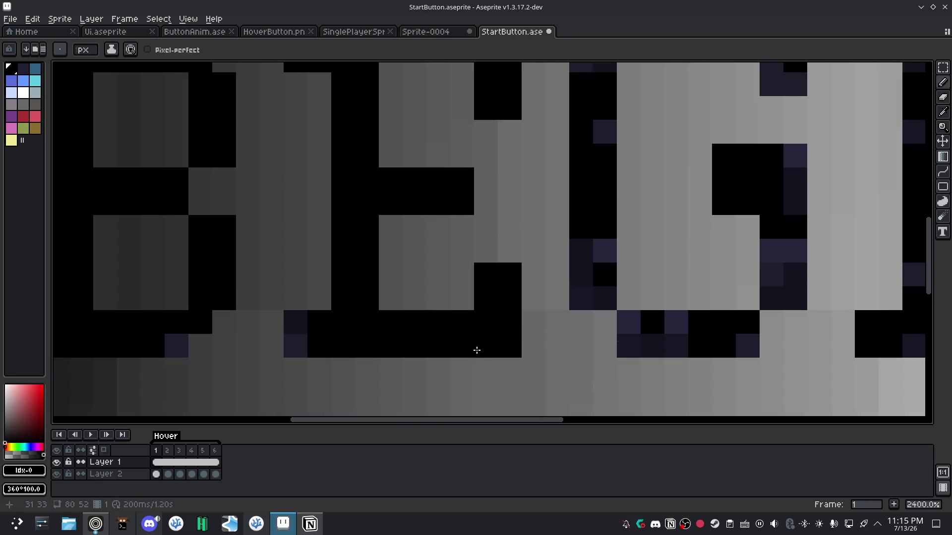
pyautogui.click(295, 346)
pyautogui.click(295, 322)
pyautogui.click(172, 356)
# Blacken the stray purple pixels on the G and along the letters' base.
pyautogui.scroll(-3, 156, 323)
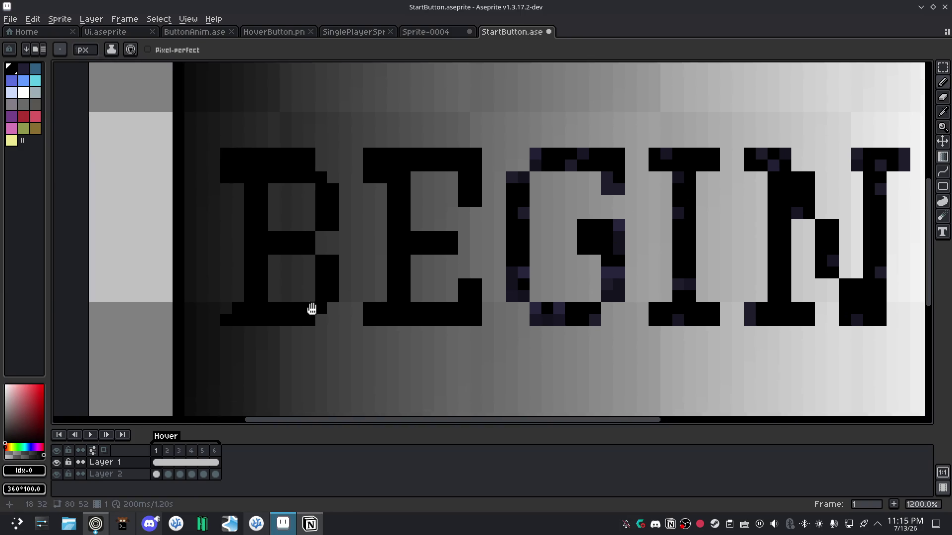
pyautogui.hscroll(3, 312, 308)
pyautogui.scroll(3, 340, 291)
pyautogui.click(341, 271)
pyautogui.click(314, 300)
pyautogui.click(317, 319)
pyautogui.click(340, 319)
pyautogui.click(365, 349)
pyautogui.click(365, 367)
pyautogui.click(388, 367)
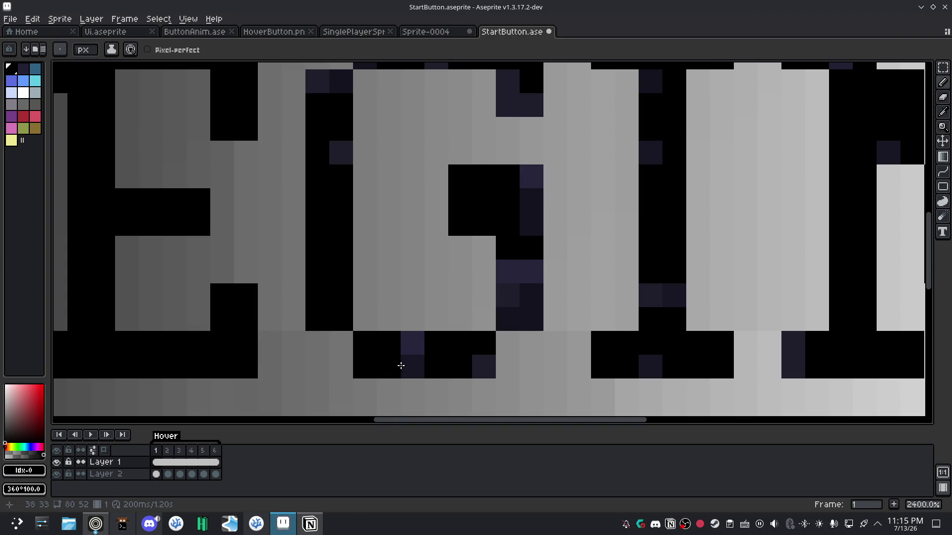
pyautogui.click(412, 367)
pyautogui.click(412, 343)
pyautogui.click(483, 367)
# Blacken the remaining purple pixels inside the G, its top bar and corner.
pyautogui.click(516, 272)
pyautogui.moveTo(511, 296); pyautogui.dragTo(533, 312)
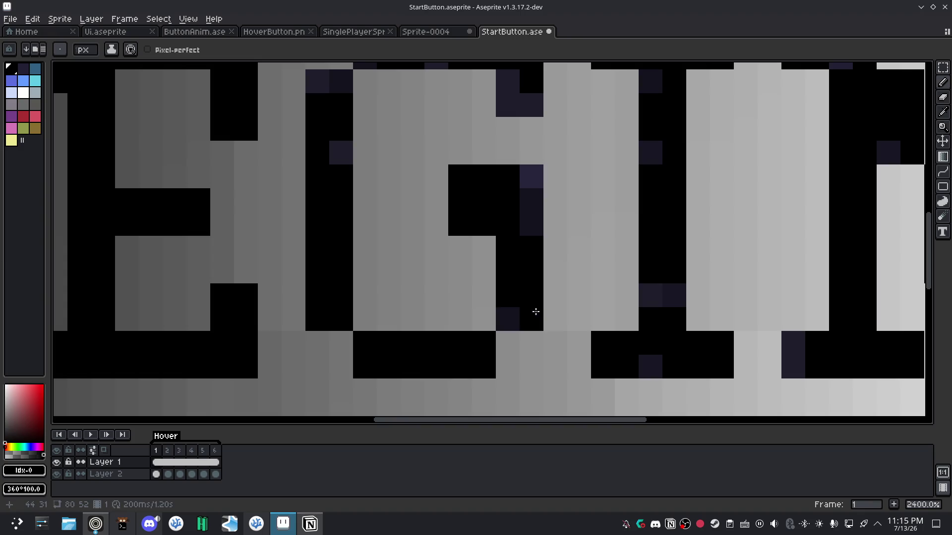
pyautogui.click(510, 317)
pyautogui.click(532, 200)
pyautogui.click(532, 177)
pyautogui.click(526, 224)
pyautogui.click(341, 153)
pyautogui.click(317, 81)
pyautogui.click(341, 81)
pyautogui.scroll(-2, 394, 211)
pyautogui.click(347, 158)
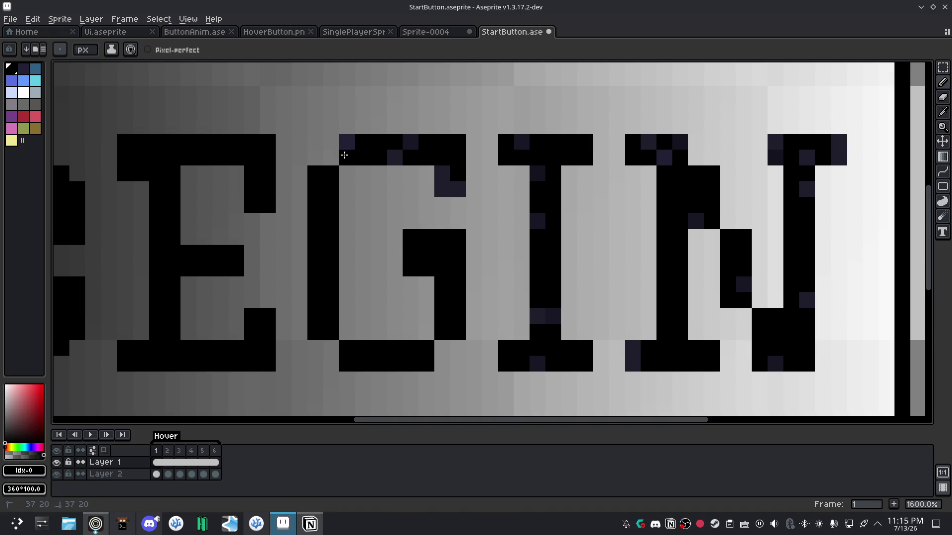
pyautogui.click(347, 142)
pyautogui.click(410, 142)
pyautogui.click(395, 158)
pyautogui.click(442, 173)
pyautogui.click(442, 189)
# Blacken the purple pixels on the I's stem and bottom bar.
pyautogui.click(451, 185)
pyautogui.click(521, 141)
pyautogui.click(537, 174)
pyautogui.click(537, 221)
pyautogui.click(553, 317)
pyautogui.click(538, 317)
pyautogui.click(537, 363)
# Blacken the last purple pixels on the N's top, diagonal and right stem.
pyautogui.hscroll(5, 679, 176)
pyautogui.click(433, 120)
pyautogui.click(465, 119)
pyautogui.click(449, 136)
pyautogui.click(480, 199)
pyautogui.click(481, 215)
pyautogui.moveTo(417, 326); pyautogui.dragTo(418, 342)
pyautogui.click(529, 263)
pyautogui.click(559, 342)
pyautogui.click(591, 135)
pyautogui.click(591, 167)
pyautogui.click(559, 119)
pyautogui.moveTo(623, 120); pyautogui.dragTo(626, 135)
pyautogui.click(562, 135)
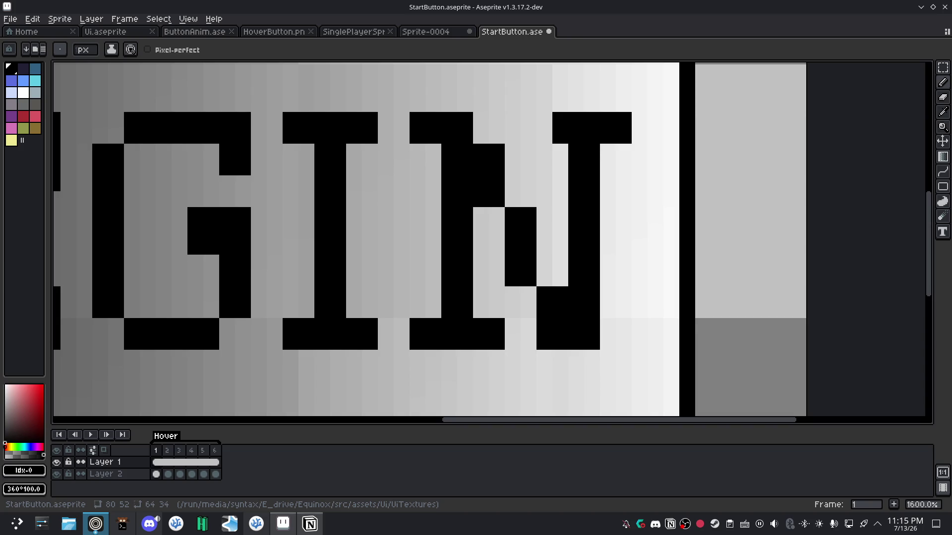
pyautogui.scroll(-4, 525, 266)
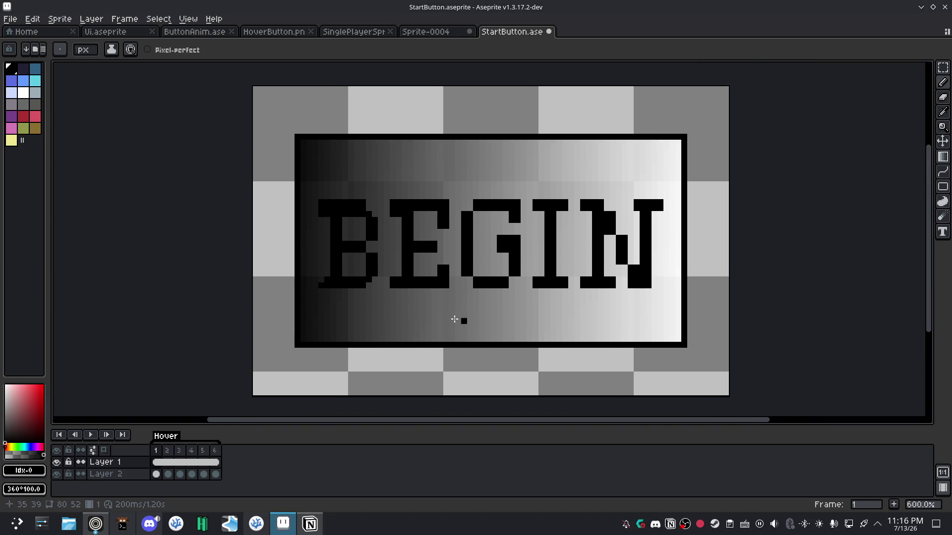
pyautogui.click(91, 435)
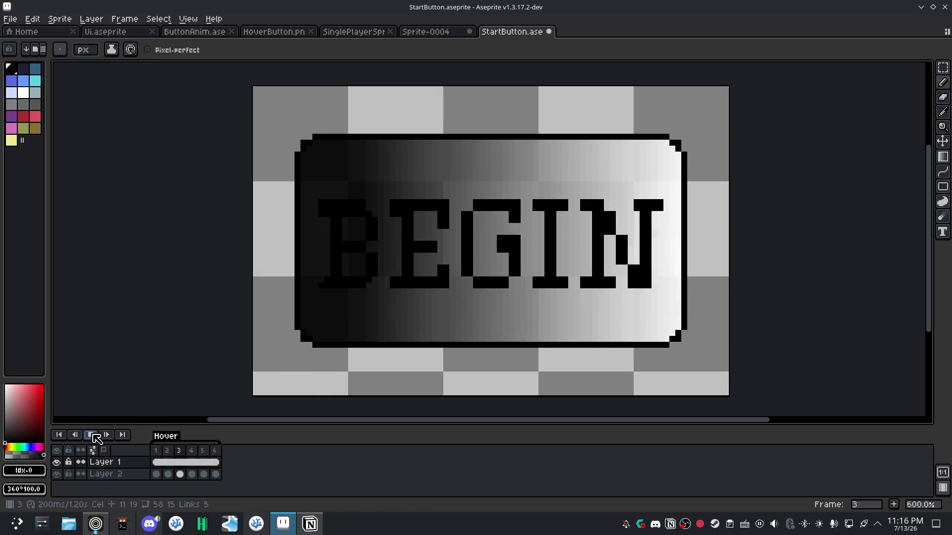
pyautogui.click(91, 435)
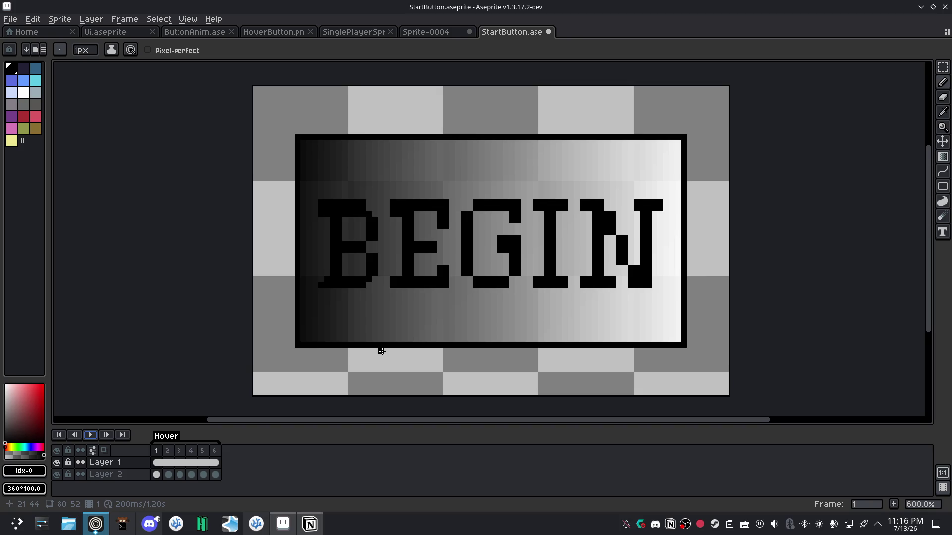
# Pick a mid grey and draw shadow lines under the button and up its right side.
pyautogui.click(23, 106)
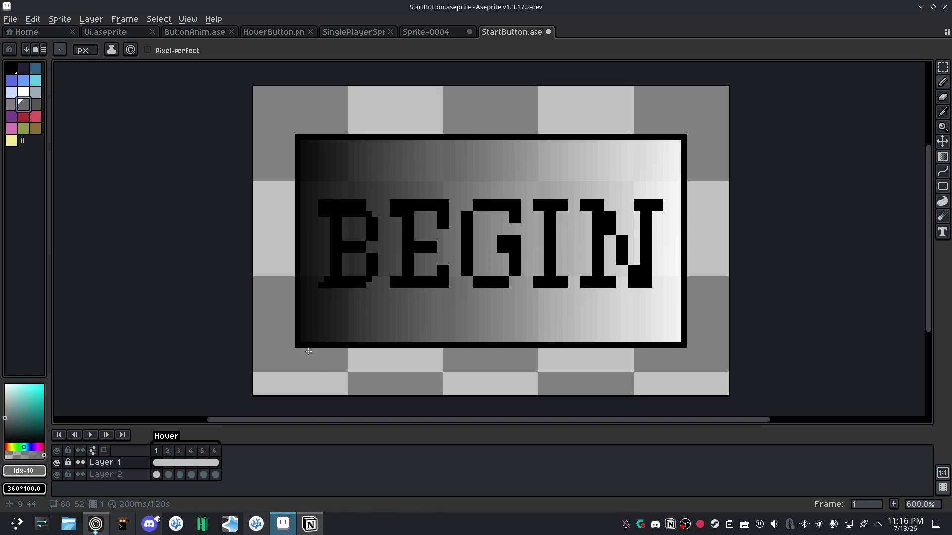
pyautogui.moveTo(308, 351); pyautogui.dragTo(316, 363)
pyautogui.hotkey('ctrl', 'z')
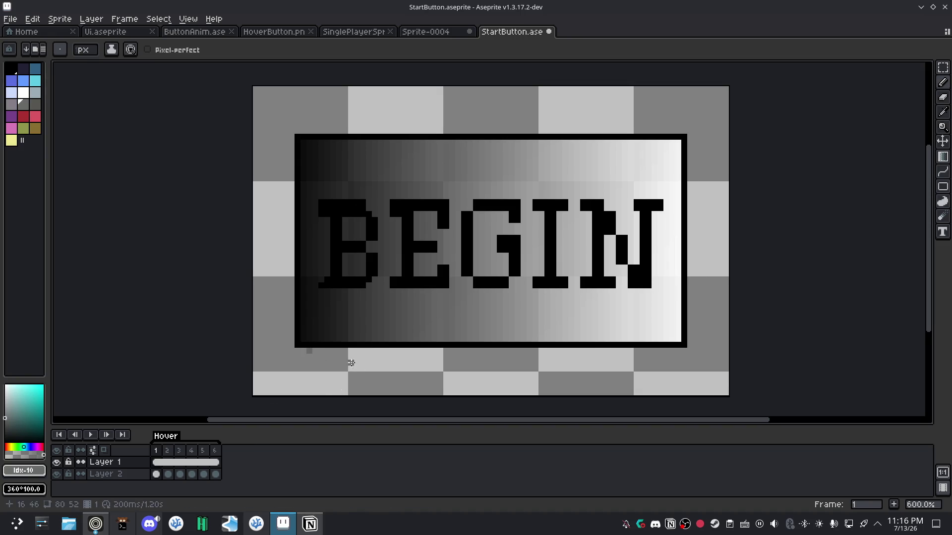
pyautogui.press('v')
pyautogui.press('b')
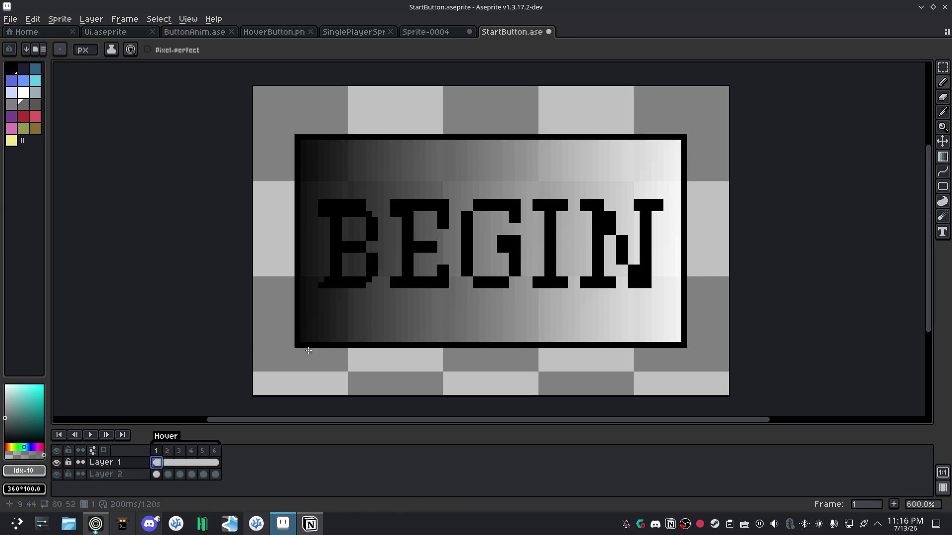
pyautogui.moveTo(308, 351)
pyautogui.mouseDown()
pyautogui.moveTo(319, 368)
pyautogui.moveTo(697, 367)
pyautogui.mouseUp()
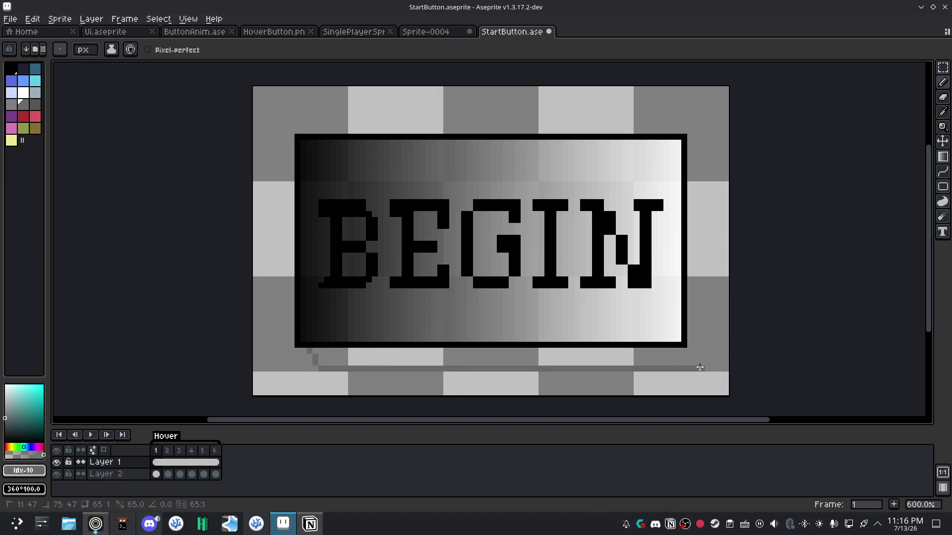
pyautogui.moveTo(693, 368); pyautogui.dragTo(697, 368)
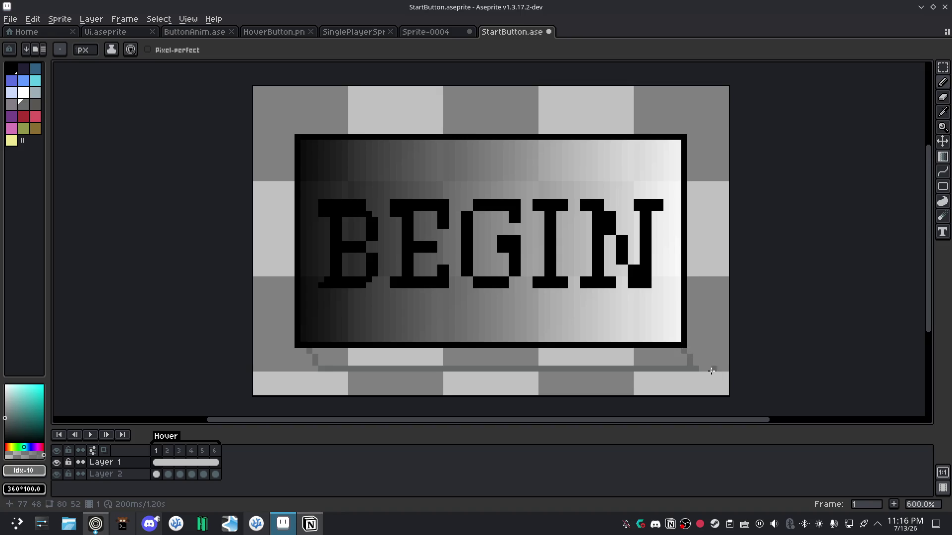
pyautogui.moveTo(695, 361); pyautogui.dragTo(694, 151)
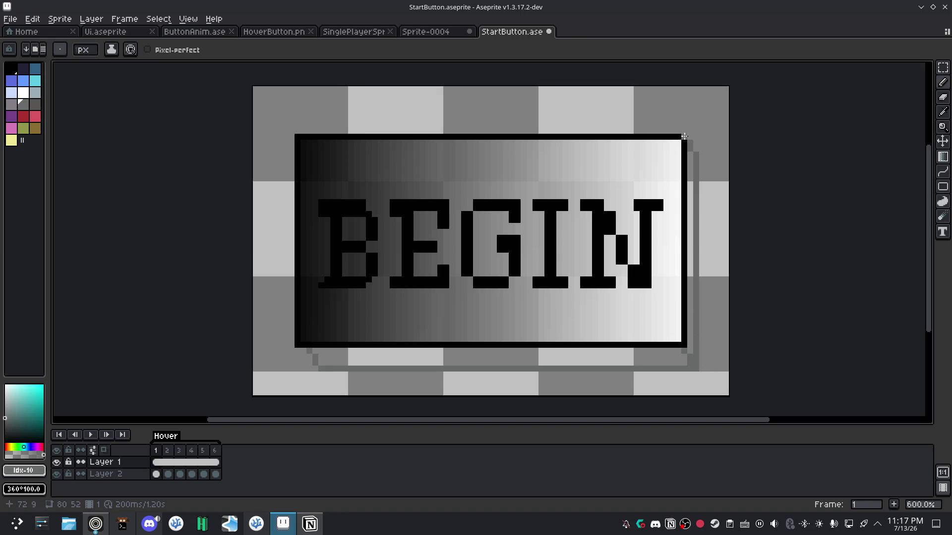
# Try bucket-filling grey beneath the button, undoing the fills that flood the canvas.
pyautogui.press('g')
pyautogui.click(353, 355)
pyautogui.hotkey('ctrl', 'z')
pyautogui.click(313, 351)
pyautogui.hotkey('ctrl', 'z')
pyautogui.press('b')
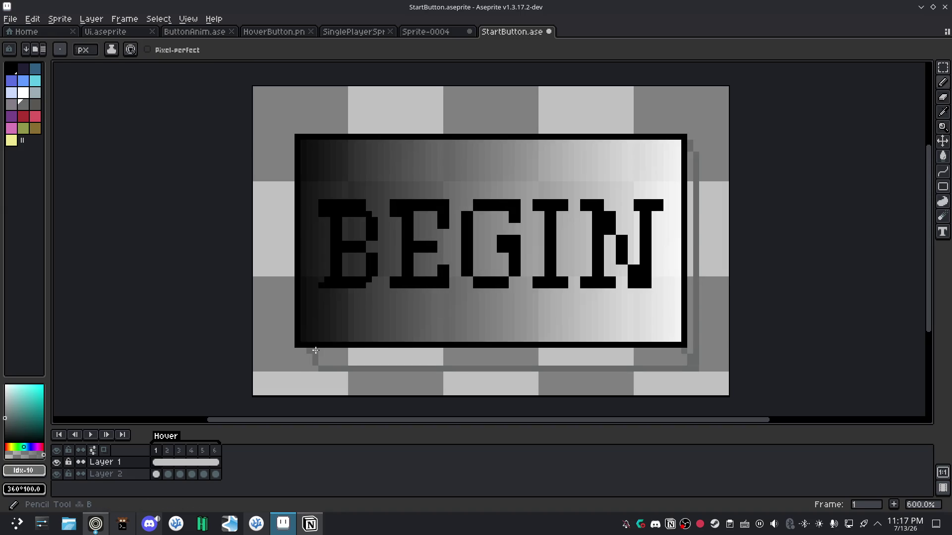
# Draw a dark grey row under the button, fill the strip below, and add the right-side shadow line.
pyautogui.moveTo(316, 350); pyautogui.dragTo(684, 350)
pyautogui.press('g')
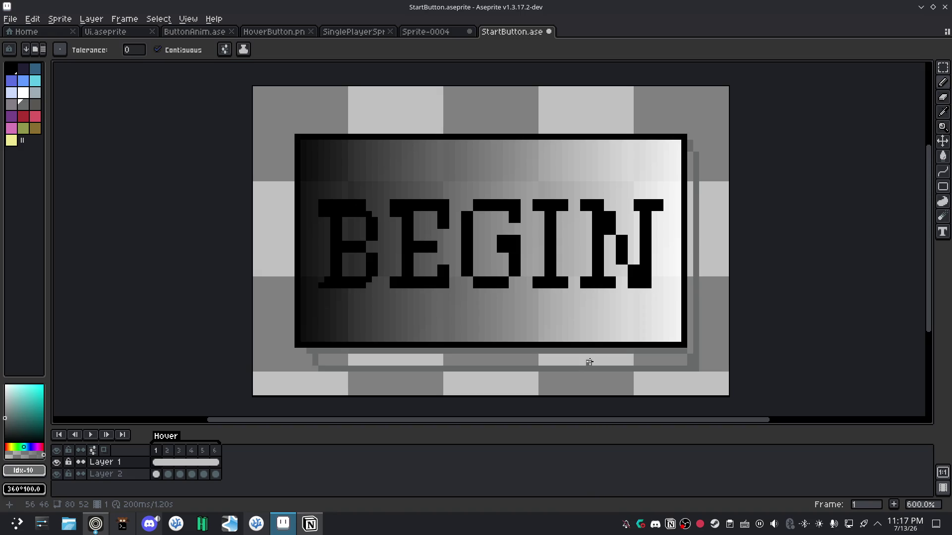
pyautogui.click(589, 362)
pyautogui.press('b')
pyautogui.click(689, 351)
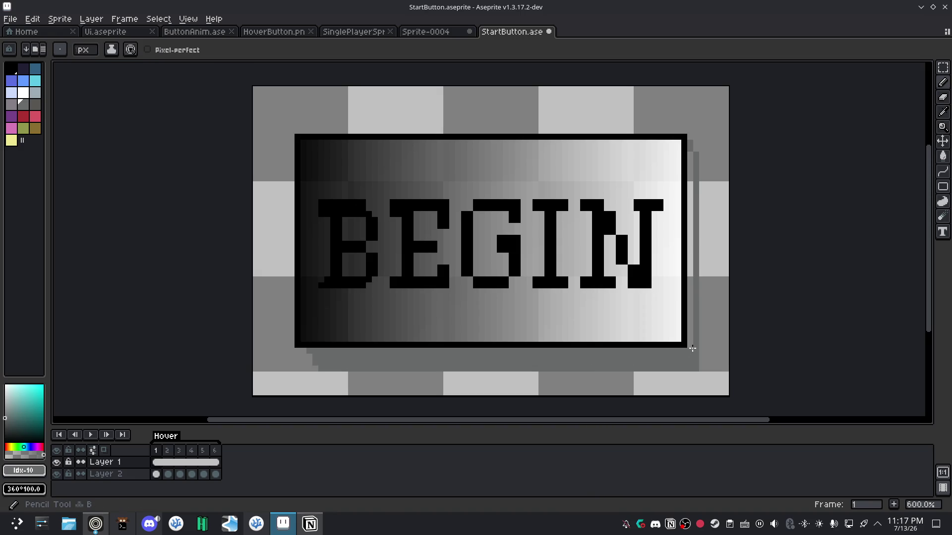
pyautogui.keyDown('shift'); pyautogui.click(686, 156); pyautogui.keyUp('shift')
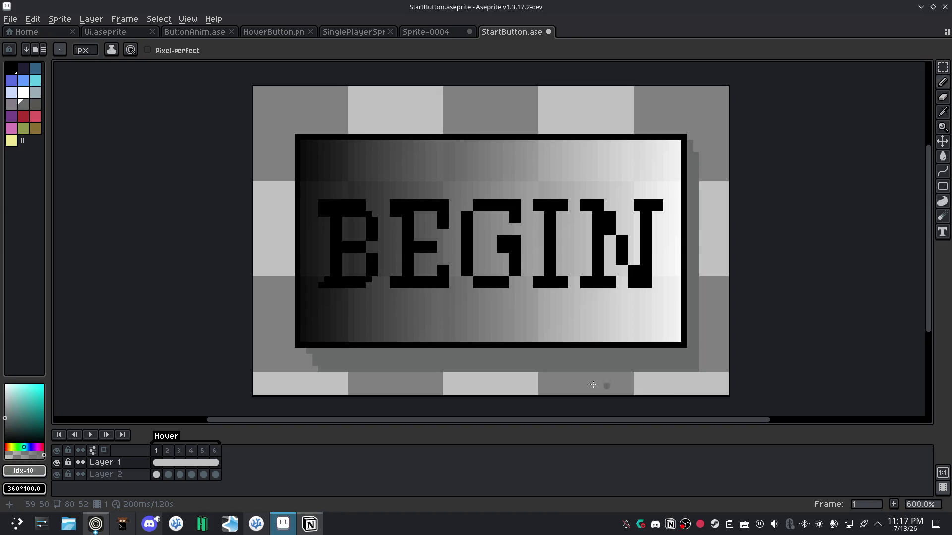
pyautogui.click(35, 104)
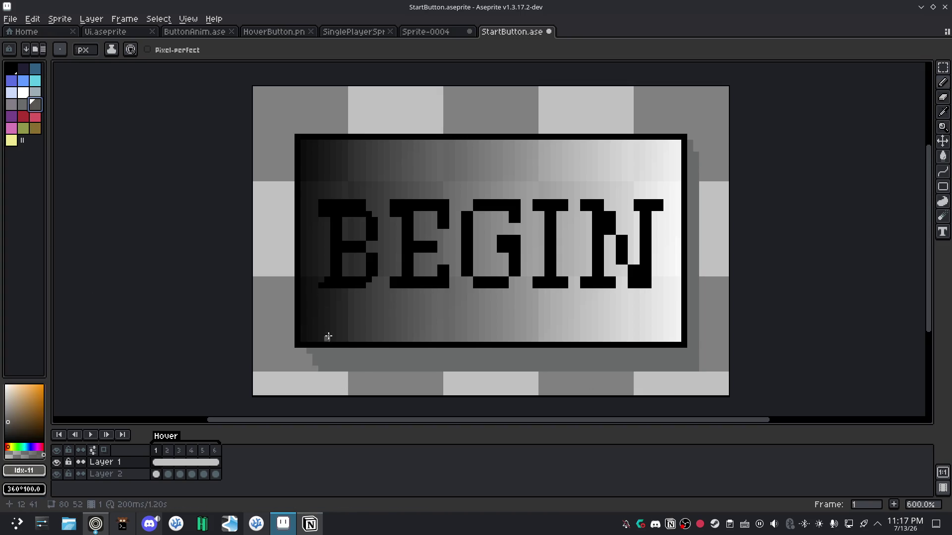
# Pick the neighbouring grey, brighten its V slightly, and draw shadow lines along the bottom and right edges.
pyautogui.click(23, 104)
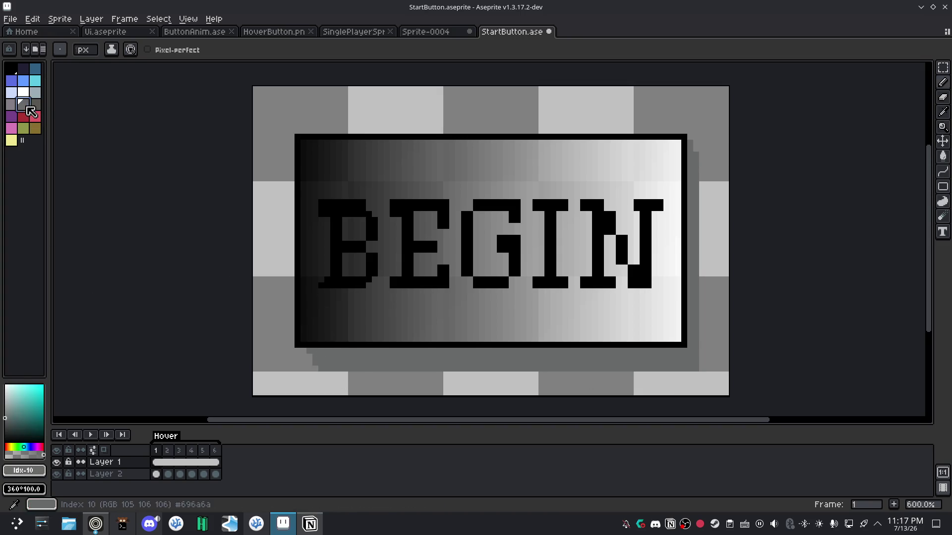
pyautogui.click(33, 478)
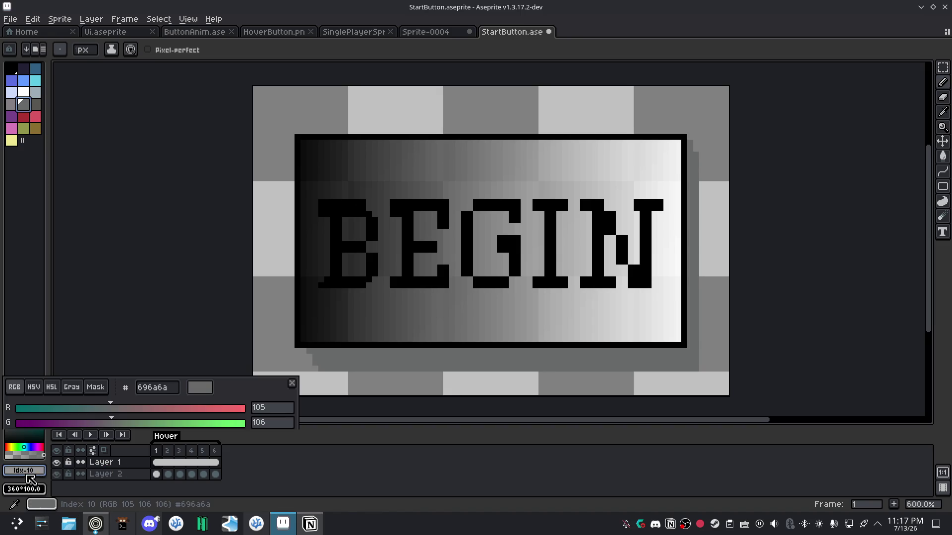
pyautogui.click(34, 387)
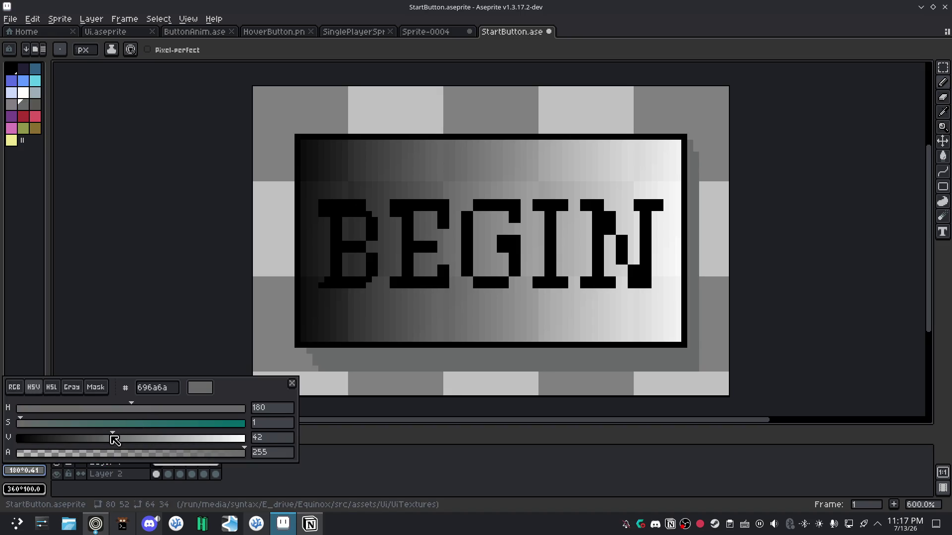
pyautogui.click(111, 438)
pyautogui.click(361, 340)
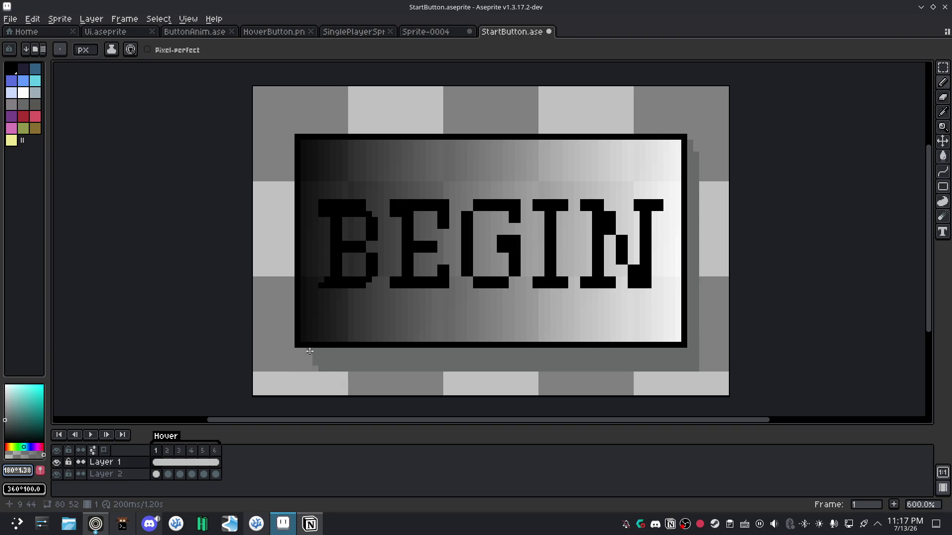
pyautogui.moveTo(310, 351); pyautogui.dragTo(683, 351)
pyautogui.moveTo(689, 143); pyautogui.dragTo(690, 351)
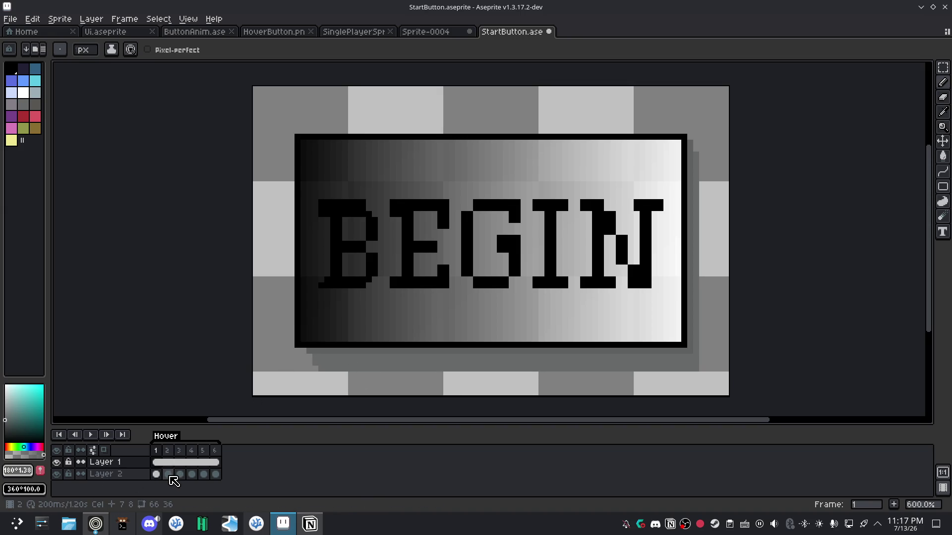
# Compare with frame 3, then add darker-grey stepped pixels at the shadow's bottom-left corner on frame 1.
pyautogui.press('Right')
pyautogui.press('Right')
pyautogui.click(156, 462)
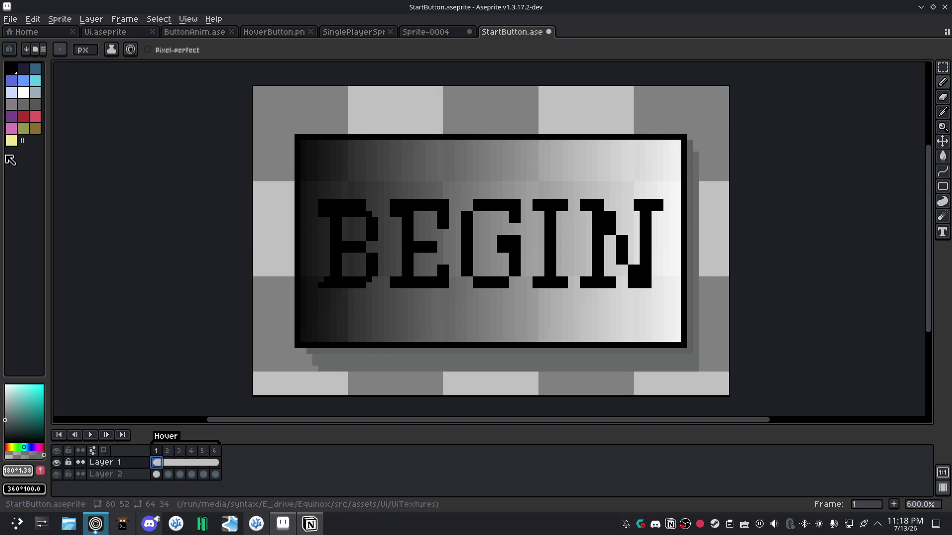
pyautogui.click(18, 470)
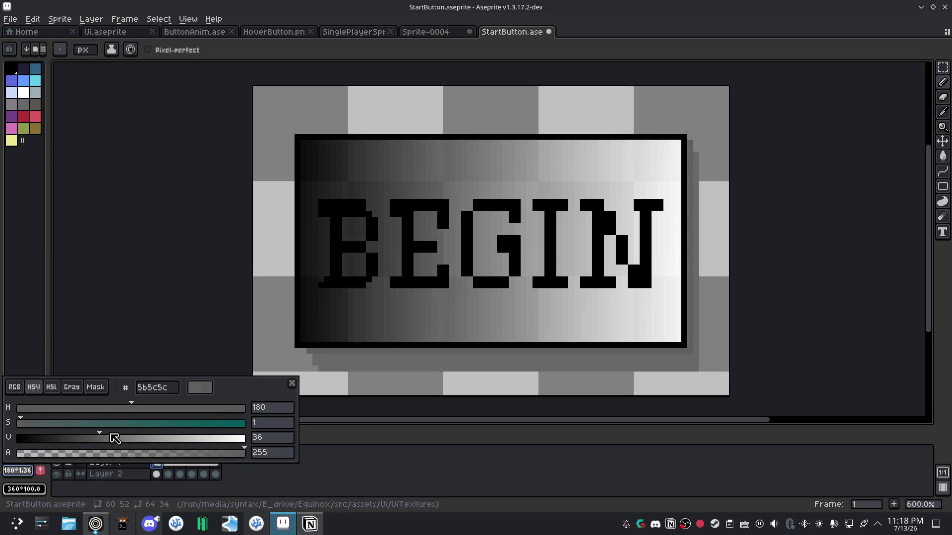
pyautogui.click(115, 438)
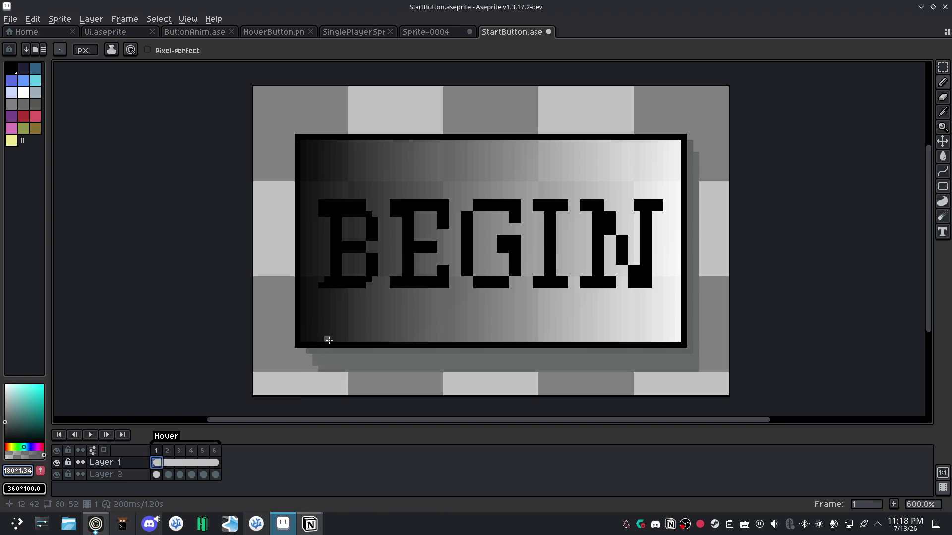
pyautogui.click(314, 359)
# Switch to a lighter grey, repaint the bottom and right shadow strips, then undo the last stroke.
pyautogui.click(18, 470)
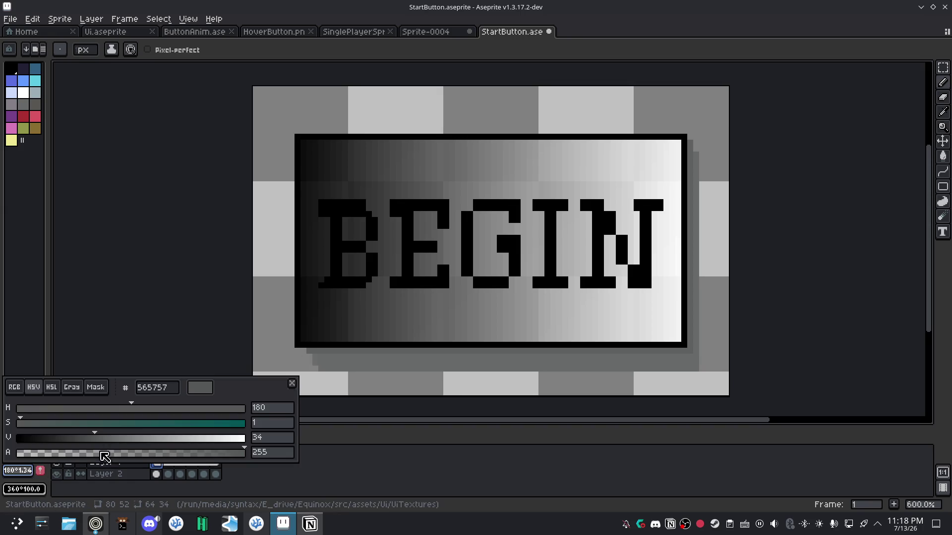
pyautogui.scroll(1, 132, 440)
pyautogui.scroll(2, 133, 440)
pyautogui.scroll(2, 133, 440)
pyautogui.scroll(3, 133, 440)
pyautogui.click(316, 352)
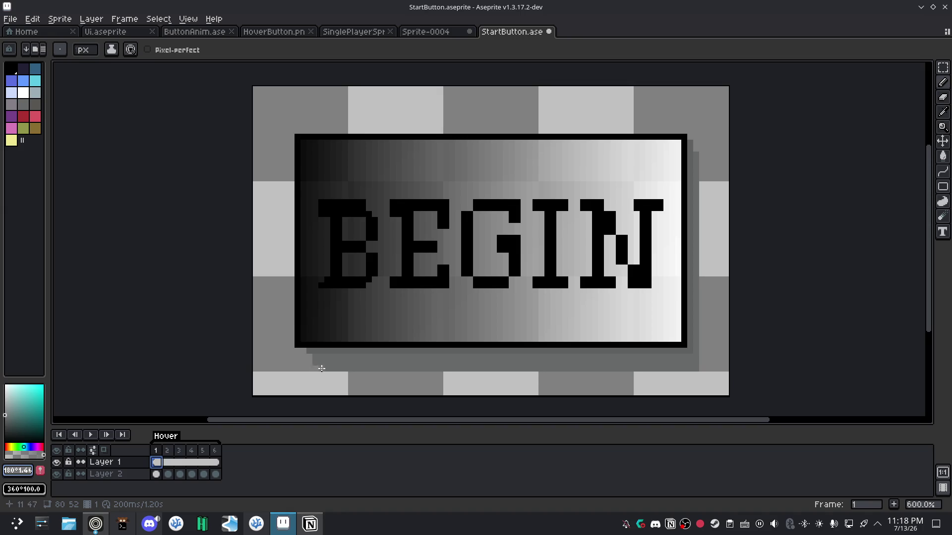
pyautogui.moveTo(322, 369); pyautogui.dragTo(696, 367)
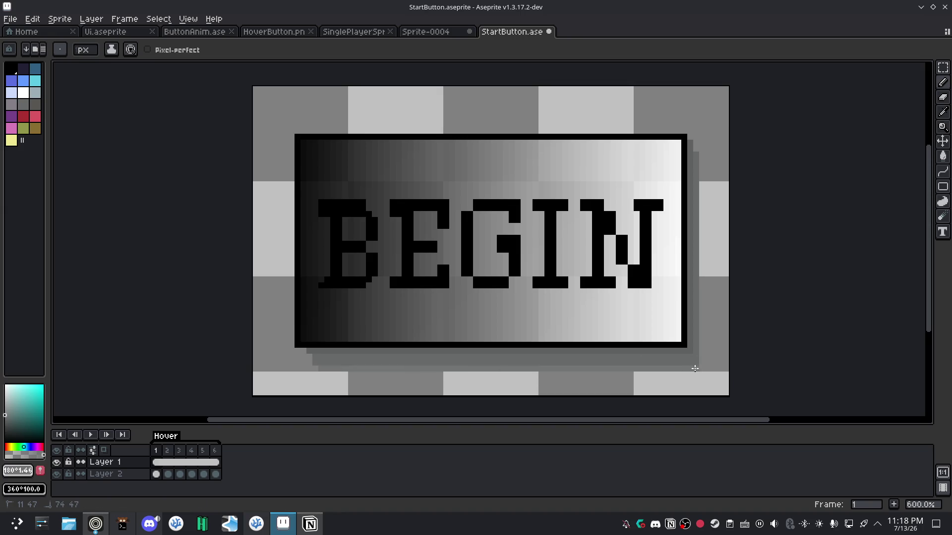
pyautogui.moveTo(695, 148); pyautogui.dragTo(696, 361)
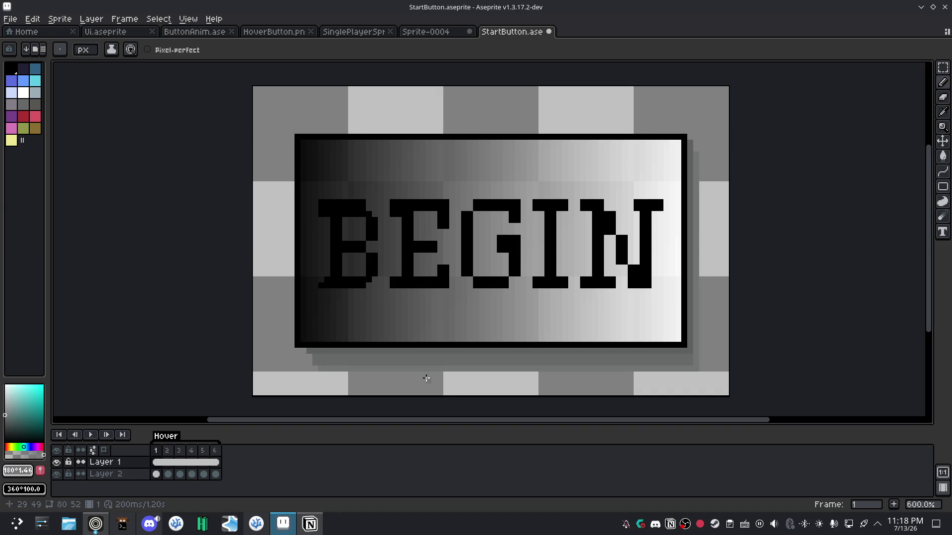
pyautogui.scroll(-2, 426, 378)
pyautogui.scroll(-1, 403, 366)
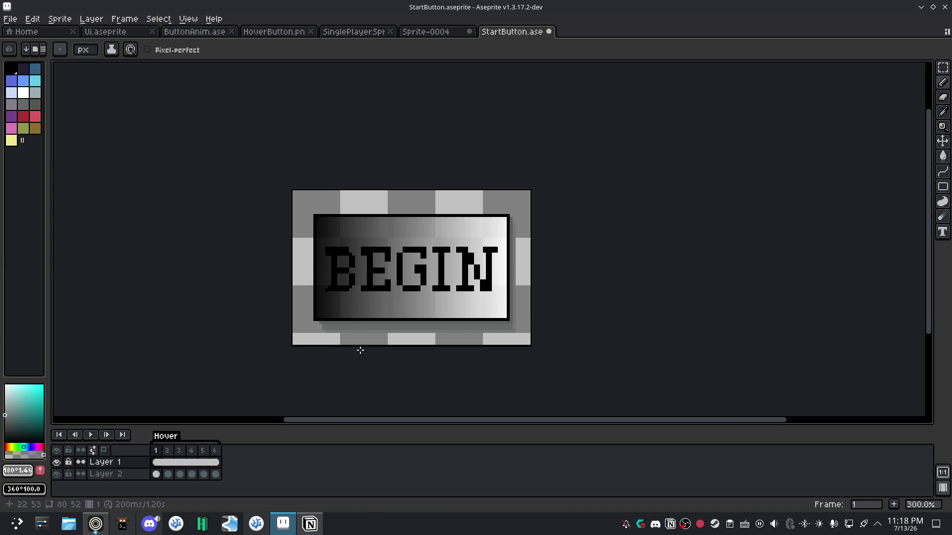
pyautogui.scroll(1, 361, 351)
pyautogui.scroll(2, 403, 329)
pyautogui.hotkey('ctrl', 'z')
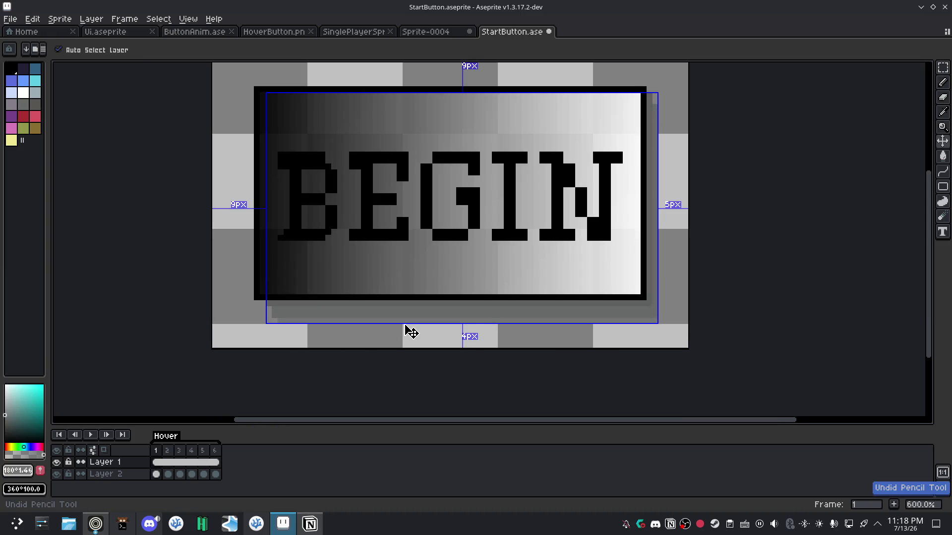
pyautogui.scroll(1, 421, 327)
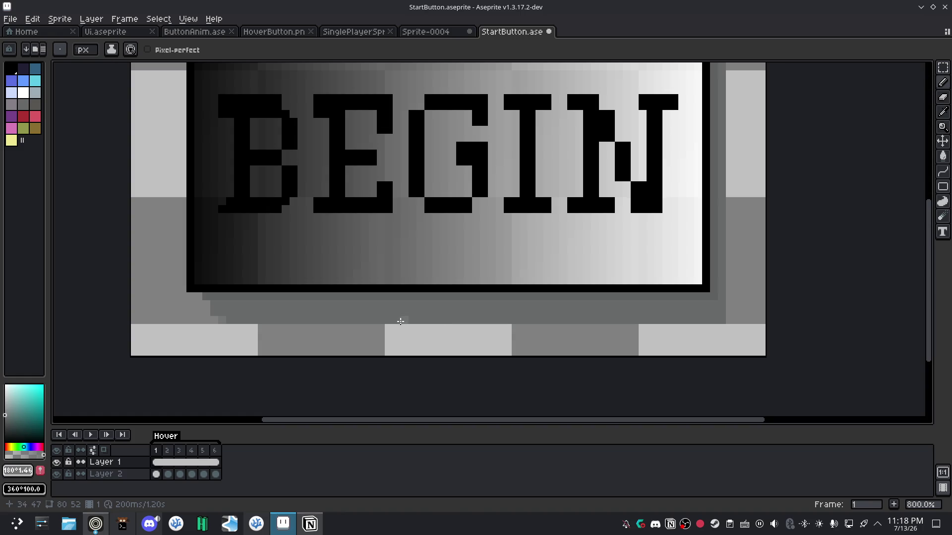
# Make the current grey slightly darker in the colour editor.
pyautogui.click(18, 471)
pyautogui.click(118, 440)
pyautogui.scroll(-2, 117, 440)
pyautogui.scroll(-2, 117, 440)
pyautogui.scroll(-2, 117, 441)
pyautogui.scroll(-1, 117, 440)
pyautogui.scroll(-1, 118, 440)
pyautogui.scroll(-2, 118, 440)
pyautogui.scroll(-2, 117, 440)
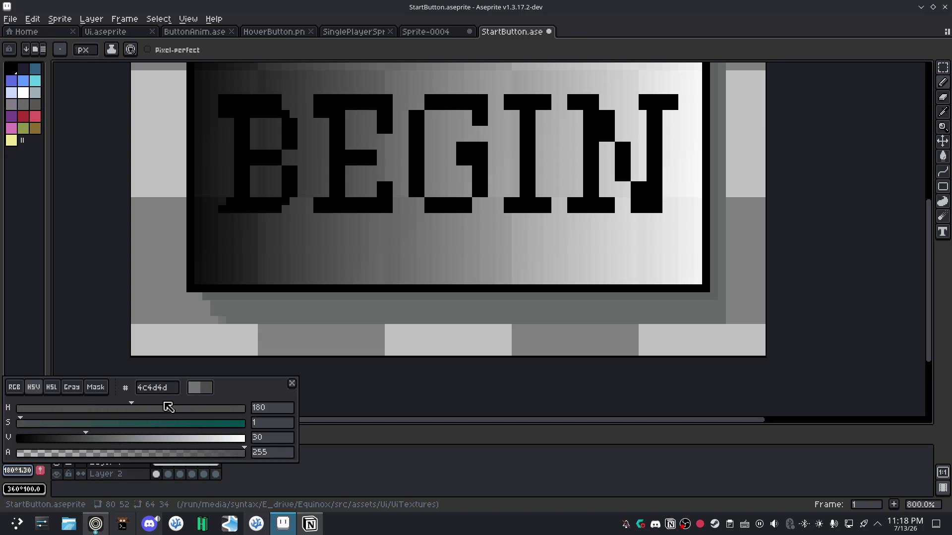
pyautogui.press('Escape')
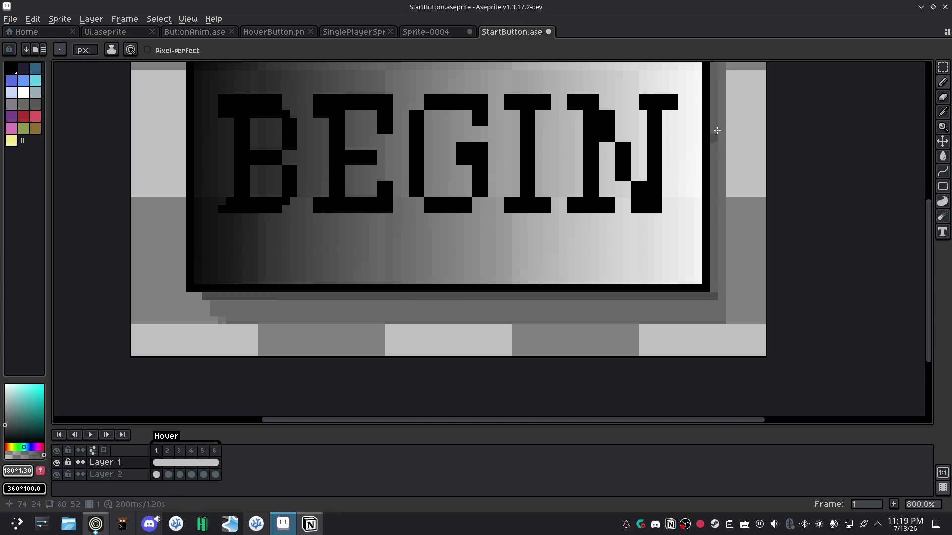
pyautogui.scroll(-1, 715, 128)
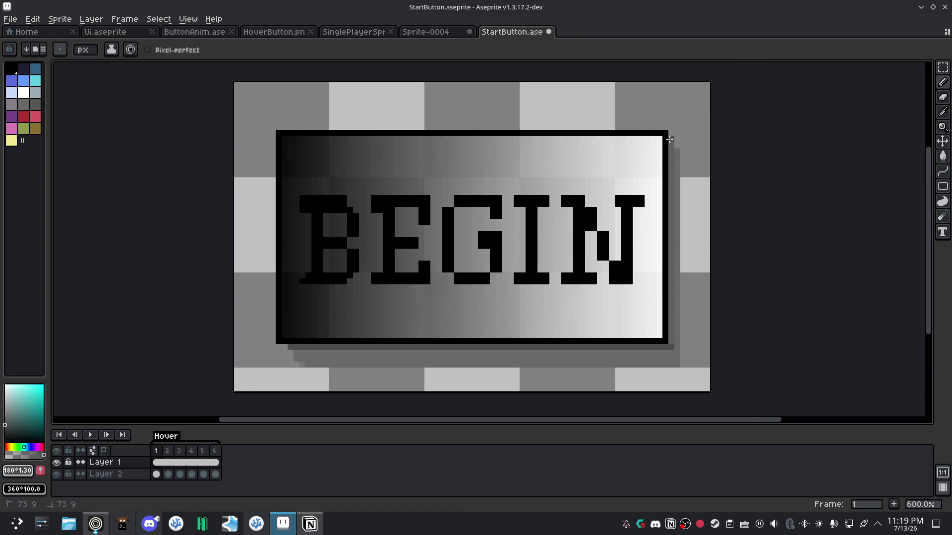
pyautogui.scroll(-2, 389, 346)
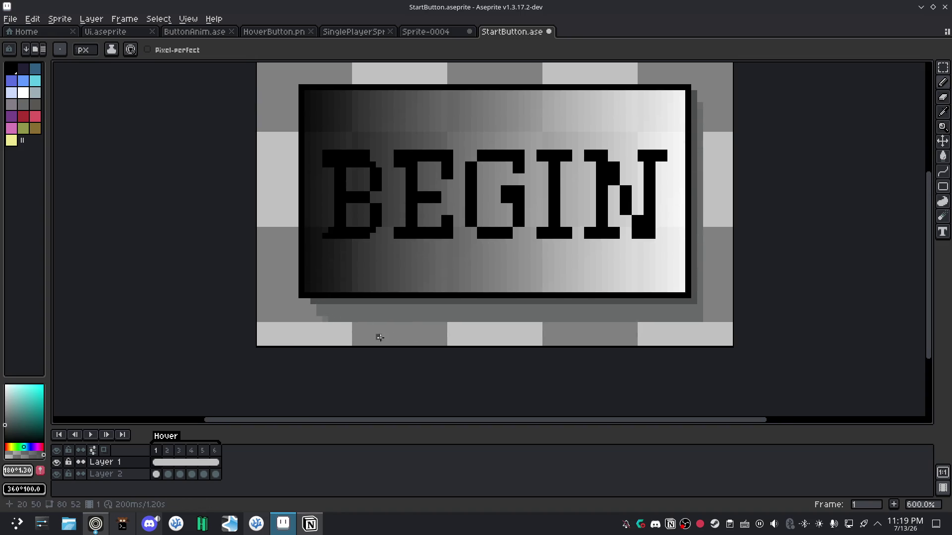
pyautogui.scroll(1, 329, 324)
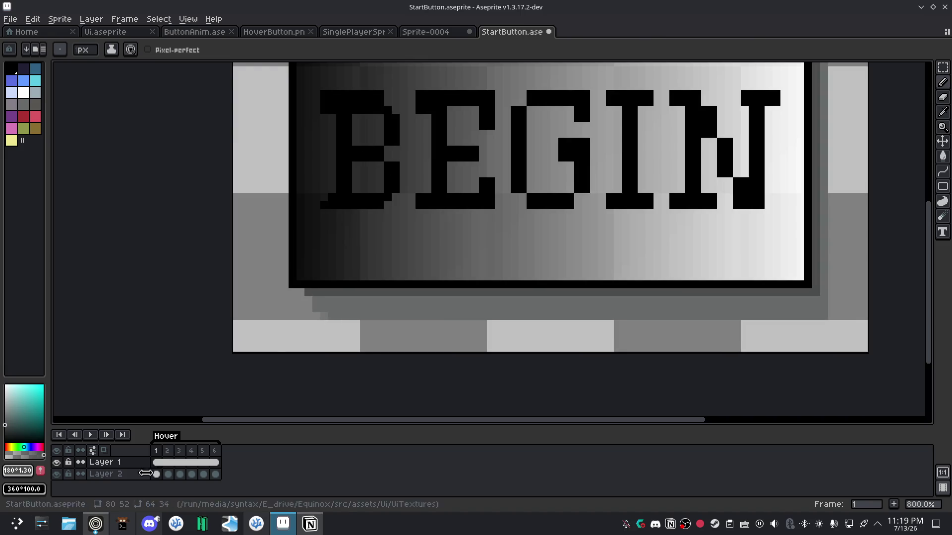
# Adjust the grey to 4c4d4d and draw shadow lines beneath the button and down its right side.
pyautogui.click(17, 471)
pyautogui.moveTo(86, 441); pyautogui.dragTo(92, 441)
pyautogui.click(347, 299)
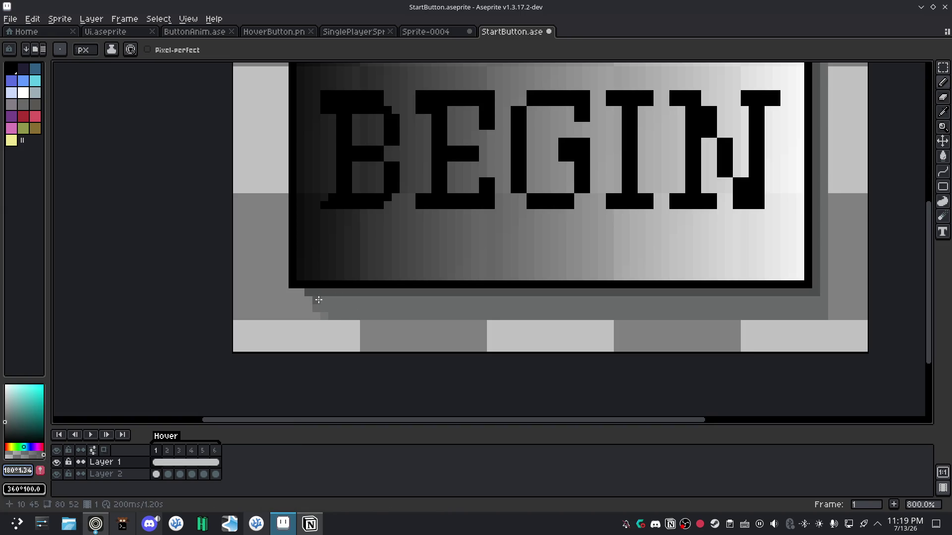
pyautogui.moveTo(316, 300); pyautogui.dragTo(813, 299)
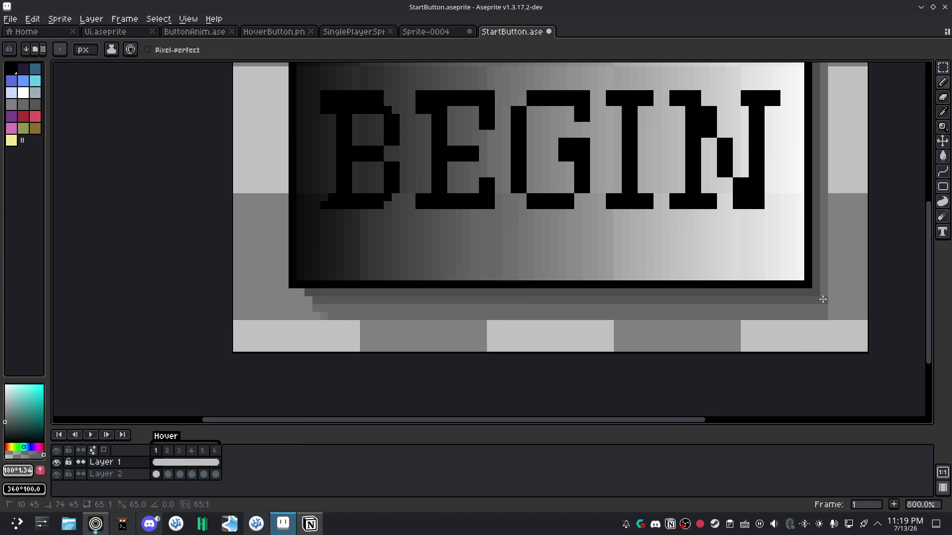
pyautogui.scroll(-1, 800, 253)
pyautogui.moveTo(800, 253); pyautogui.dragTo(506, 298)
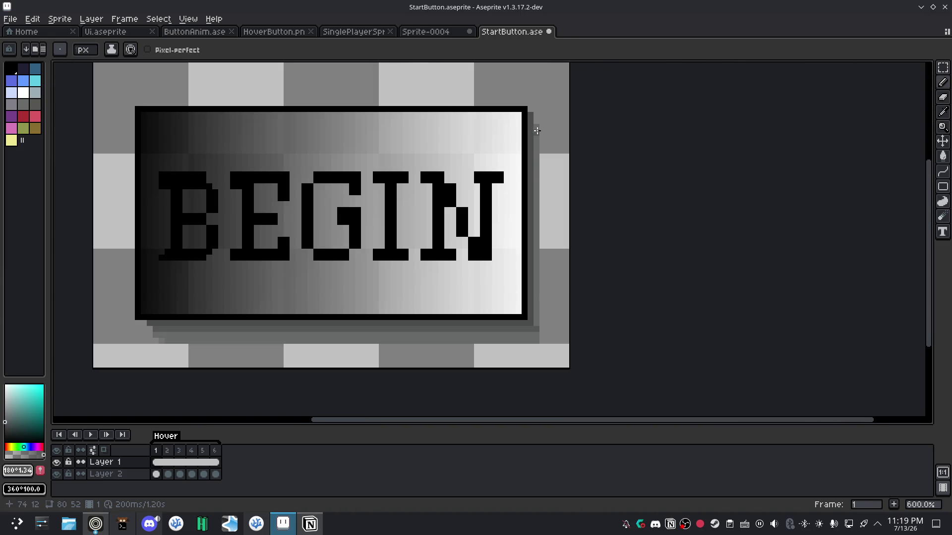
pyautogui.moveTo(537, 126); pyautogui.dragTo(538, 322)
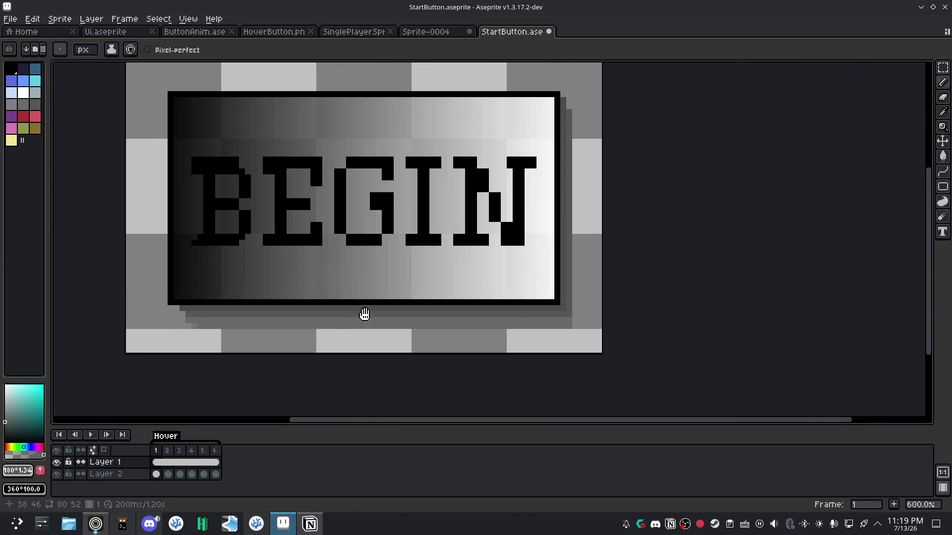
pyautogui.scroll(1, 421, 283)
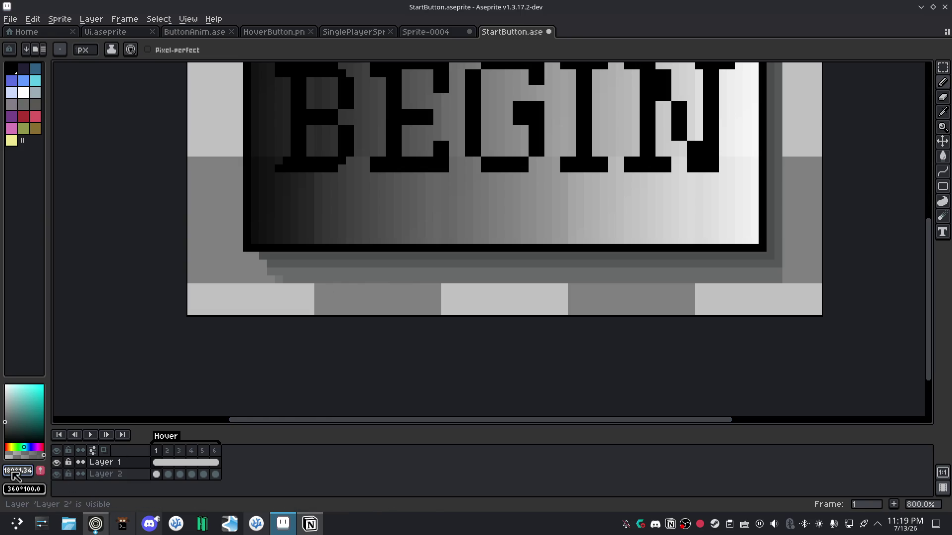
# Lighten the grey to 585959 and draw a straight new shadow row below the existing shadow.
pyautogui.click(18, 471)
pyautogui.moveTo(95, 441); pyautogui.dragTo(96, 441)
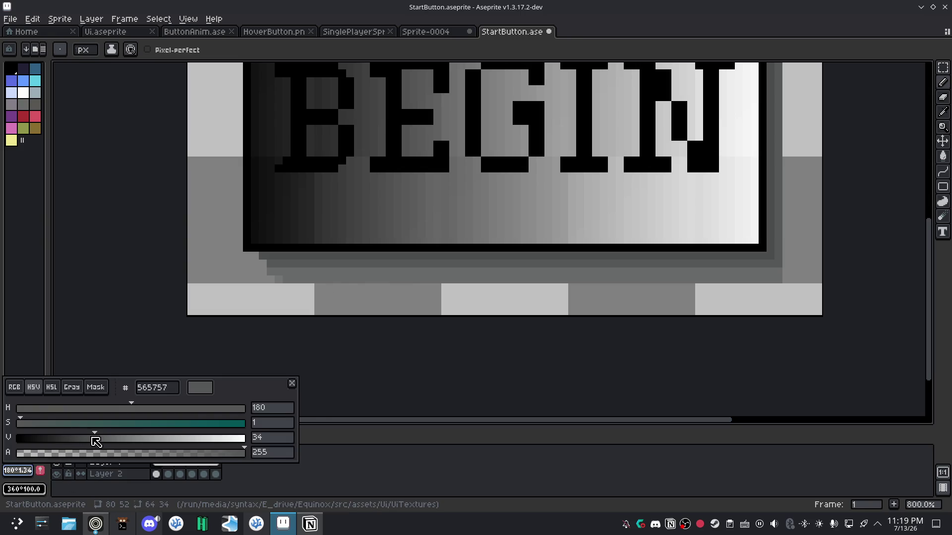
pyautogui.click(248, 350)
pyautogui.click(270, 273)
pyautogui.keyDown('shift'); pyautogui.click(776, 272); pyautogui.keyUp('shift')
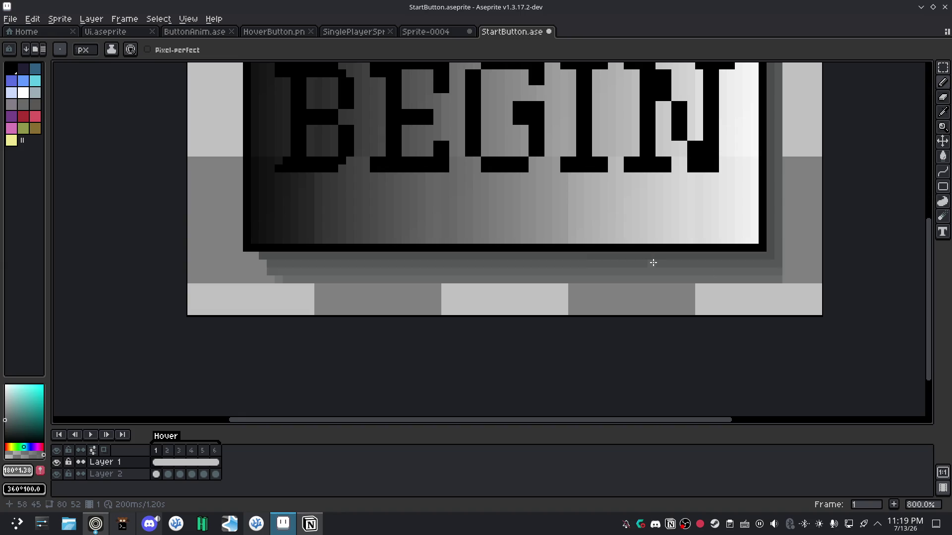
pyautogui.scroll(-1, 648, 270)
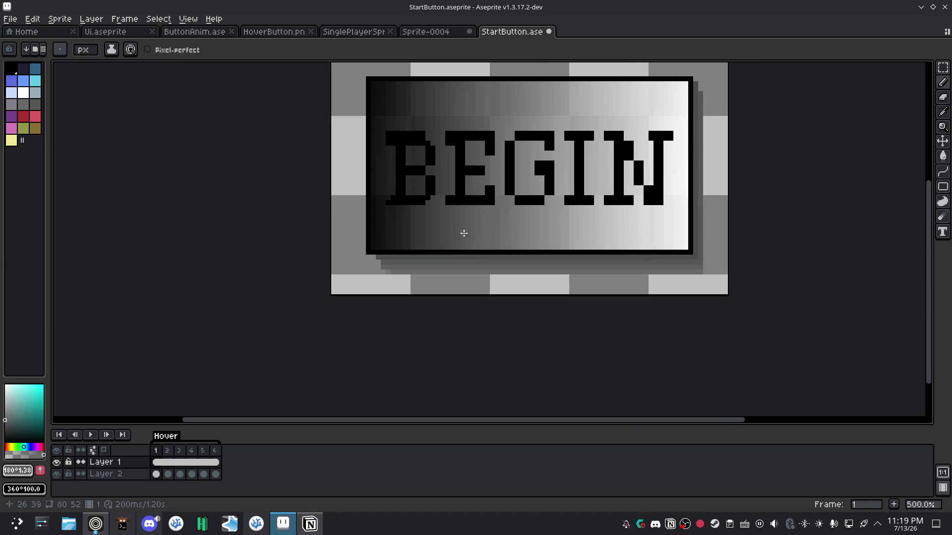
pyautogui.scroll(1, 461, 235)
pyautogui.scroll(-1, 495, 233)
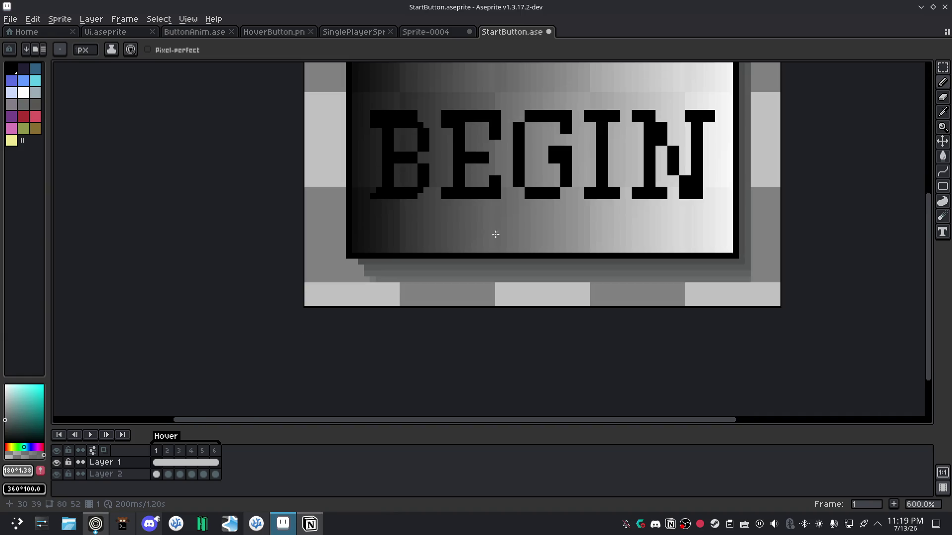
# Paint a grey column down the shadow's right side, redoing a misplaced stroke.
pyautogui.hscroll(3, 393, 240)
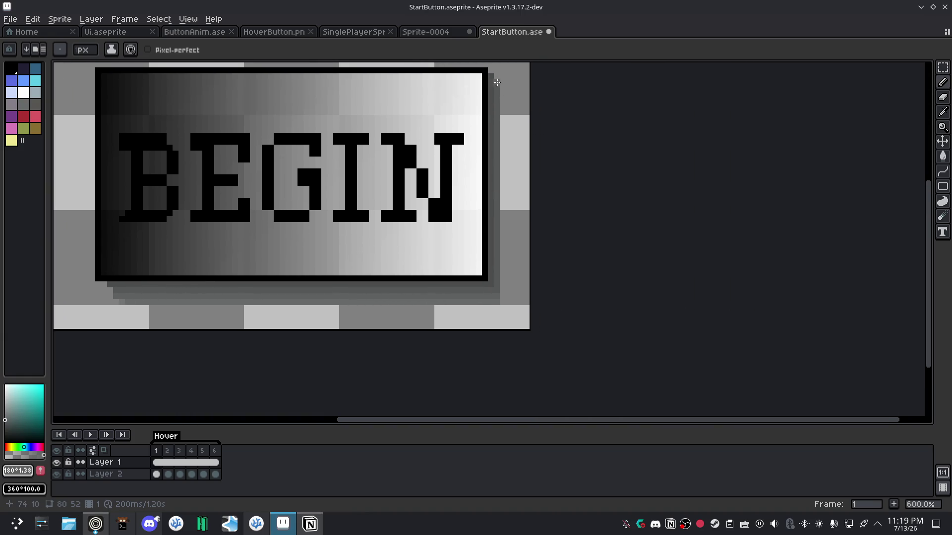
pyautogui.moveTo(501, 95); pyautogui.dragTo(513, 229)
pyautogui.hotkey('ctrl', 'z')
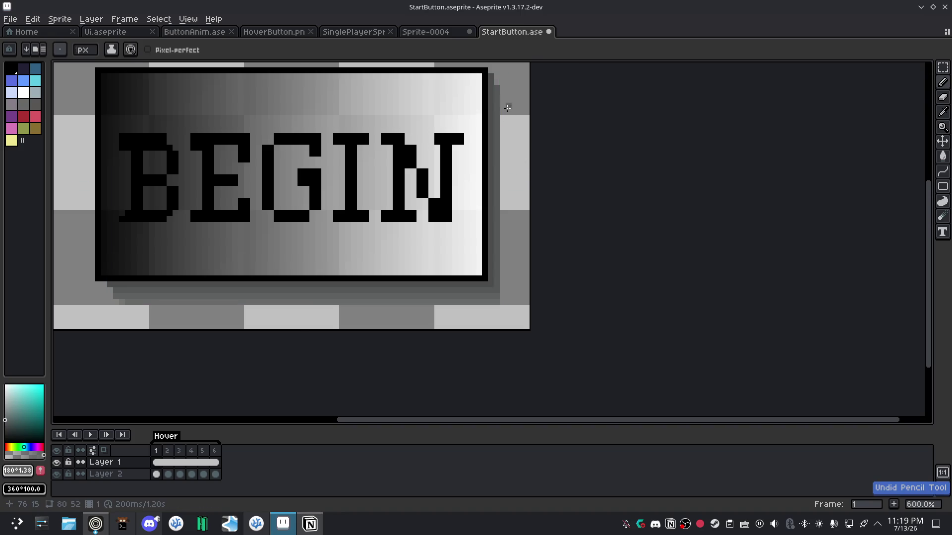
pyautogui.moveTo(503, 89); pyautogui.dragTo(501, 295)
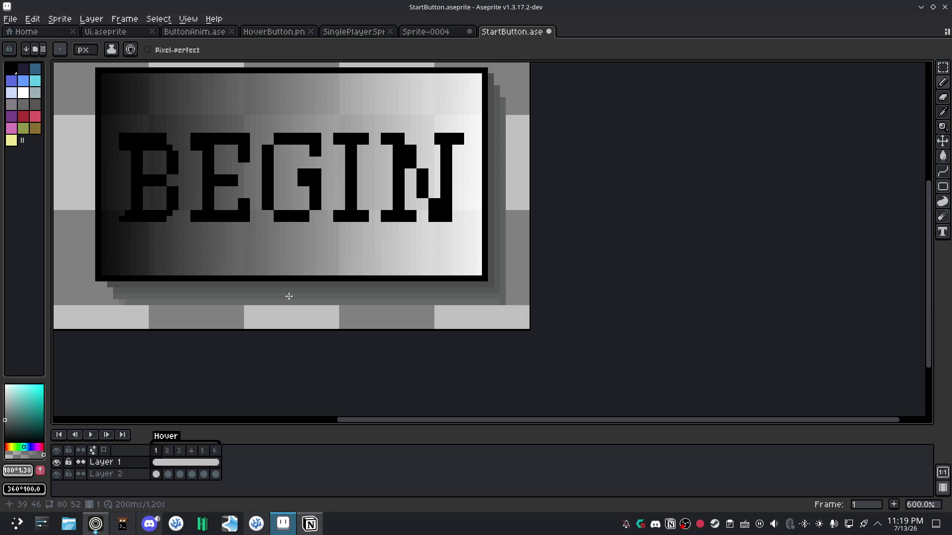
pyautogui.press('e')
pyautogui.press('b')
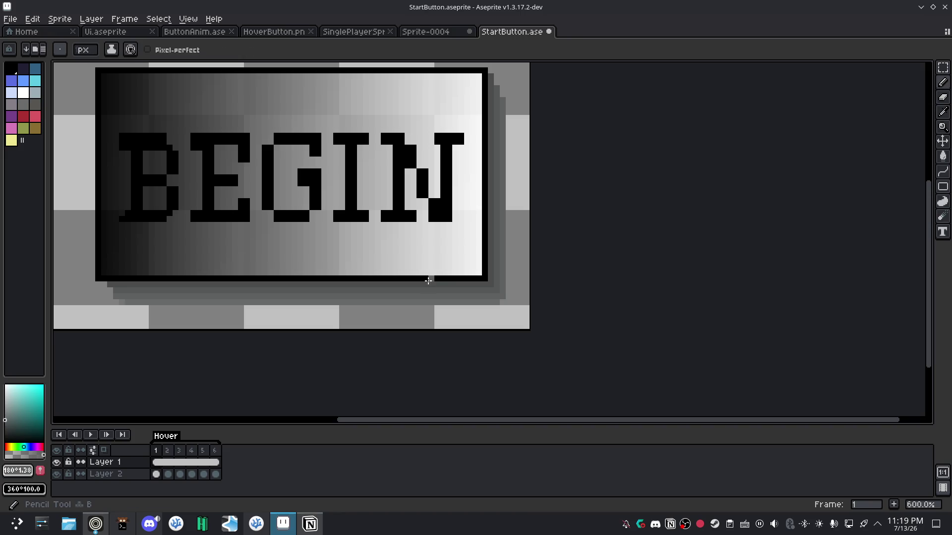
pyautogui.moveTo(208, 283); pyautogui.dragTo(369, 246)
pyautogui.scroll(1, 369, 246)
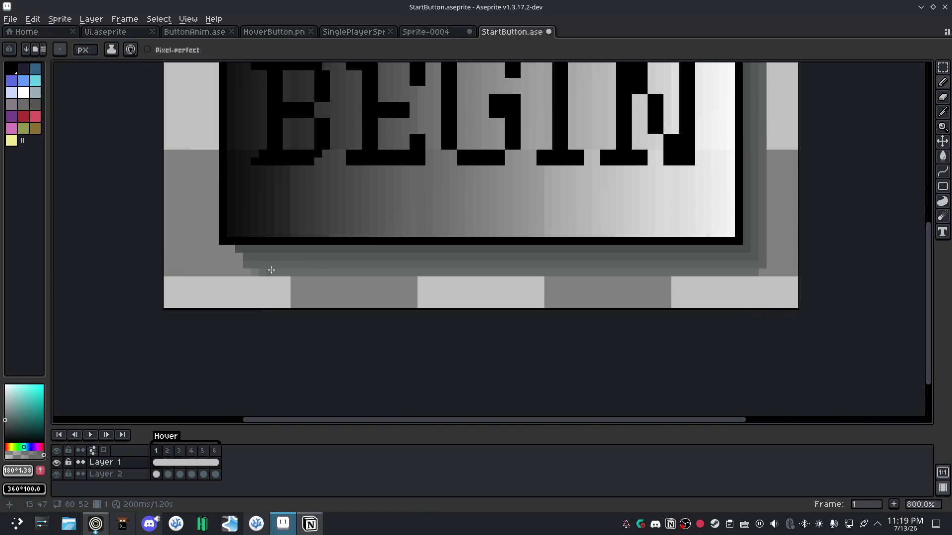
# Erase excess pixels from the lowest shadow row and save StartButton.aseprite.
pyautogui.press('e')
pyautogui.moveTo(251, 277); pyautogui.dragTo(371, 275)
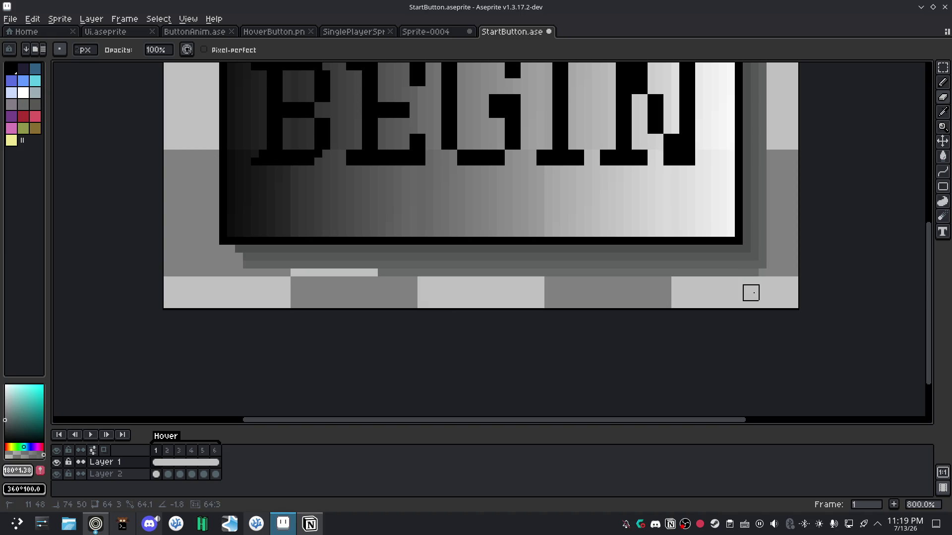
pyautogui.moveTo(748, 277); pyautogui.dragTo(474, 285)
pyautogui.scroll(-2, 529, 238)
pyautogui.hotkey('ctrl', 's')
pyautogui.scroll(-1, 527, 266)
pyautogui.moveTo(404, 254); pyautogui.dragTo(438, 270)
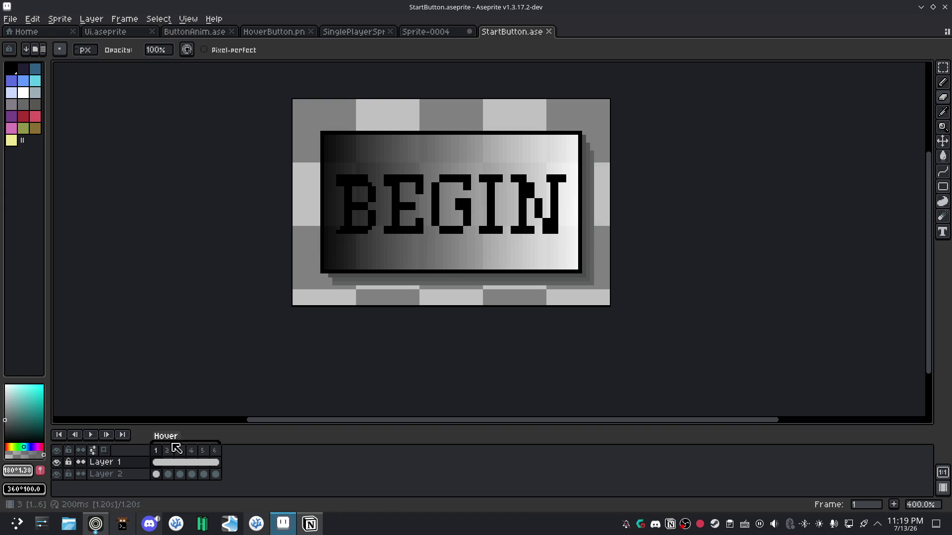
pyautogui.click(90, 434)
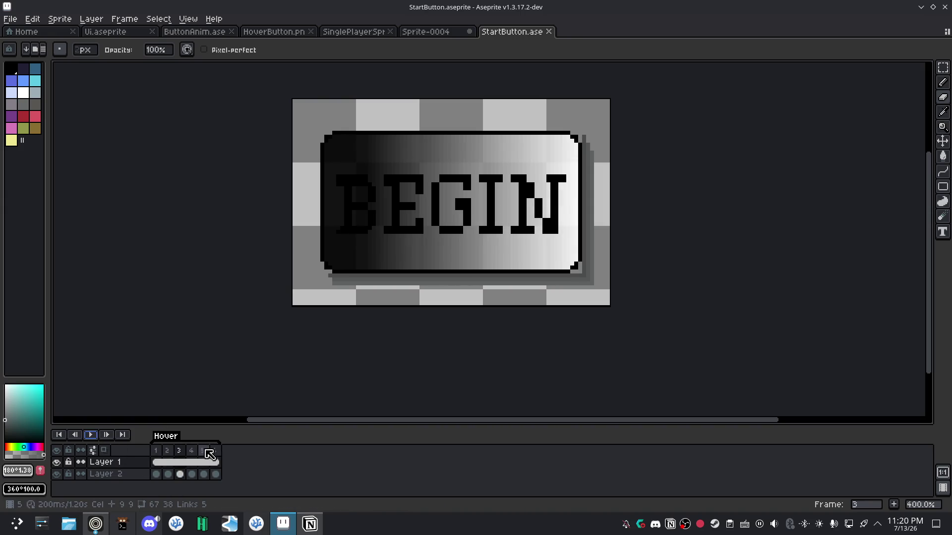
pyautogui.click(156, 462)
pyautogui.scroll(2, 438, 189)
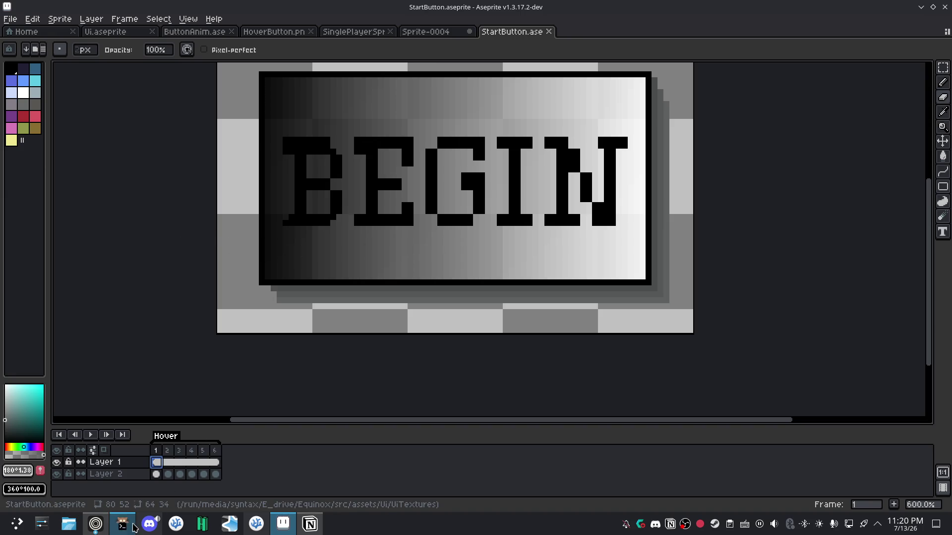
# Seek the Pixel Art Class tutorial to 15:44, then return to Aseprite.
pyautogui.click(97, 524)
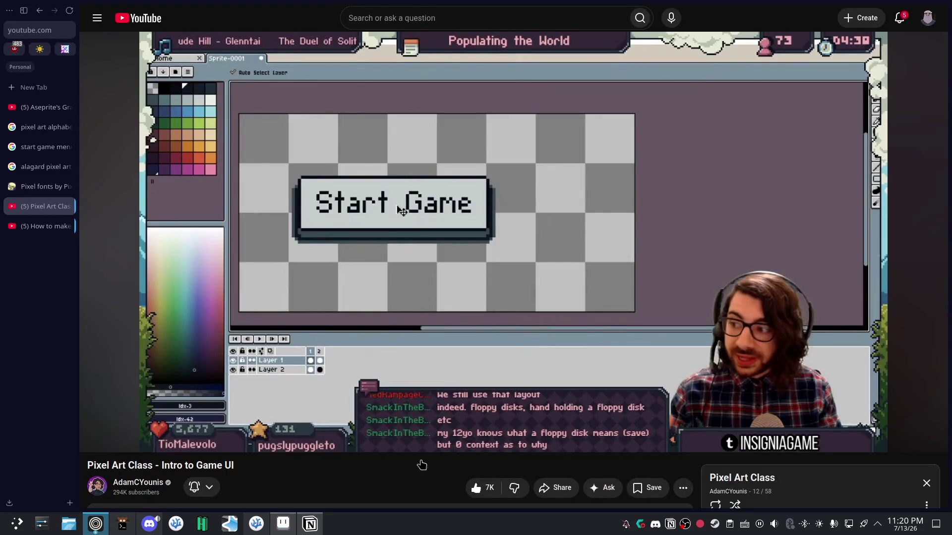
pyautogui.click(512, 423)
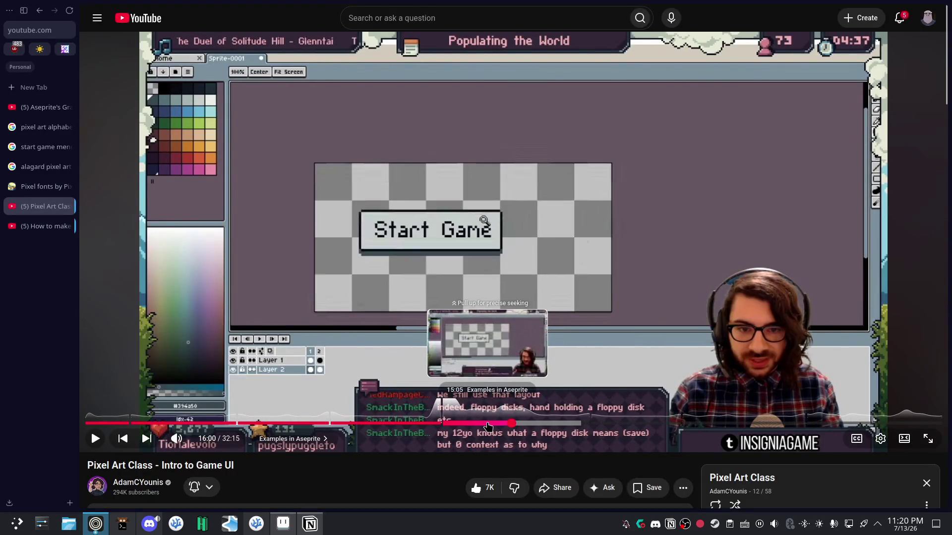
pyautogui.click(488, 424)
pyautogui.click(503, 423)
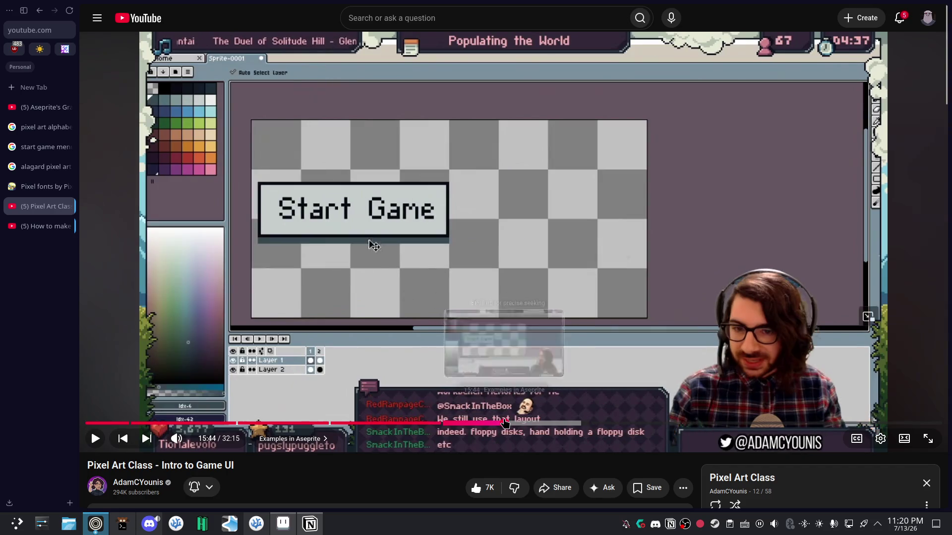
pyautogui.click(123, 525)
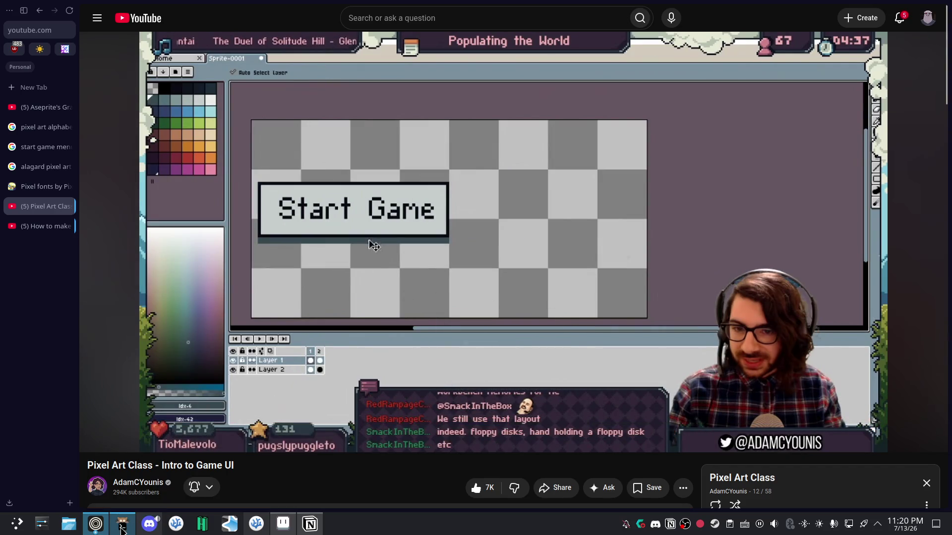
pyautogui.click(122, 525)
pyautogui.click(283, 524)
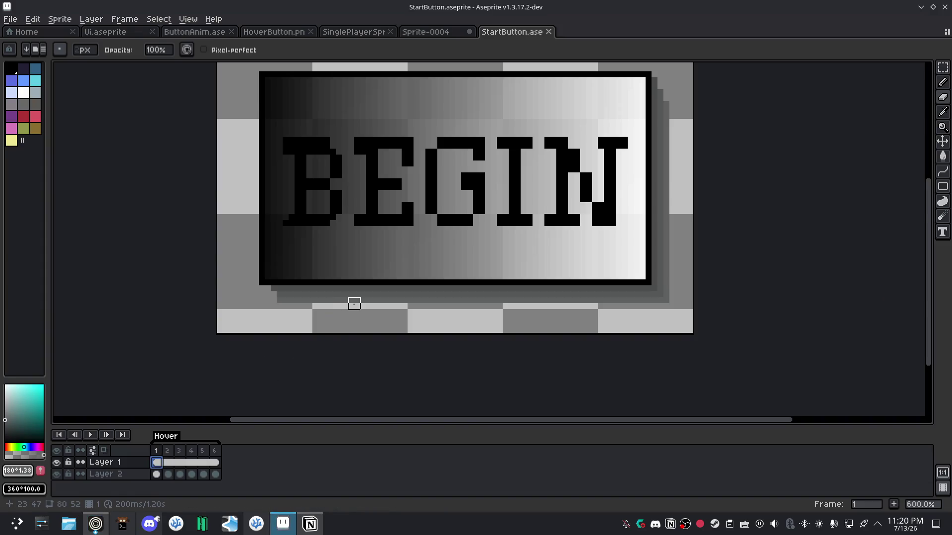
# Undo the grey shadow strokes on frame 1 and make Layer 2 the active layer.
pyautogui.hotkey('ctrl', 'z')
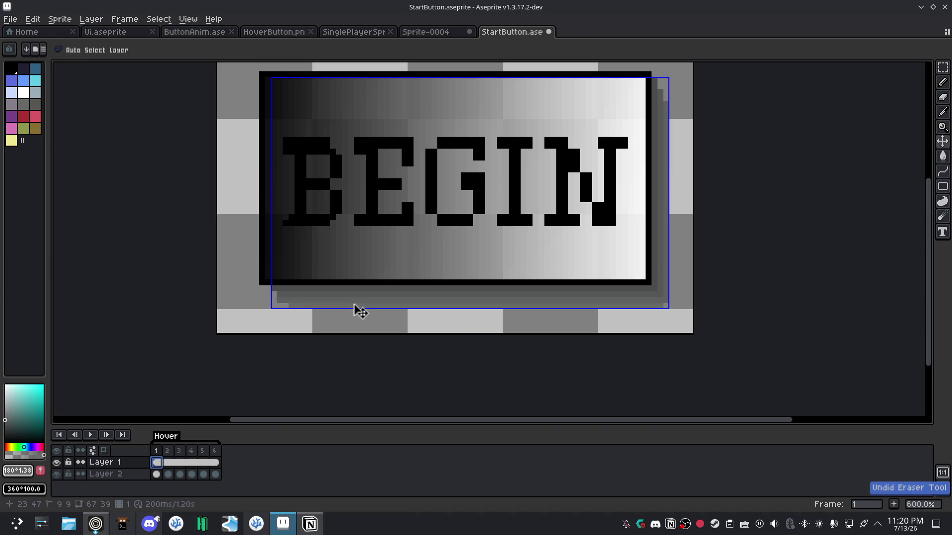
pyautogui.hotkey('ctrl', 'z')
pyautogui.hotkey('ctrl', 'z')
pyautogui.hotkey('ctrl', 'z')
pyautogui.hotkey('ctrl', 'z')
pyautogui.hotkey('ctrl', 'z')
pyautogui.hotkey('ctrl', 'z')
pyautogui.hotkey('ctrl', 'z')
pyautogui.hotkey('ctrl', 'z')
pyautogui.hotkey('ctrl', 'z')
pyautogui.hotkey('ctrl', 'z')
pyautogui.hotkey('ctrl', 'z')
pyautogui.hotkey('ctrl', 'z')
pyautogui.hotkey('ctrl', 'z')
pyautogui.hotkey('ctrl', 'z')
pyautogui.hotkey('ctrl', 'z')
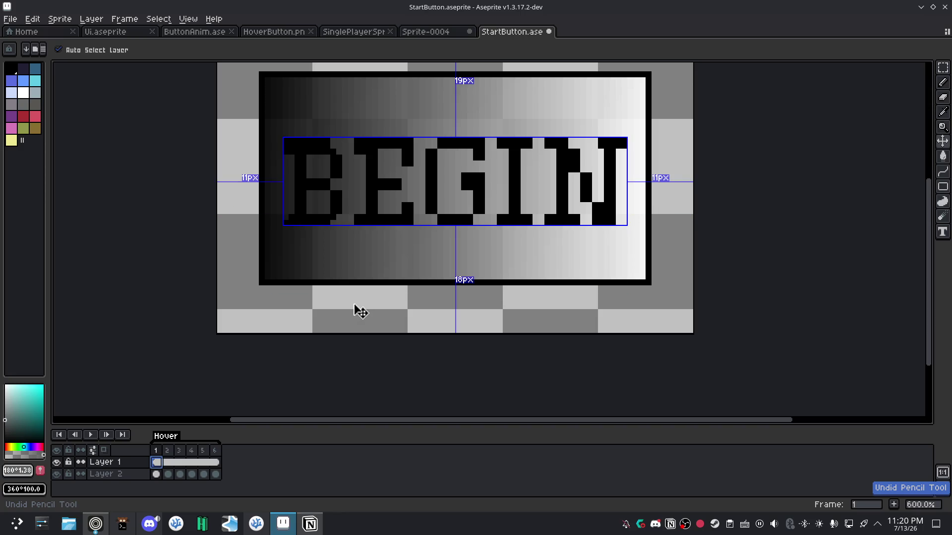
pyautogui.press('b')
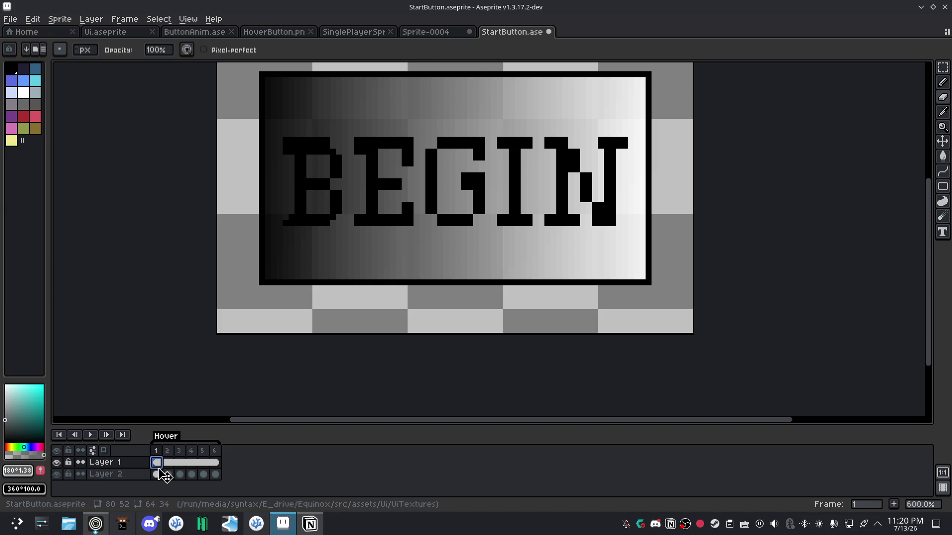
pyautogui.click(157, 475)
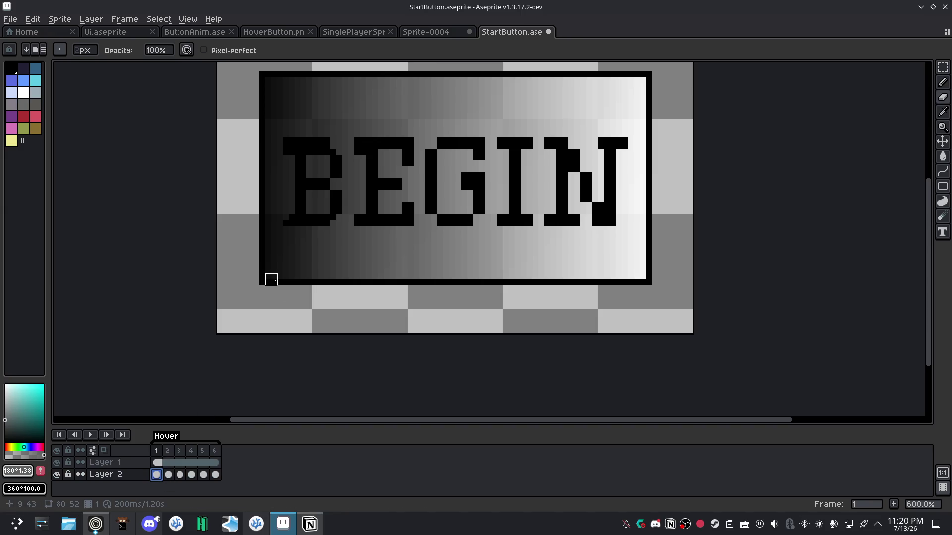
pyautogui.press('e')
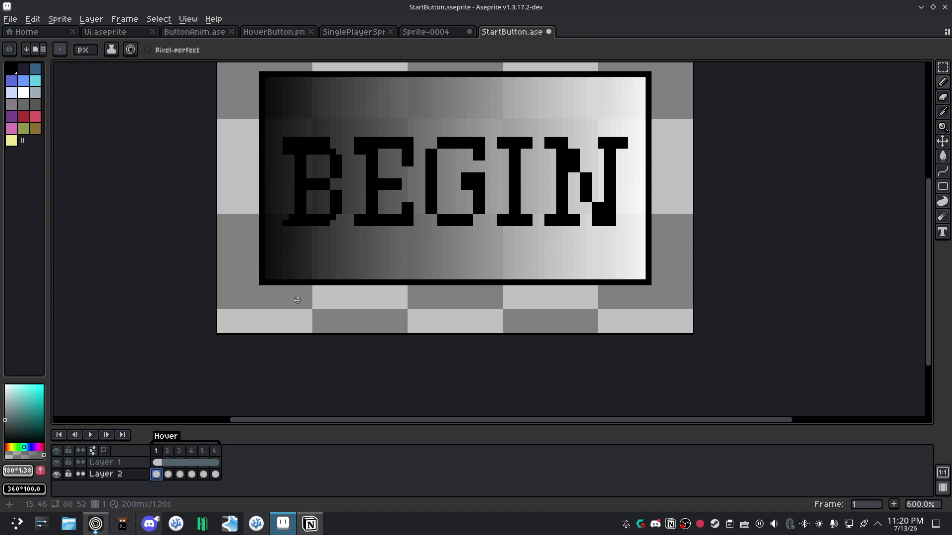
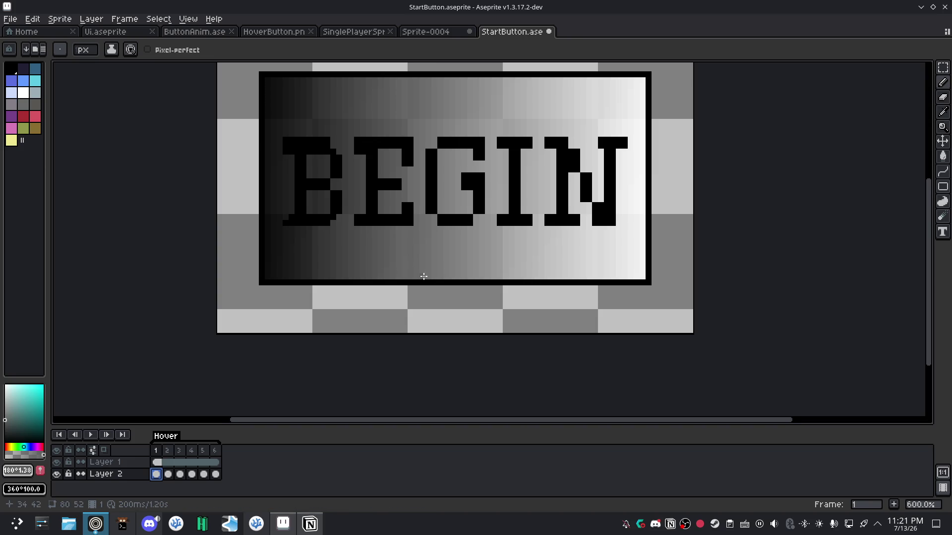
# Step the Hover animation through frames 2 to 6, ending on the darkest frame 6.
pyautogui.scroll(-1, 406, 258)
pyautogui.click(168, 474)
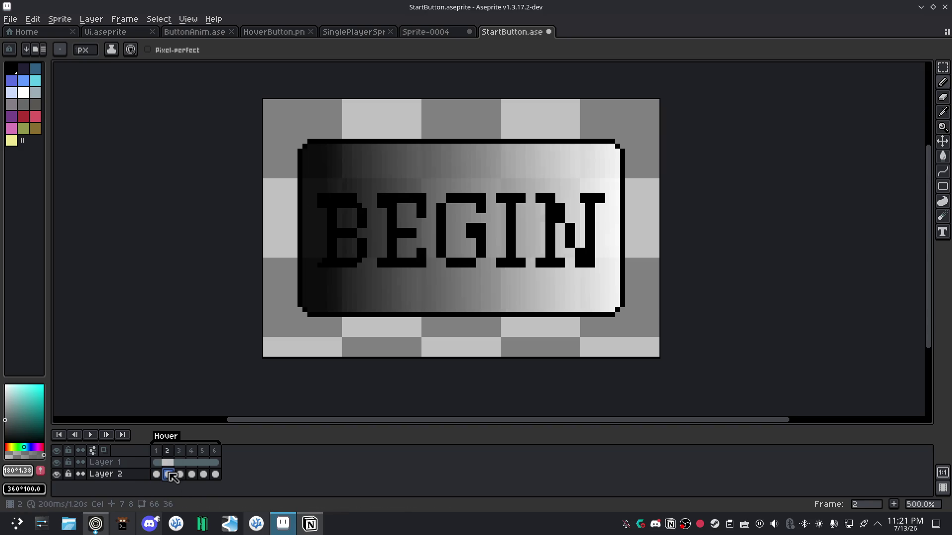
pyautogui.click(180, 475)
pyautogui.click(192, 474)
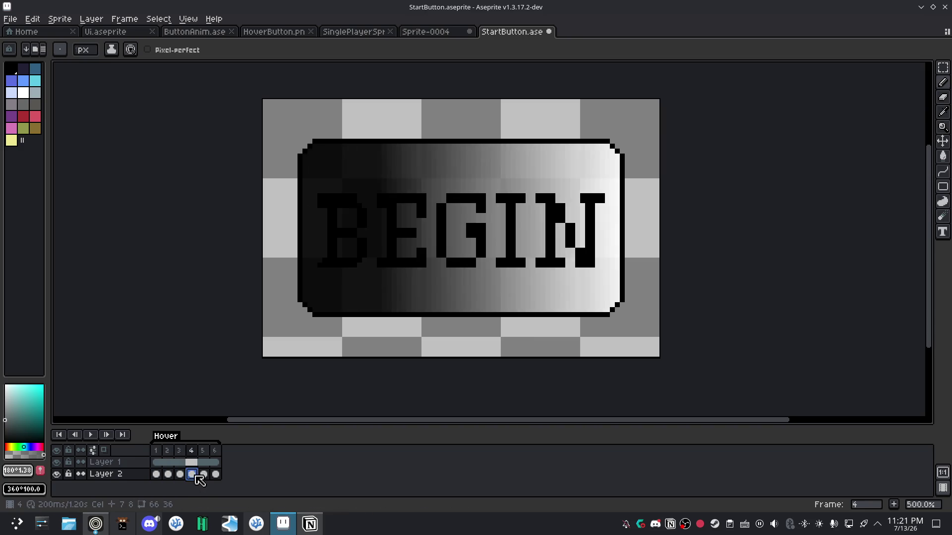
pyautogui.click(204, 474)
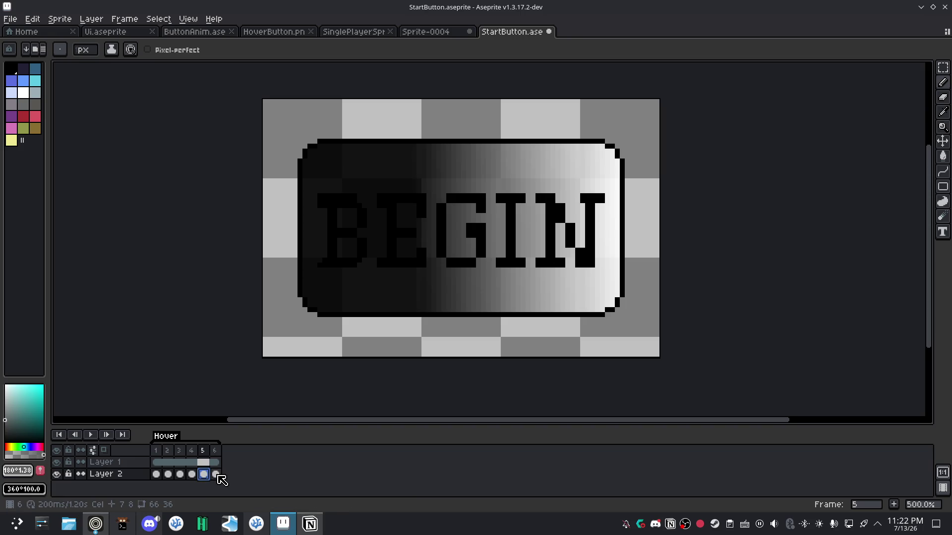
pyautogui.click(216, 474)
pyautogui.press('Left')
pyautogui.click(216, 474)
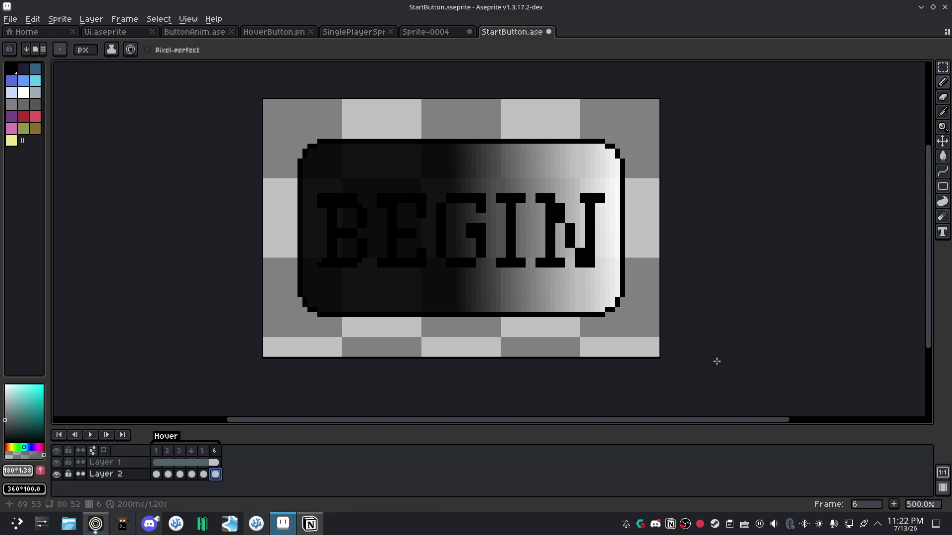
pyautogui.click(943, 186)
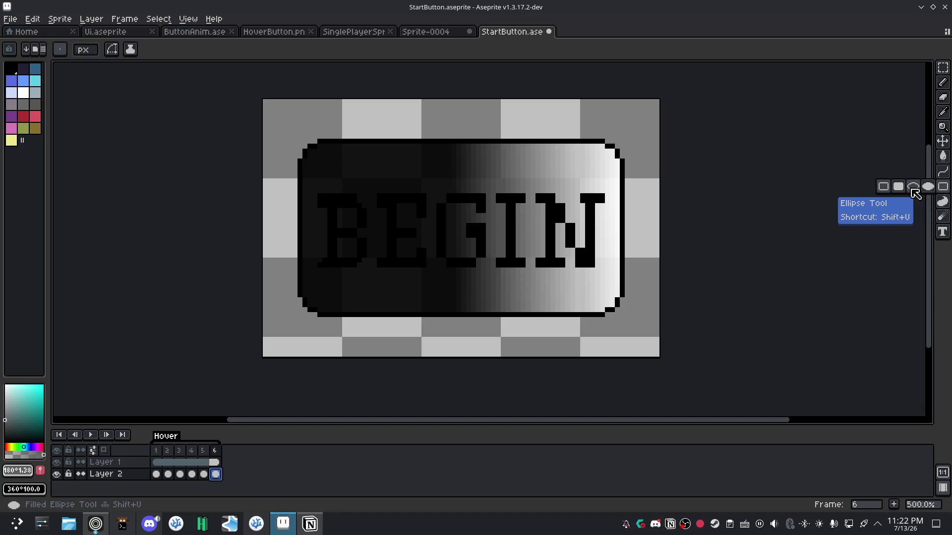
pyautogui.click(912, 188)
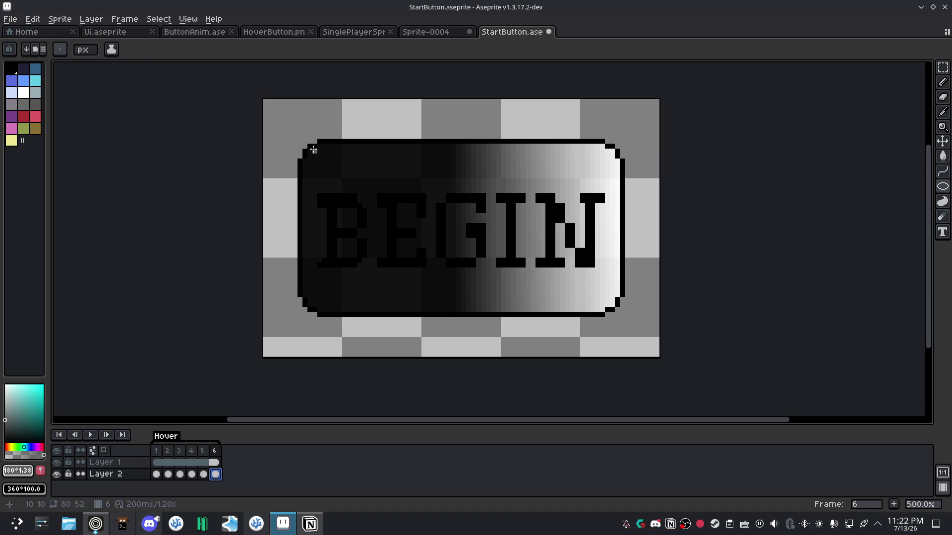
pyautogui.click(11, 68)
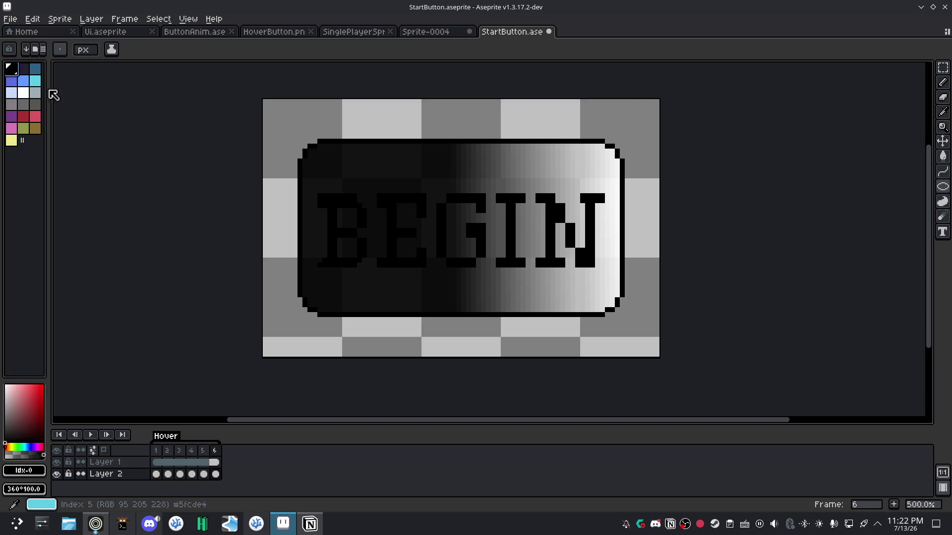
pyautogui.moveTo(307, 149)
pyautogui.mouseDown()
pyautogui.moveTo(543, 282)
pyautogui.moveTo(612, 304)
pyautogui.mouseUp()
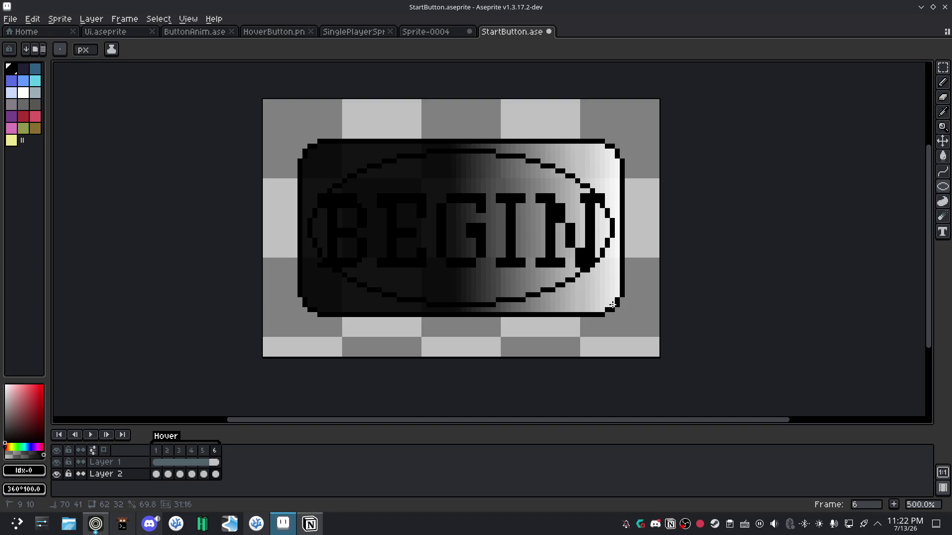
pyautogui.moveTo(613, 304); pyautogui.dragTo(615, 309)
pyautogui.hotkey('ctrl', 'z')
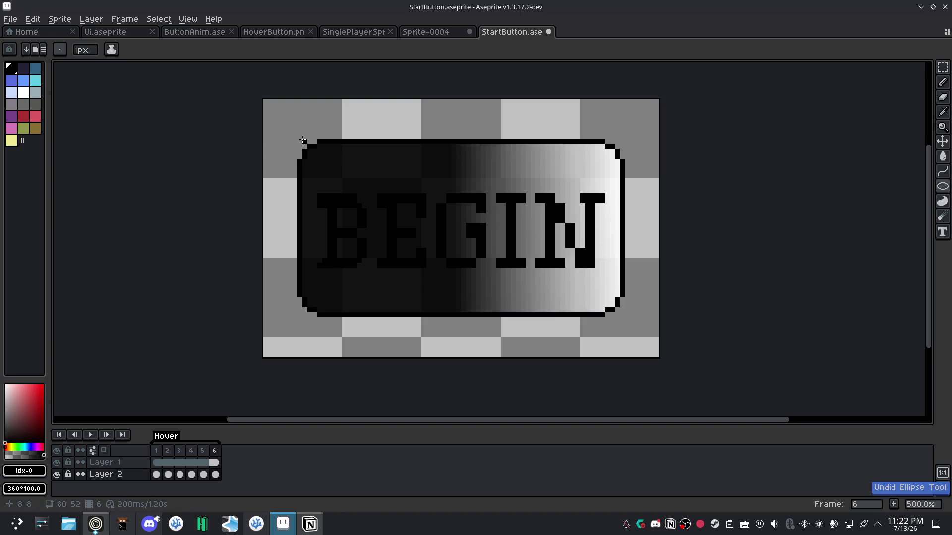
pyautogui.moveTo(303, 140); pyautogui.dragTo(622, 314)
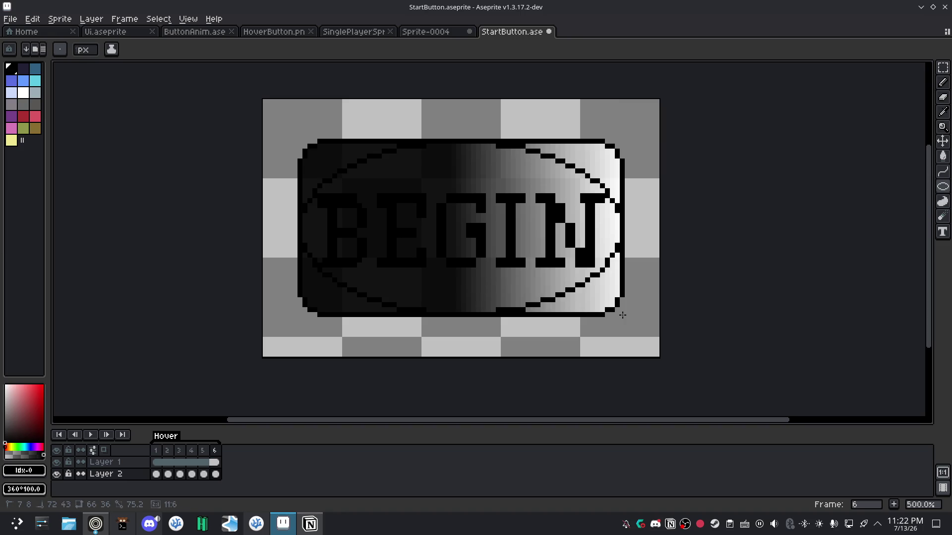
pyautogui.moveTo(622, 315); pyautogui.dragTo(622, 316)
pyautogui.moveTo(623, 316); pyautogui.dragTo(621, 314)
pyautogui.hotkey('ctrl', 'z')
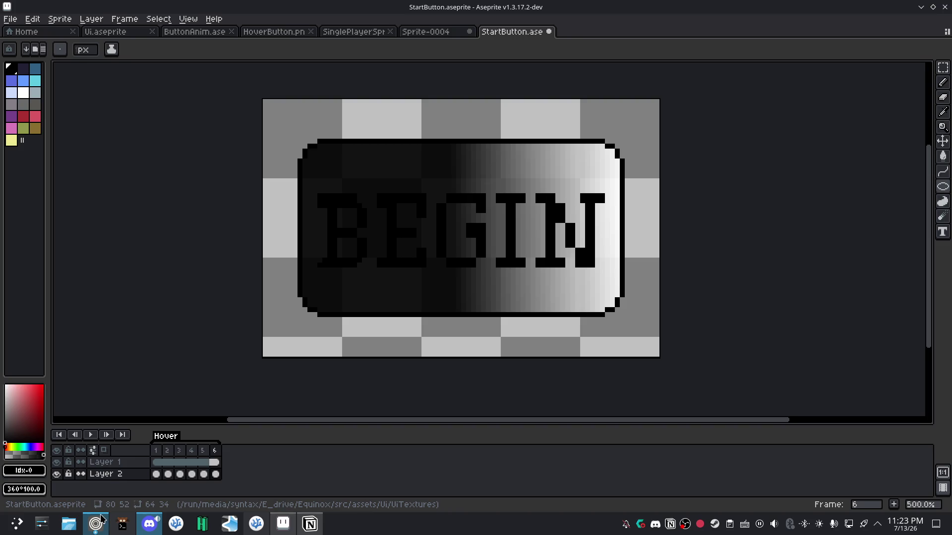
pyautogui.click(92, 528)
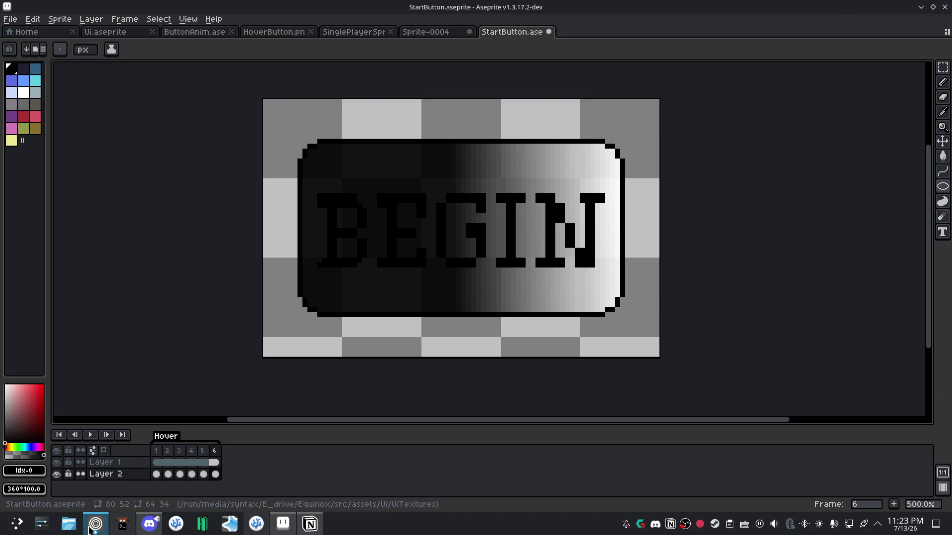
# Resume the Pixel Art Class video at the Start Game button example, then pause it.
pyautogui.moveTo(434, 304)
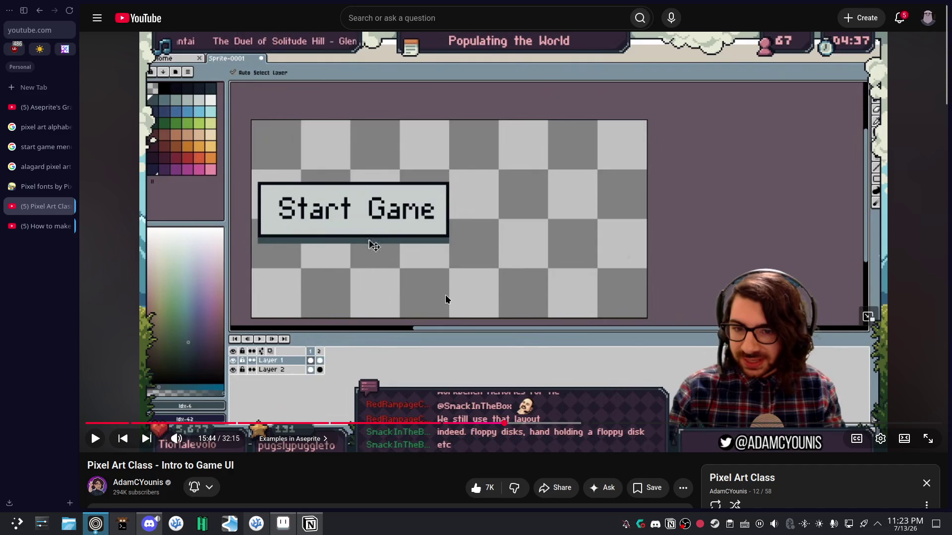
pyautogui.click(461, 268)
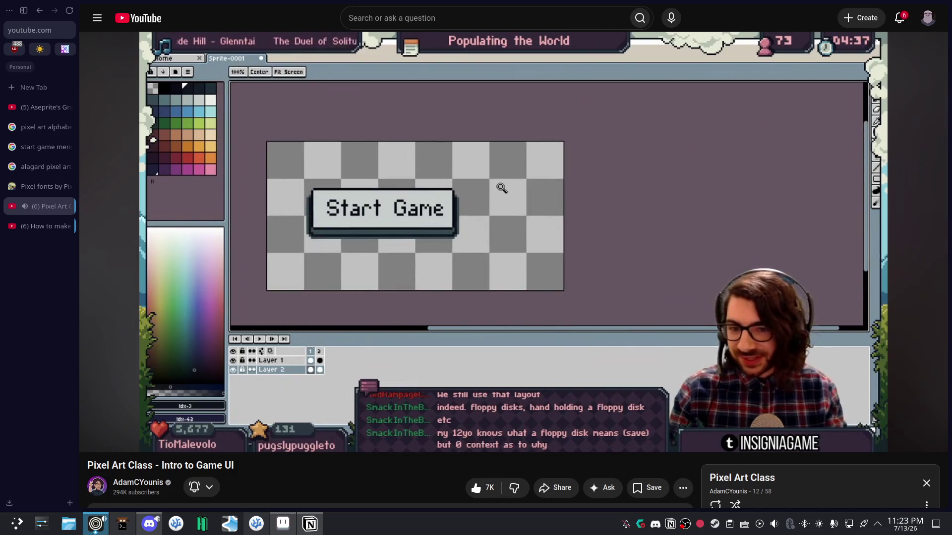
pyautogui.click(646, 253)
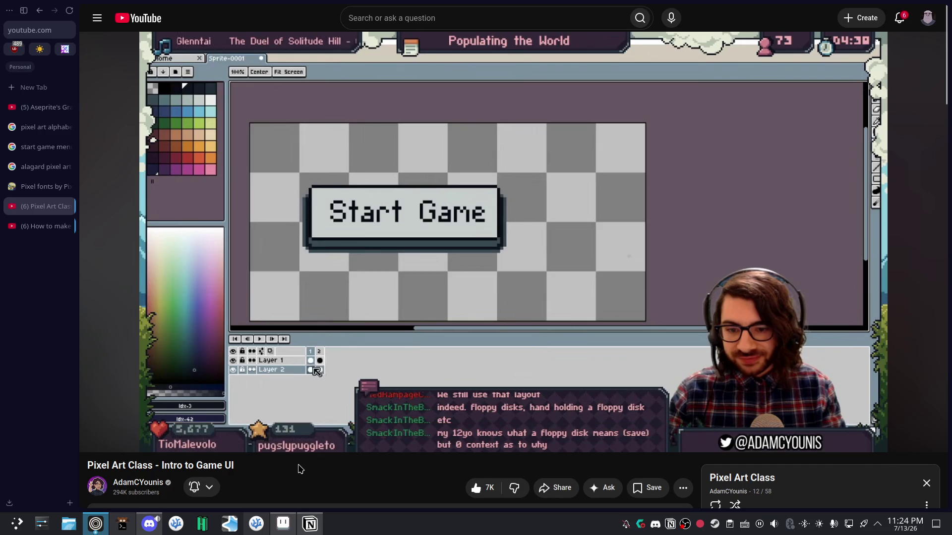
# Open a new browser tab for a fresh search.
pyautogui.click(31, 85)
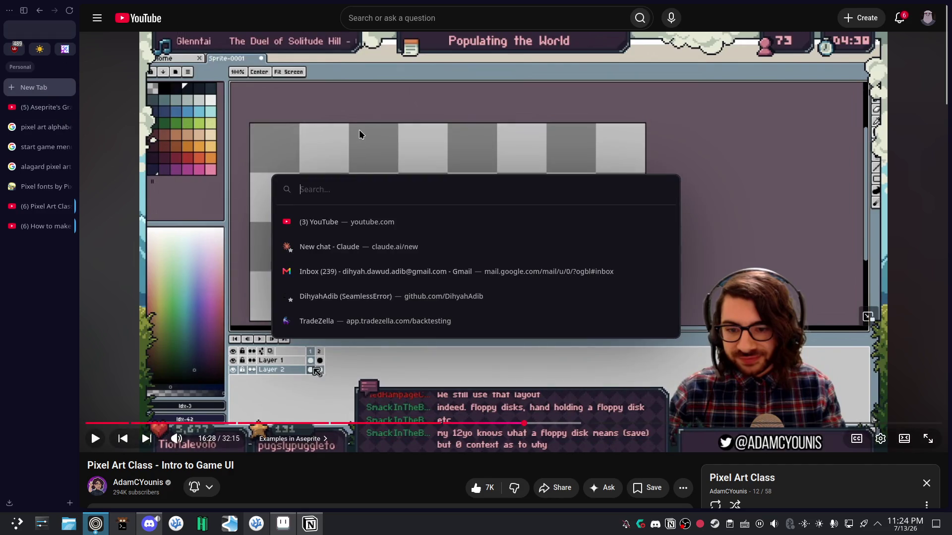
# Search Google Images for 'pixel art button in games'.
pyautogui.write('pixel art')
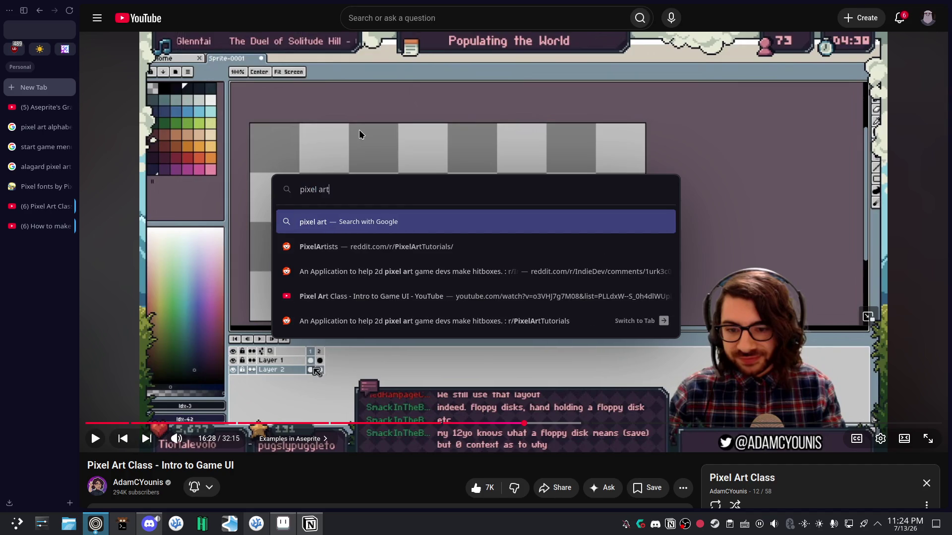
pyautogui.write(' button in games')
pyautogui.press('Return')
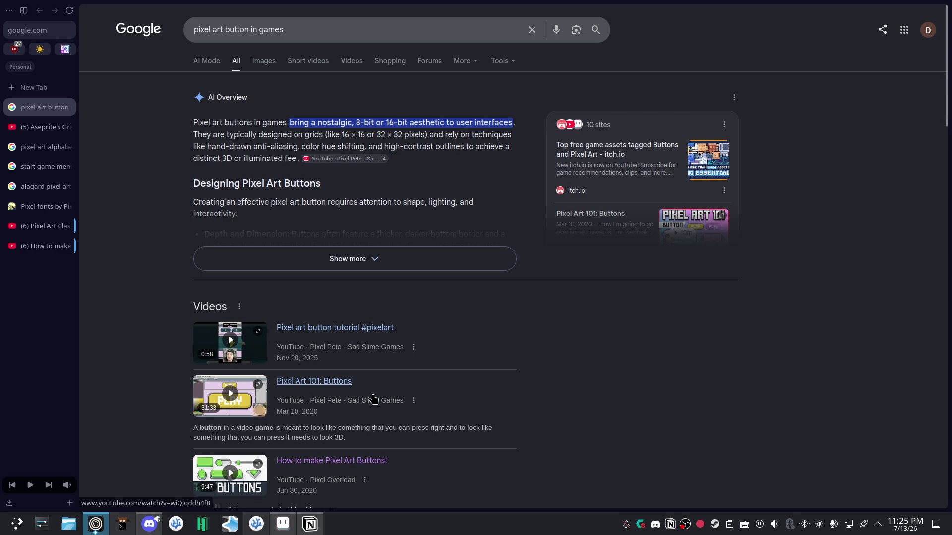
pyautogui.click(269, 69)
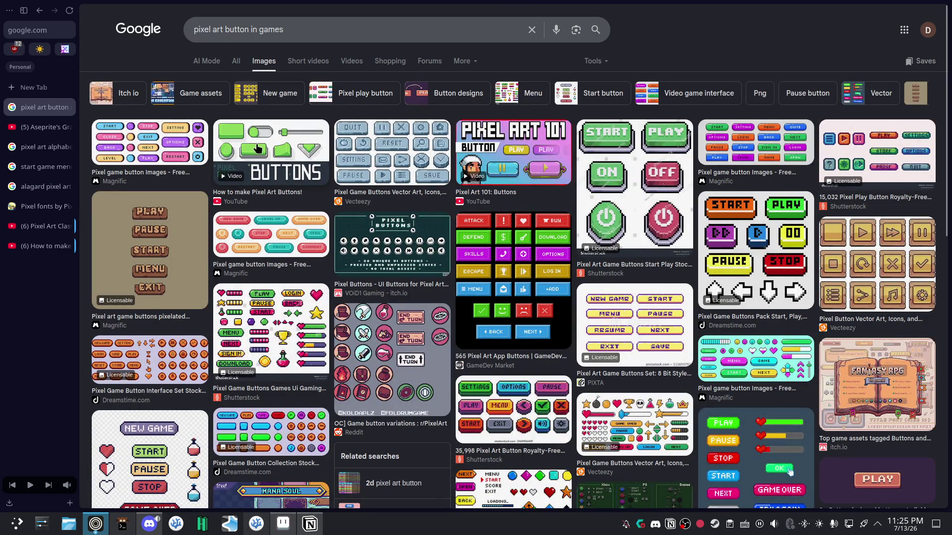
pyautogui.click(35, 88)
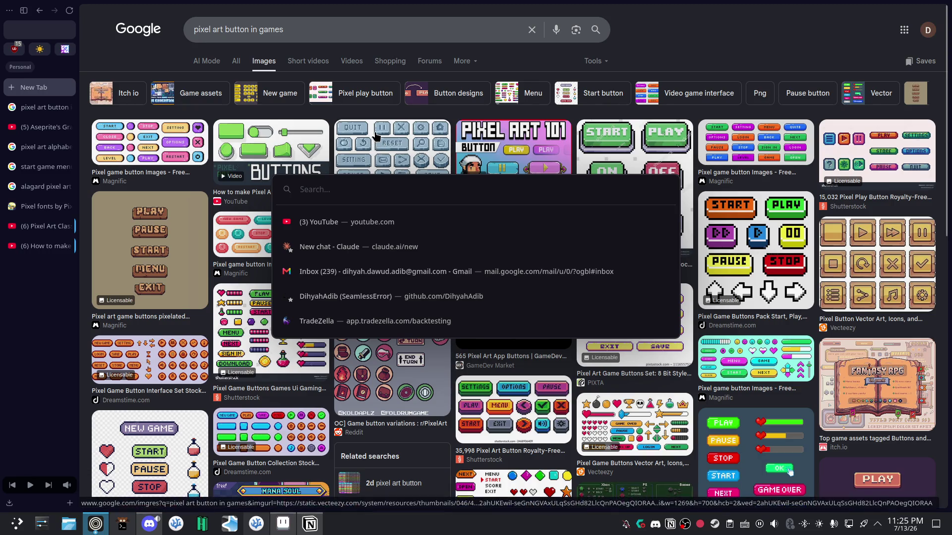
# Search Google Images for 'hollow knight stat menu'.
pyautogui.write('ho')
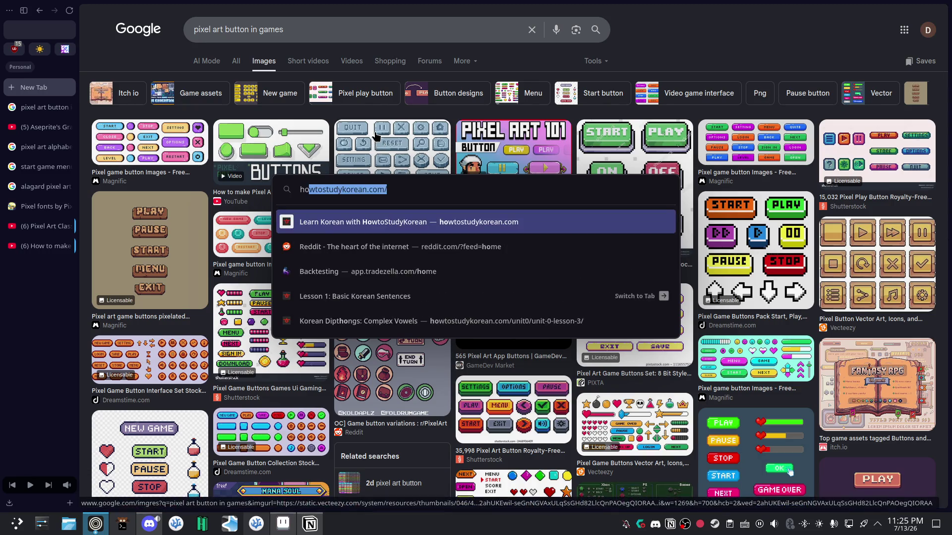
pyautogui.write('llow knight')
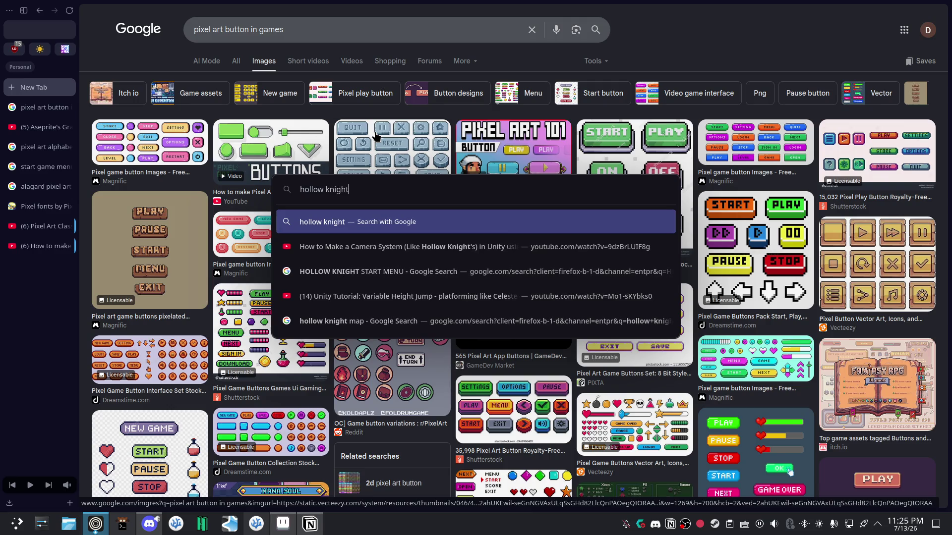
pyautogui.write(' stat menu')
pyautogui.press('Return')
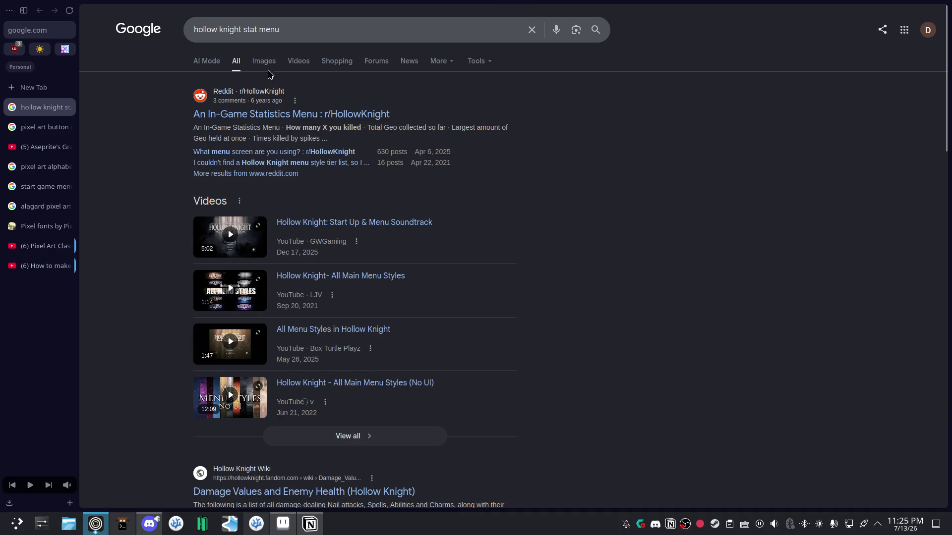
pyautogui.click(263, 62)
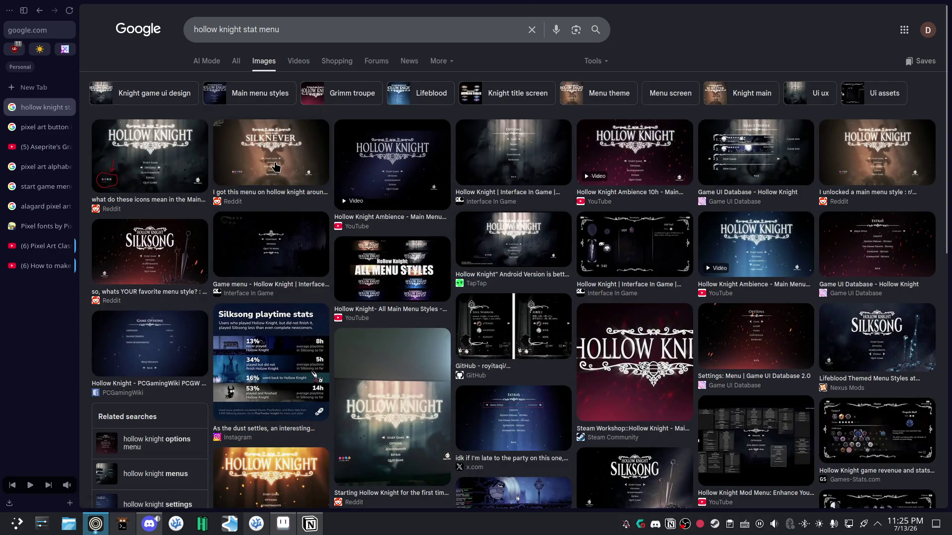
# Preview the Hollow Knight and Silksong Lifeblood menu images, then clear the search box.
pyautogui.click(178, 172)
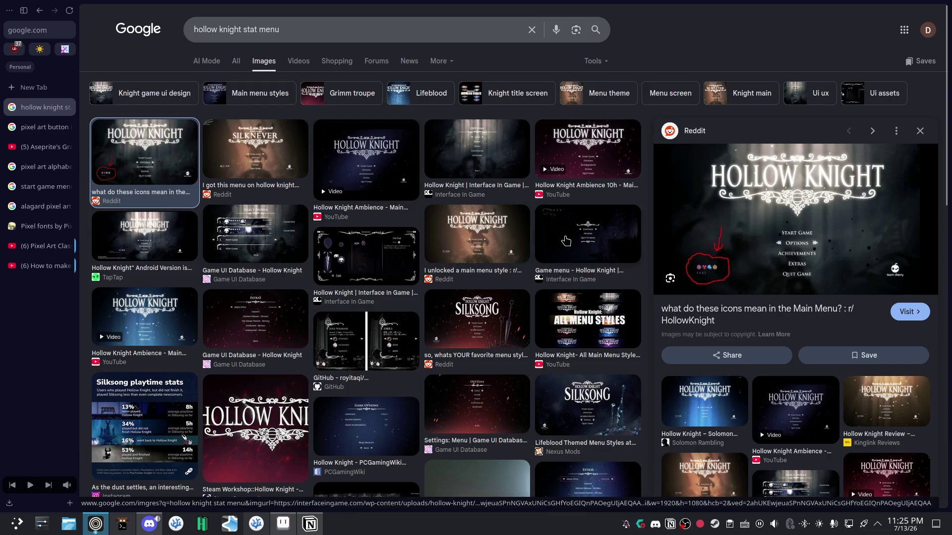
pyautogui.click(588, 404)
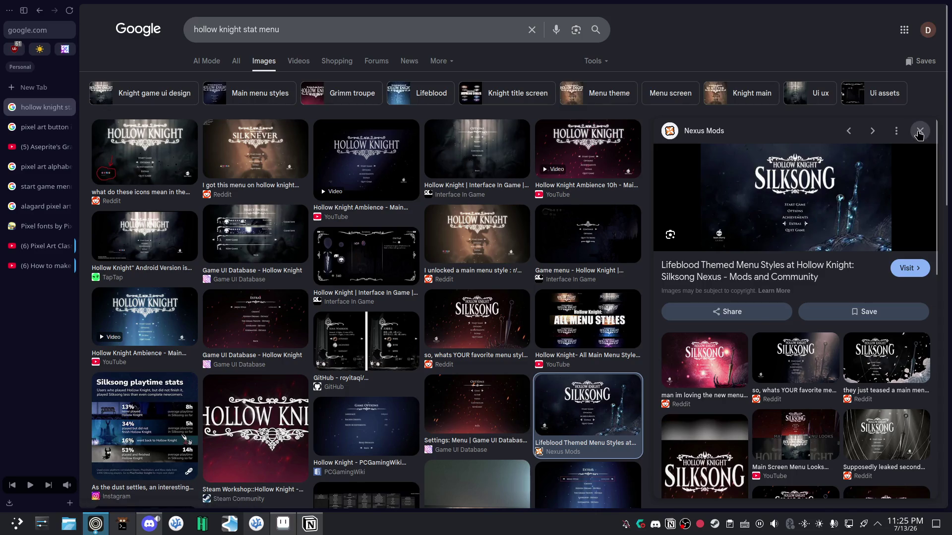
pyautogui.click(920, 131)
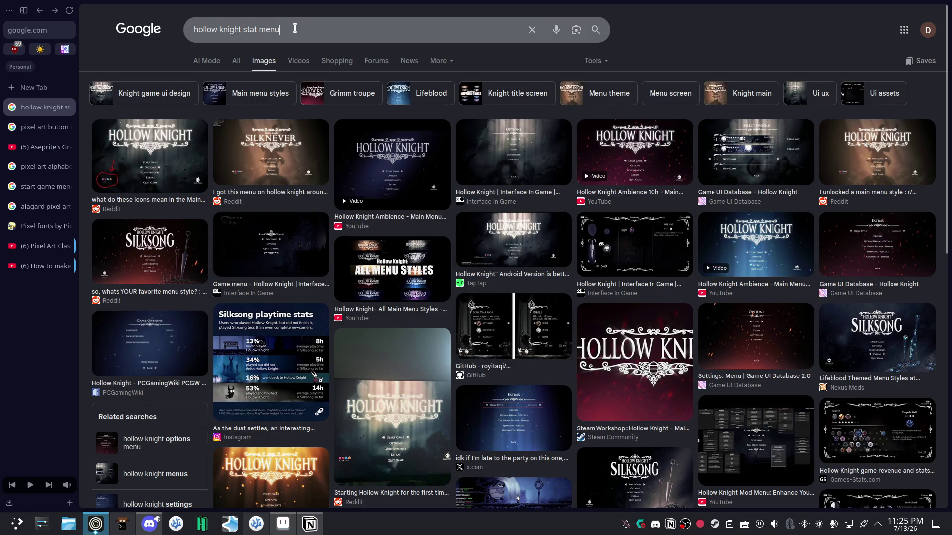
pyautogui.click(532, 29)
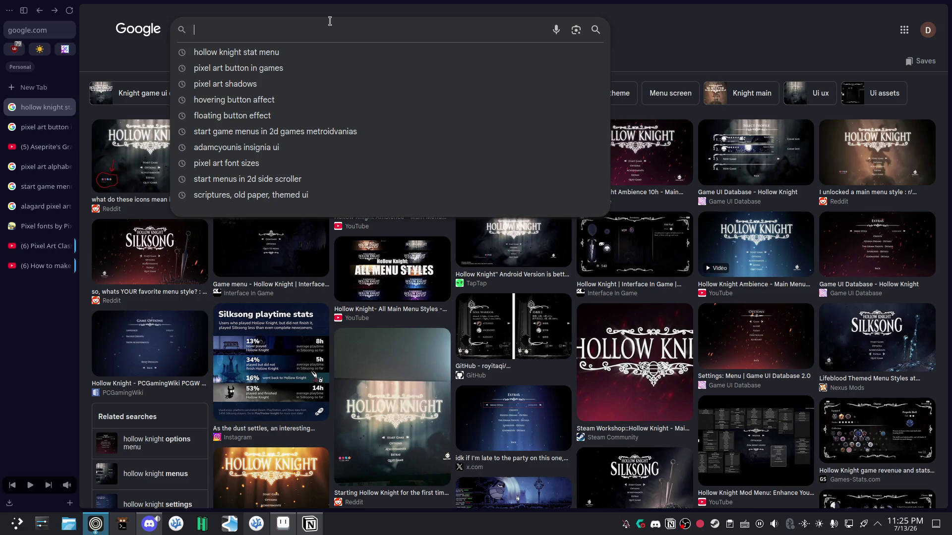
# Search 'pixel art button all angles' and preview the Vecteezy tan pixel-button set.
pyautogui.write('pixel art button all angle')
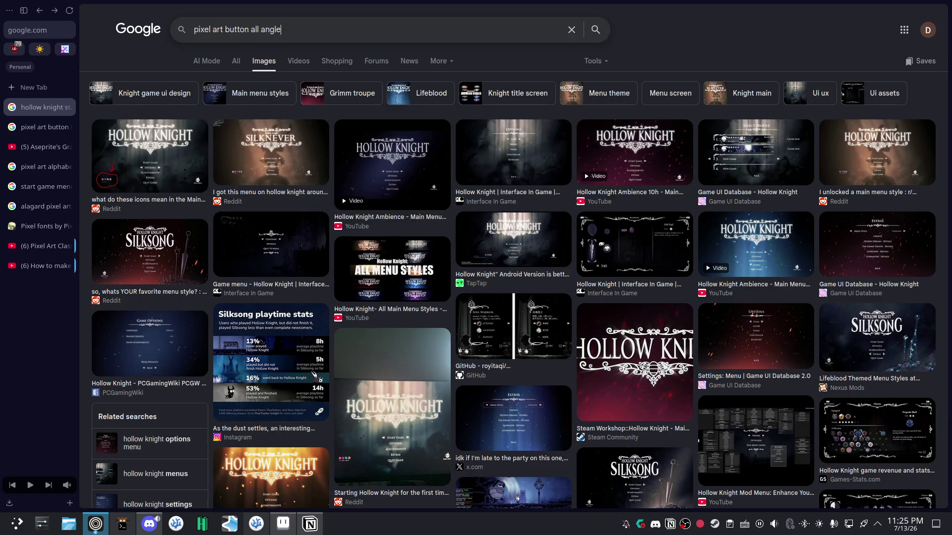
pyautogui.write('s')
pyautogui.press('Return')
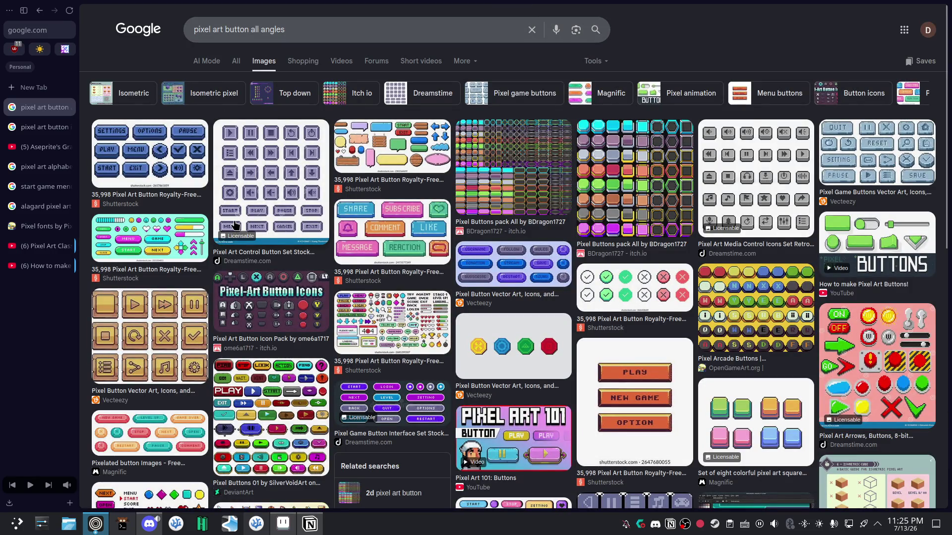
pyautogui.click(189, 308)
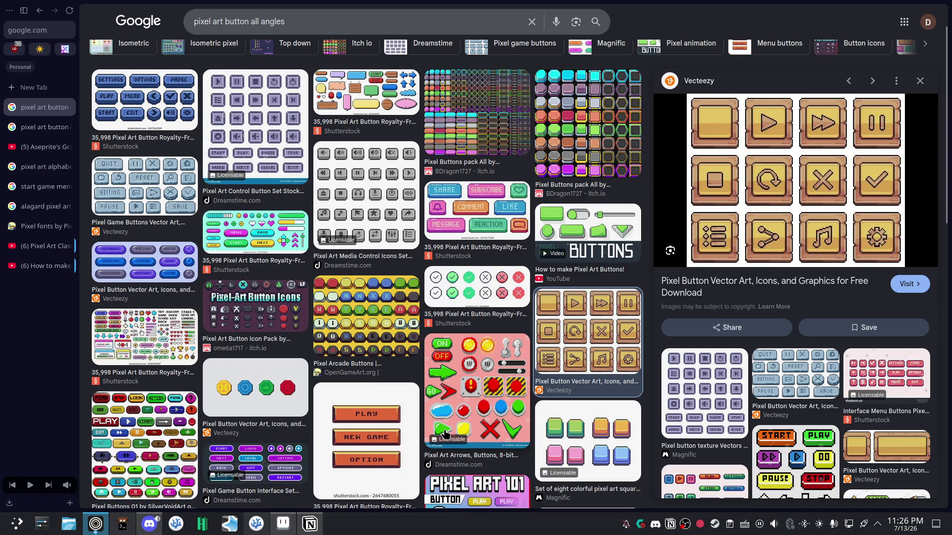
pyautogui.click(52, 127)
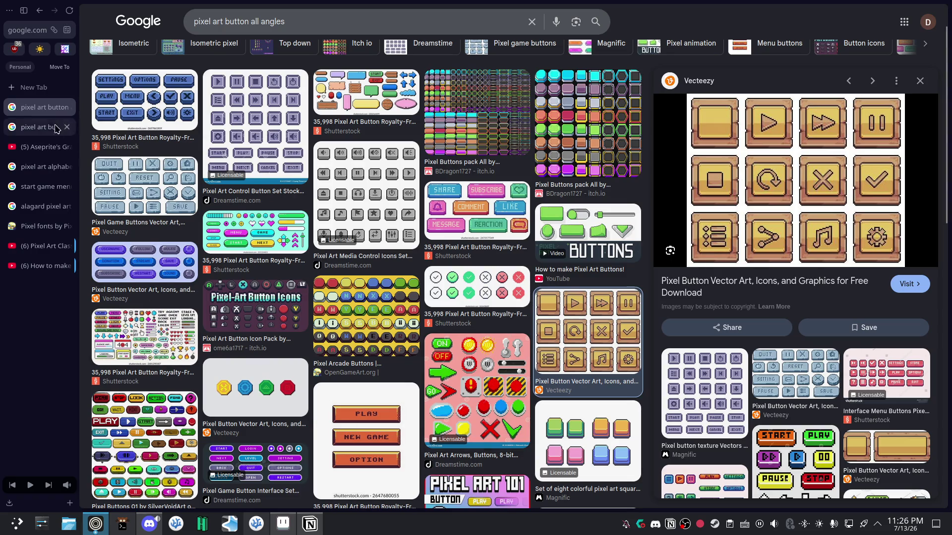
# Close the all-angles tab, preview the Pngtree Game Button Clipart, then show Aseprite's frame 1.
pyautogui.click(65, 107)
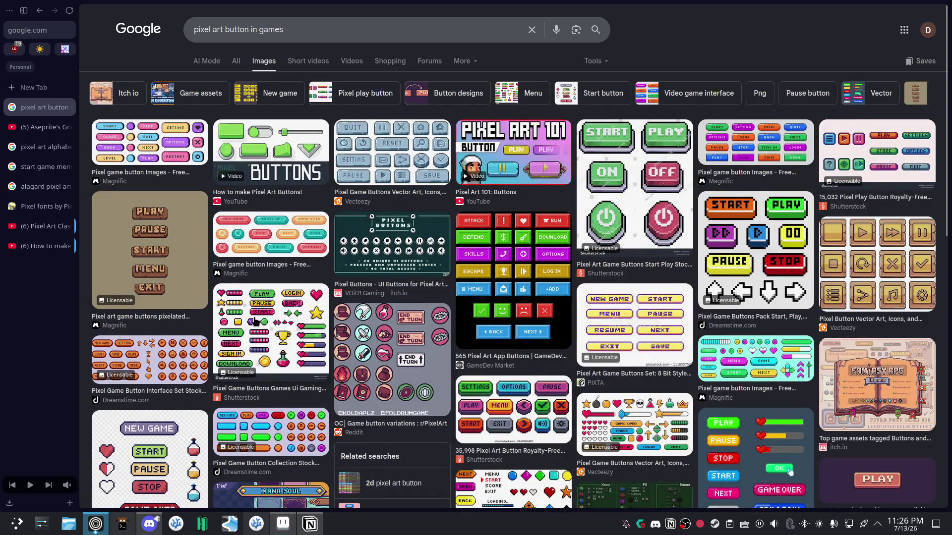
pyautogui.scroll(-2, 255, 322)
pyautogui.scroll(-2, 267, 350)
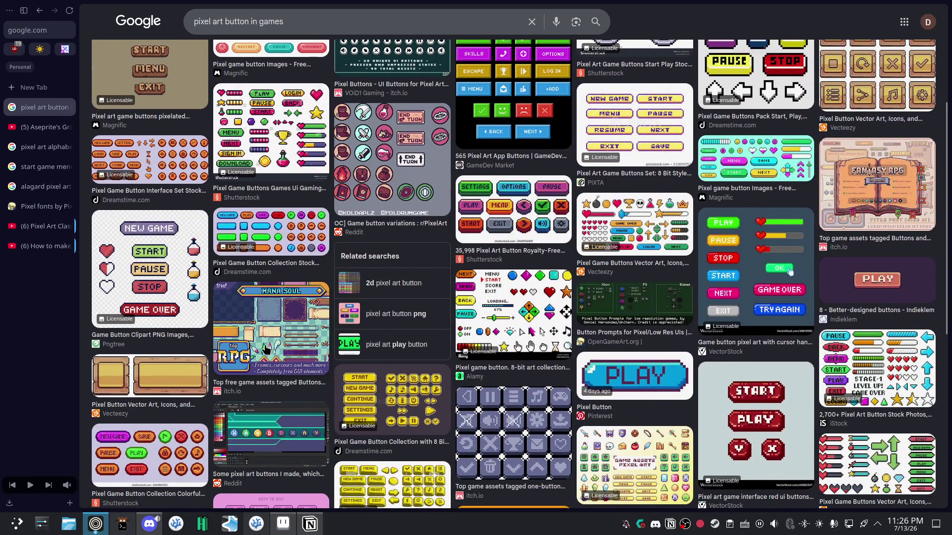
pyautogui.click(146, 258)
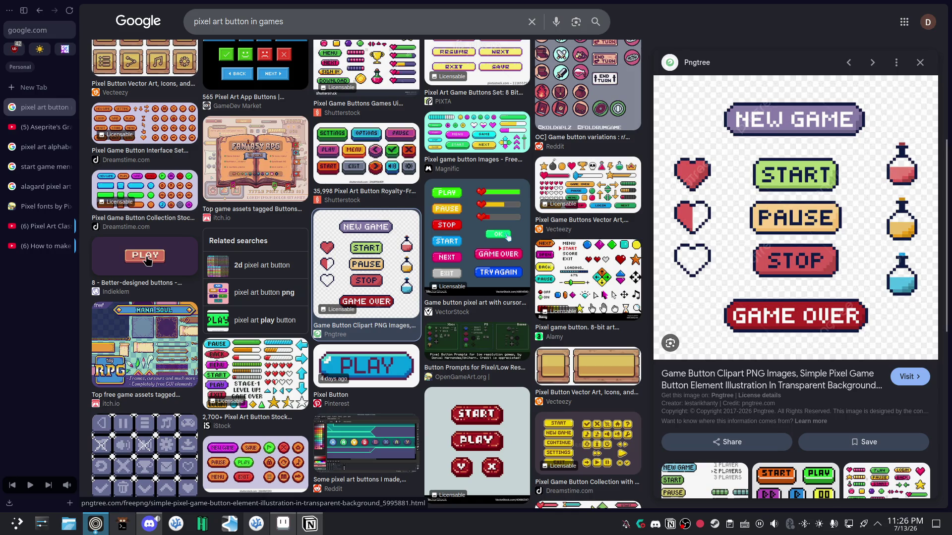
pyautogui.scroll(-4, 354, 306)
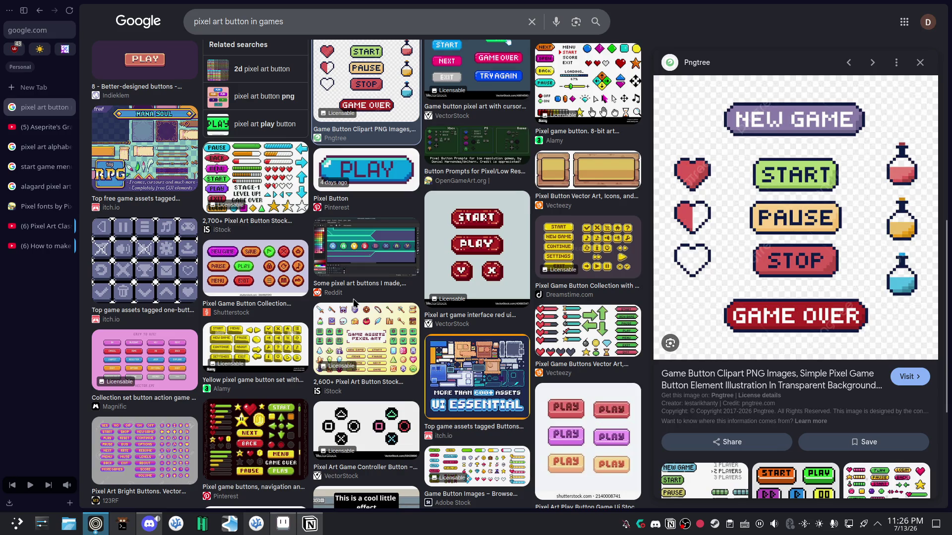
pyautogui.click(283, 524)
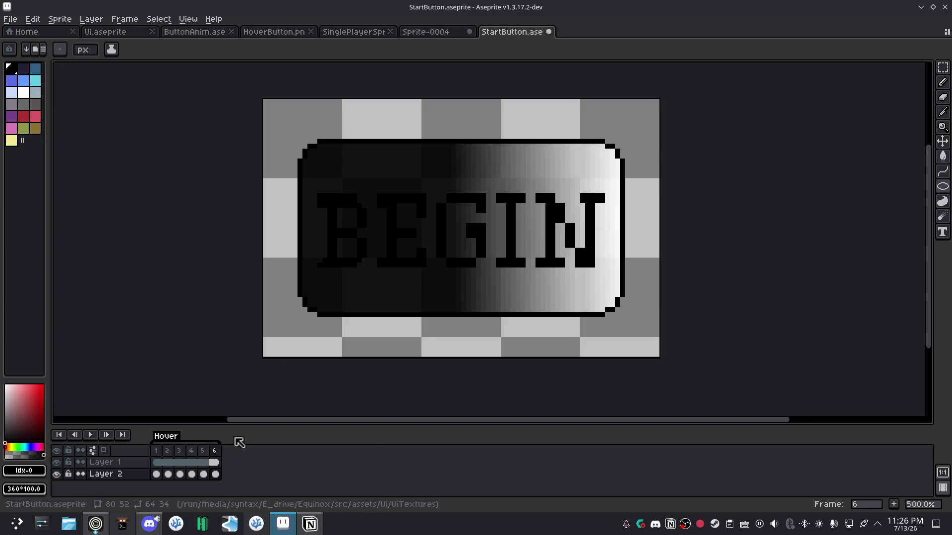
pyautogui.click(156, 475)
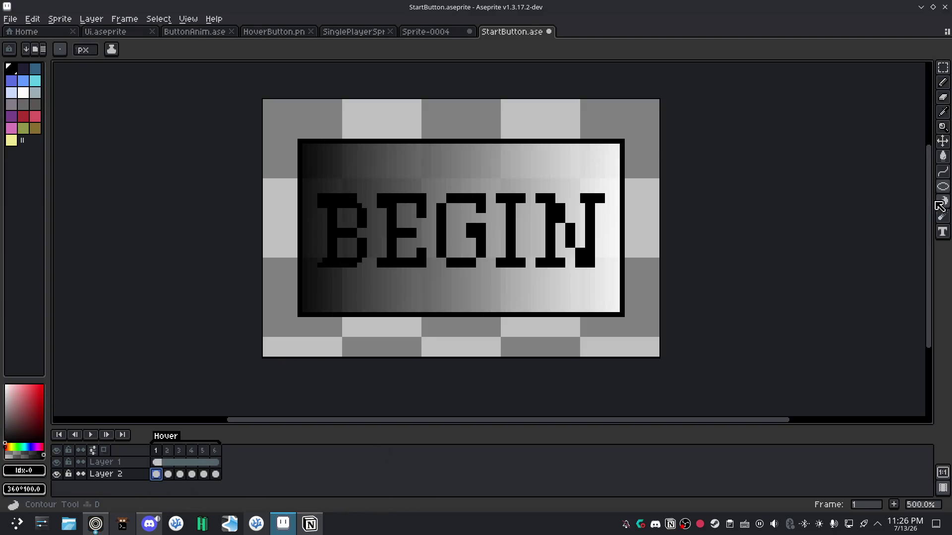
# Switch to the Filled Rectangle tool, draw a trial black rectangle, and undo it.
pyautogui.moveTo(943, 186); pyautogui.dragTo(886, 191)
pyautogui.click(886, 191)
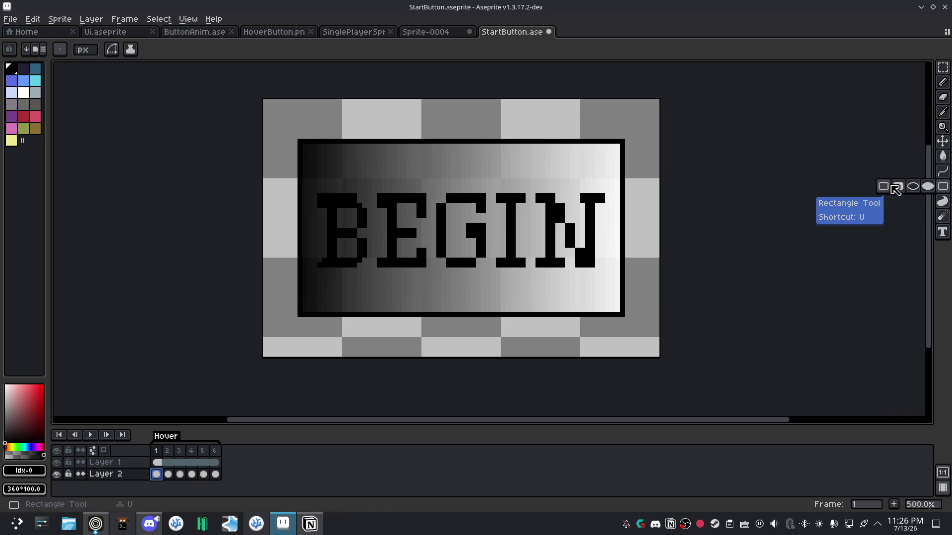
pyautogui.moveTo(942, 186); pyautogui.dragTo(907, 190)
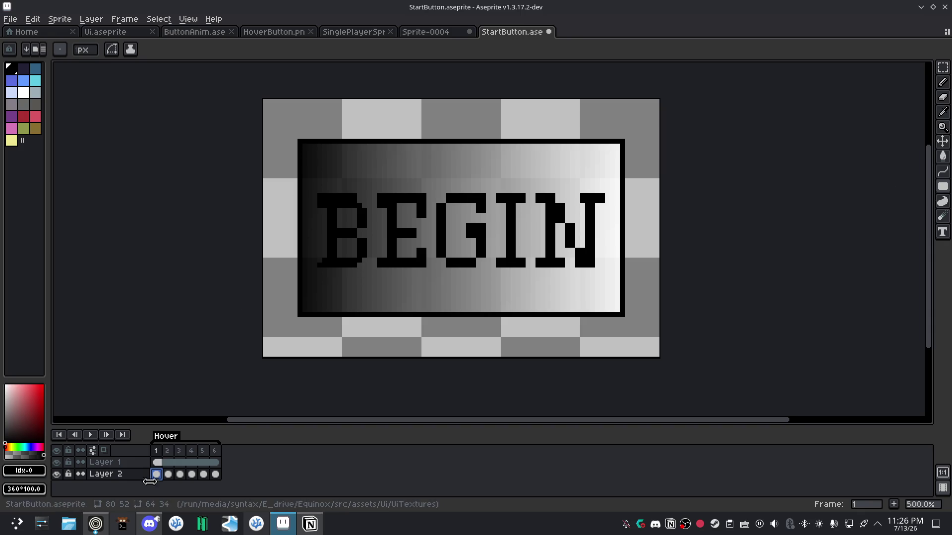
pyautogui.moveTo(313, 150)
pyautogui.mouseDown()
pyautogui.moveTo(526, 300)
pyautogui.moveTo(638, 329)
pyautogui.mouseUp()
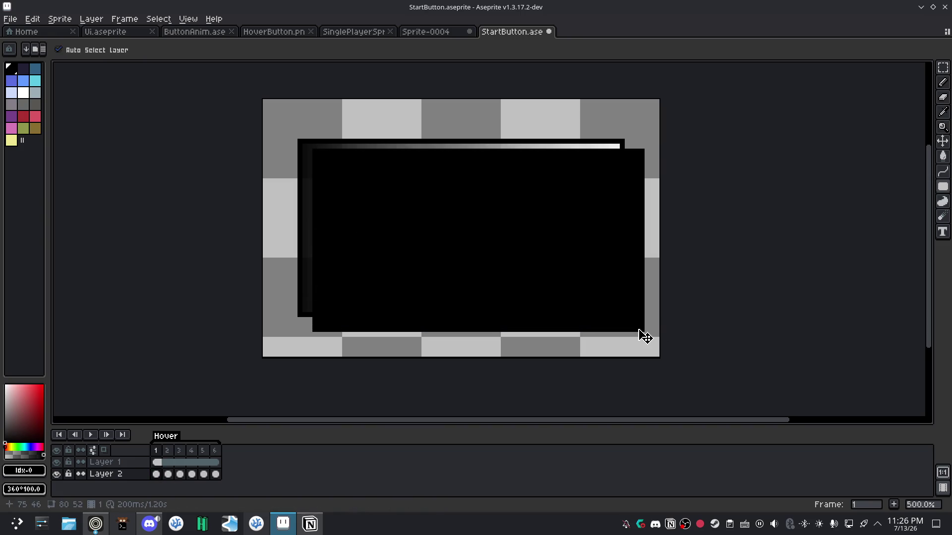
pyautogui.hotkey('ctrl', 'z')
# Add a new Layer 3 from Layer 2's layer menu.
pyautogui.click(115, 475)
pyautogui.rightClick(115, 476)
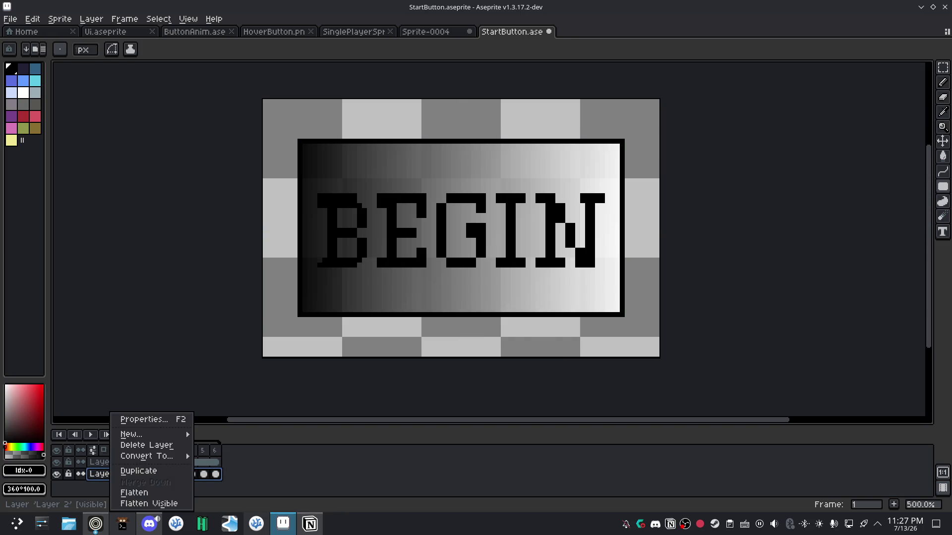
pyautogui.moveTo(144, 435)
pyautogui.click(216, 431)
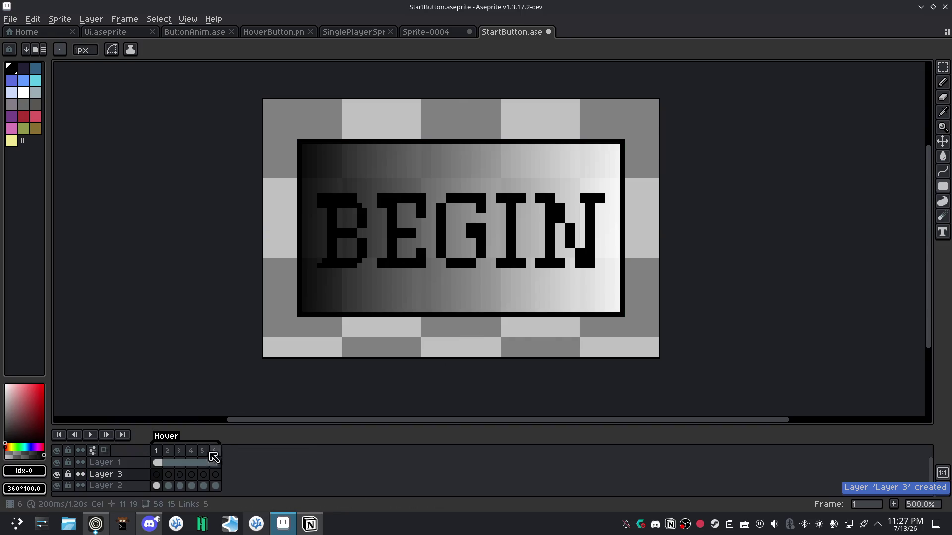
# Move Layer 3 below Layer 2 and draw a black shadow rectangle offset down-right of the button.
pyautogui.click(133, 477)
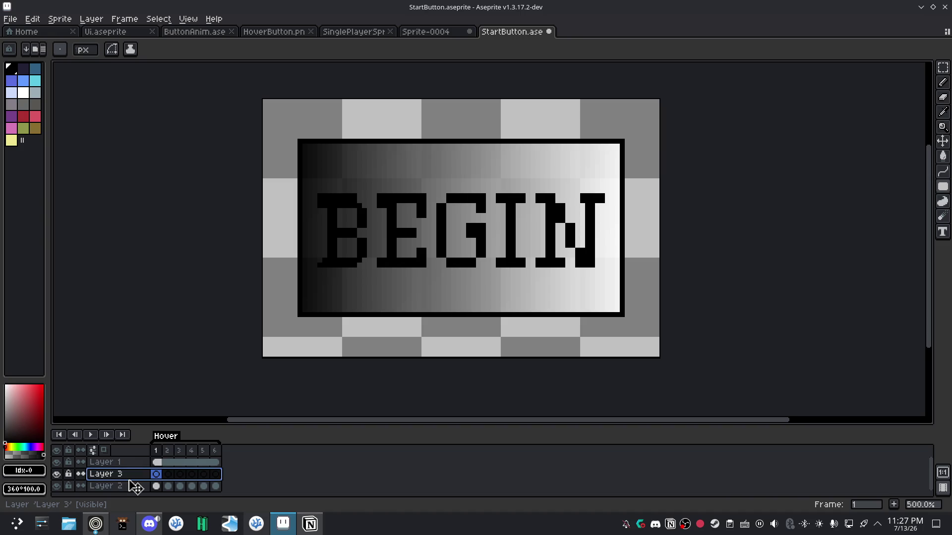
pyautogui.moveTo(132, 476); pyautogui.dragTo(147, 485)
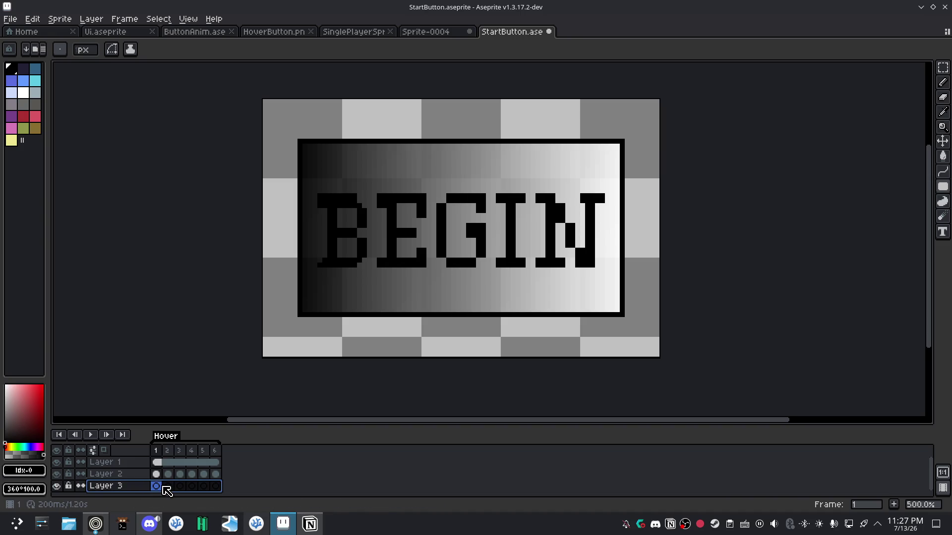
pyautogui.moveTo(313, 159); pyautogui.dragTo(631, 329)
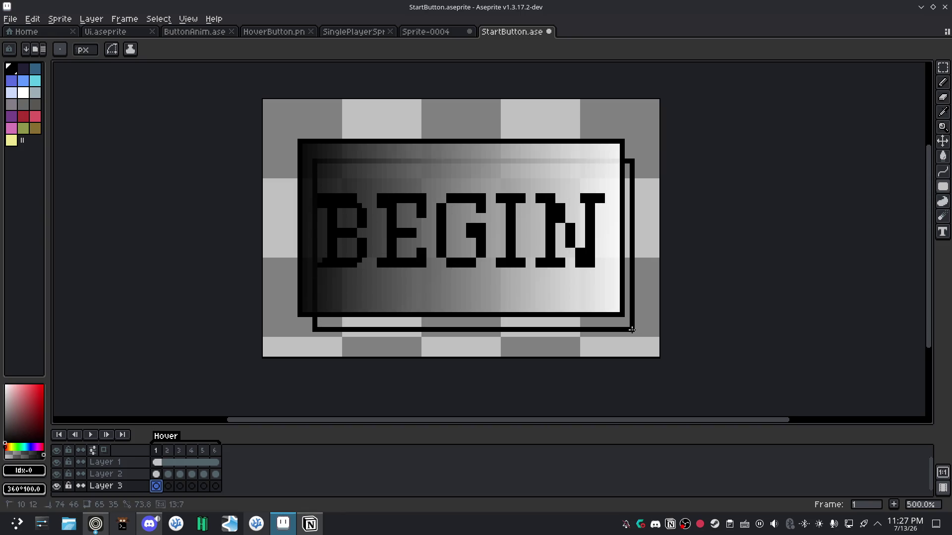
pyautogui.moveTo(632, 330); pyautogui.dragTo(633, 329)
pyautogui.moveTo(632, 329); pyautogui.dragTo(640, 335)
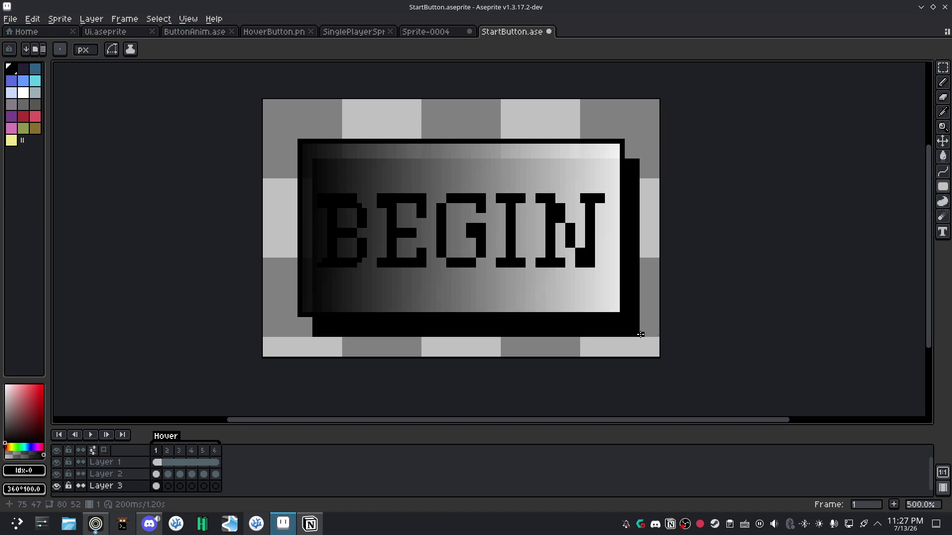
pyautogui.hotkey('ctrl', 'z')
pyautogui.hotkey('ctrl', 'z')
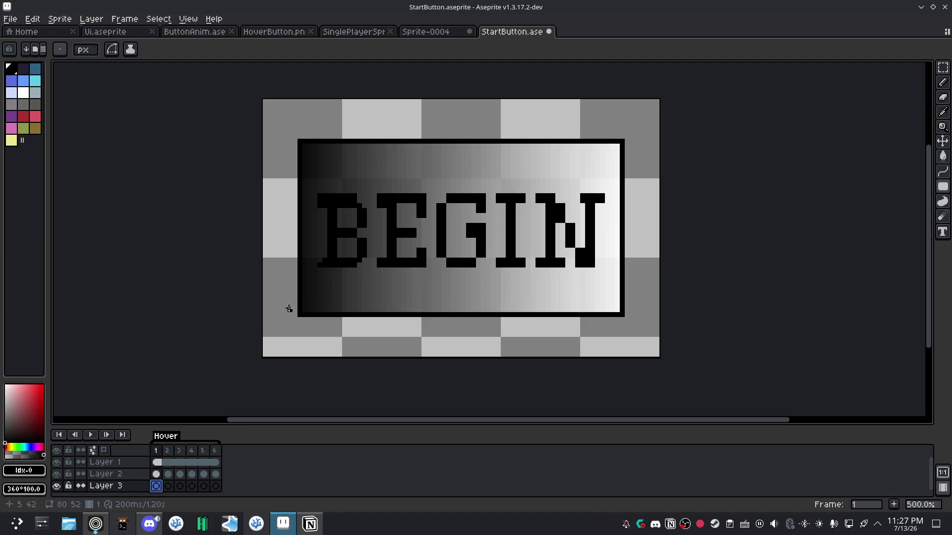
pyautogui.moveTo(312, 160); pyautogui.dragTo(634, 331)
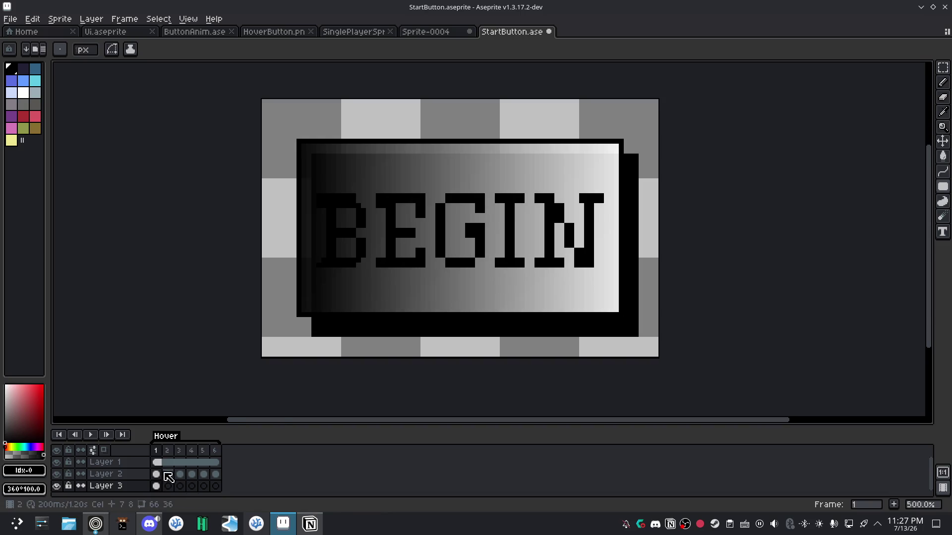
# Play the button animation, then select the frame-1 cels of Layer 3 and Layer 2.
pyautogui.click(91, 435)
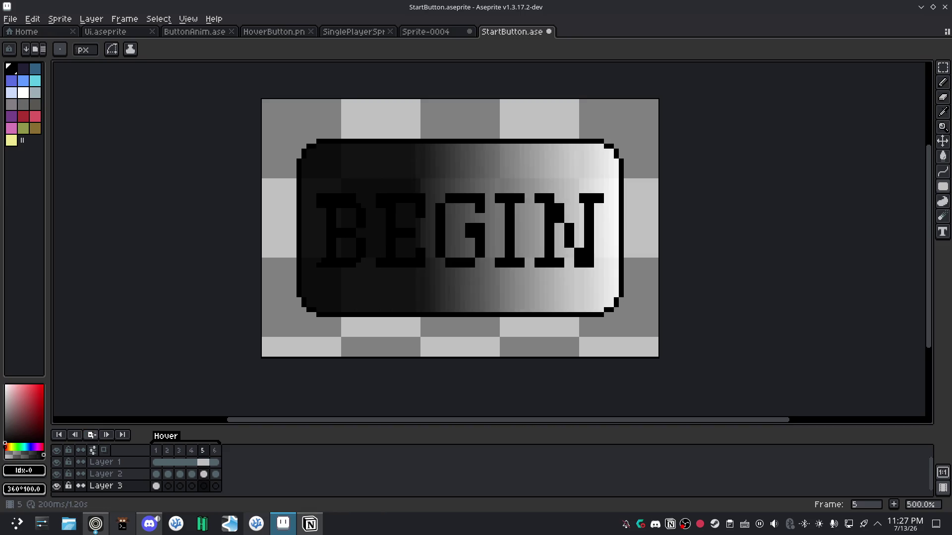
pyautogui.click(157, 488)
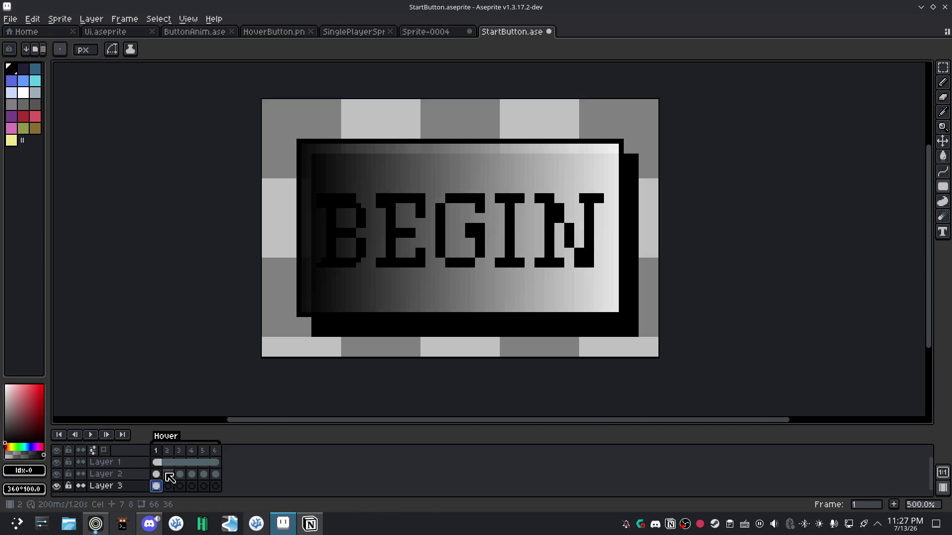
pyautogui.click(157, 474)
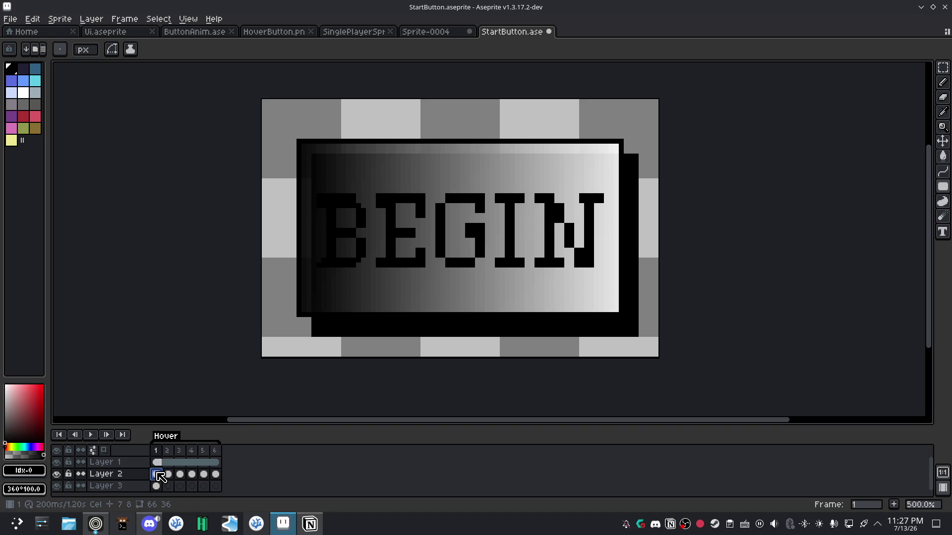
# Undo the black shadow and draw a trial mid-gray rectangle framing the button.
pyautogui.hotkey('ctrl', 'z')
pyautogui.click(35, 104)
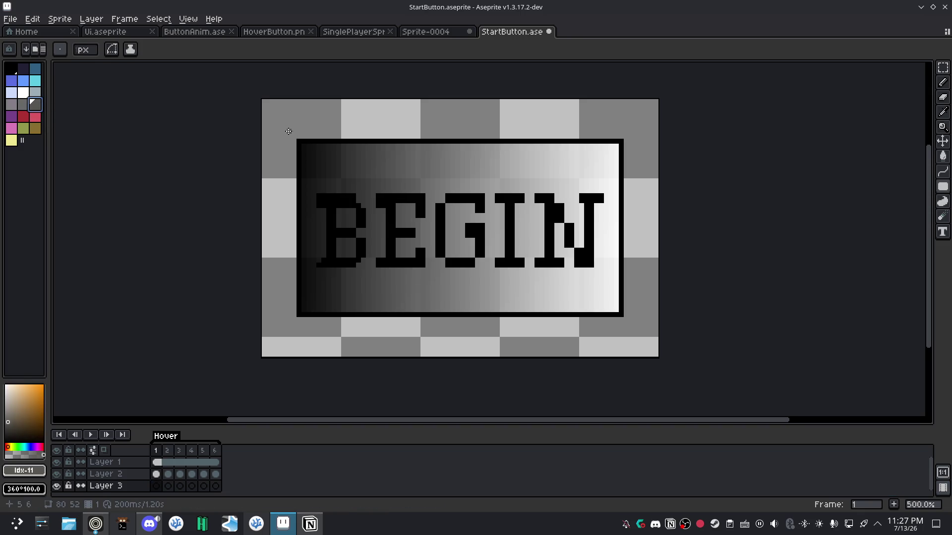
pyautogui.moveTo(288, 136); pyautogui.dragTo(630, 323)
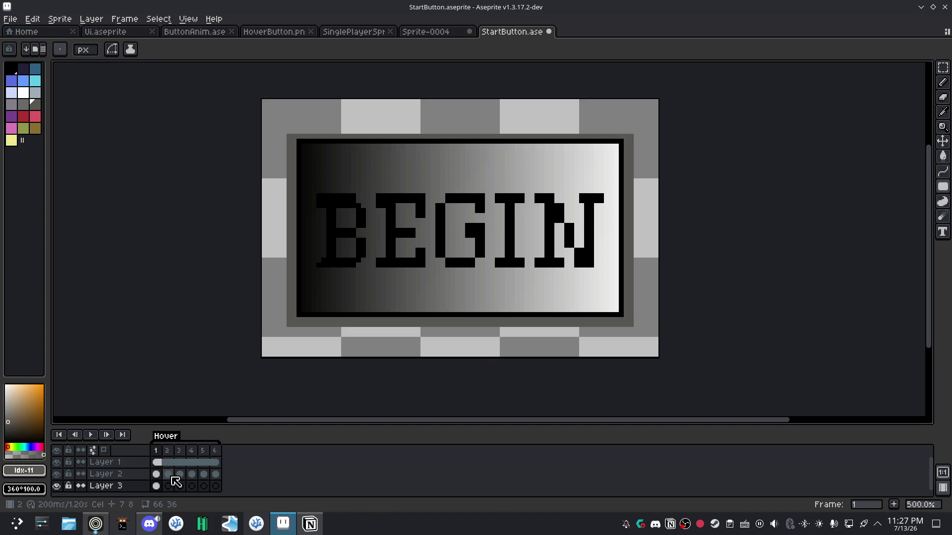
# Undo the gray rectangle and return to the Pixel Art Class video in the browser.
pyautogui.click(171, 491)
pyautogui.click(156, 486)
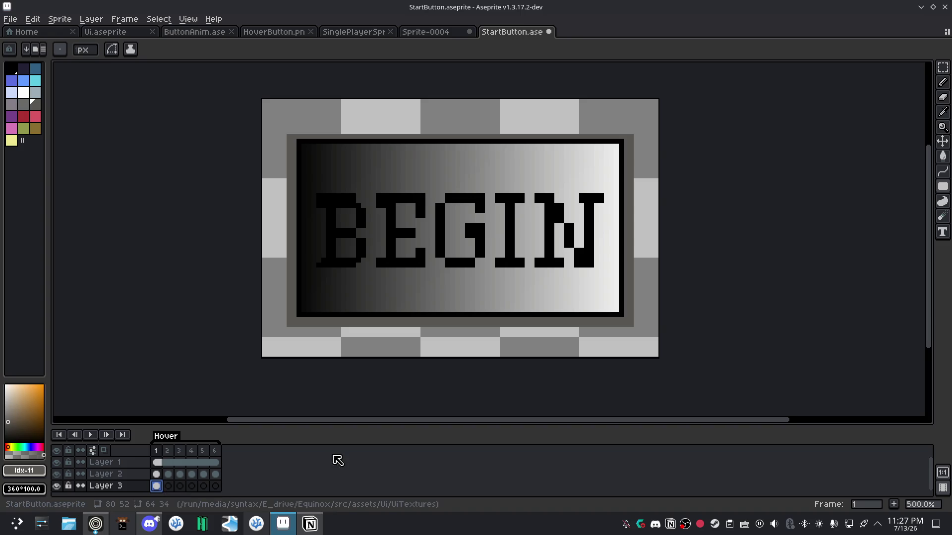
pyautogui.hotkey('ctrl', 'z')
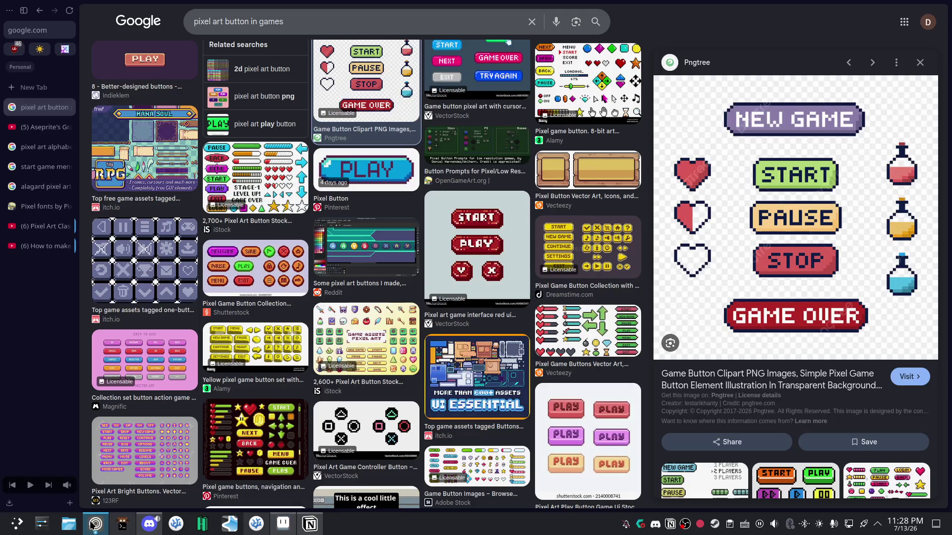
pyautogui.click(96, 524)
pyautogui.click(44, 226)
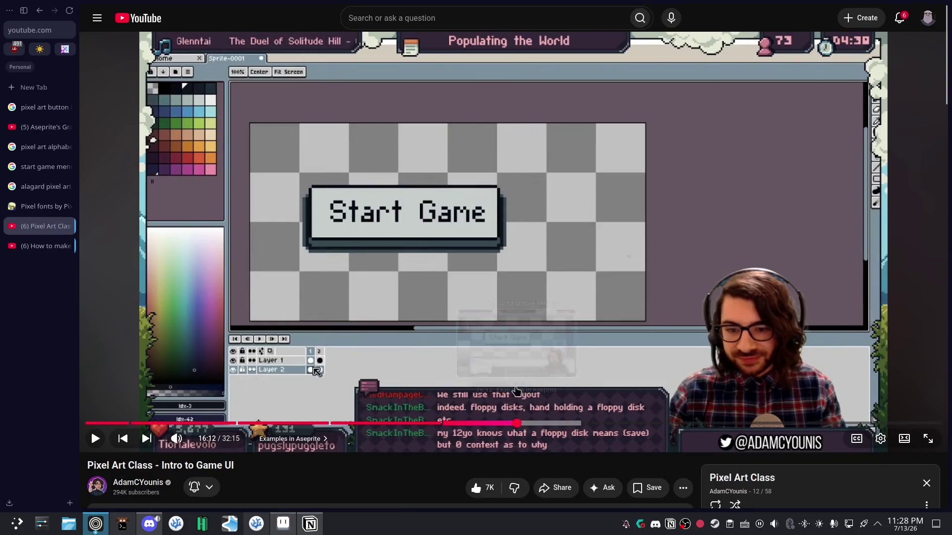
# Replay the tutorial from 16:12 to 16:17, then bring StartButton.aseprite back to the front.
pyautogui.click(516, 422)
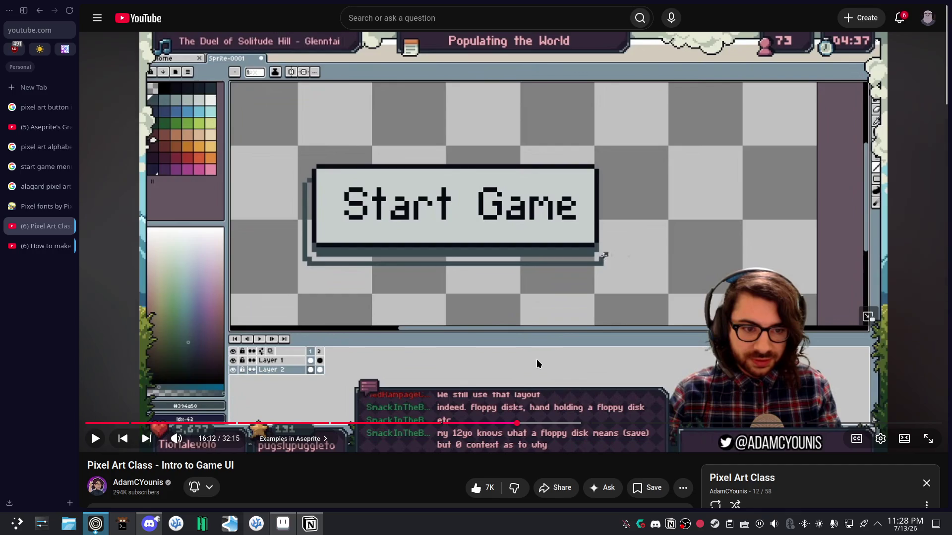
pyautogui.click(534, 325)
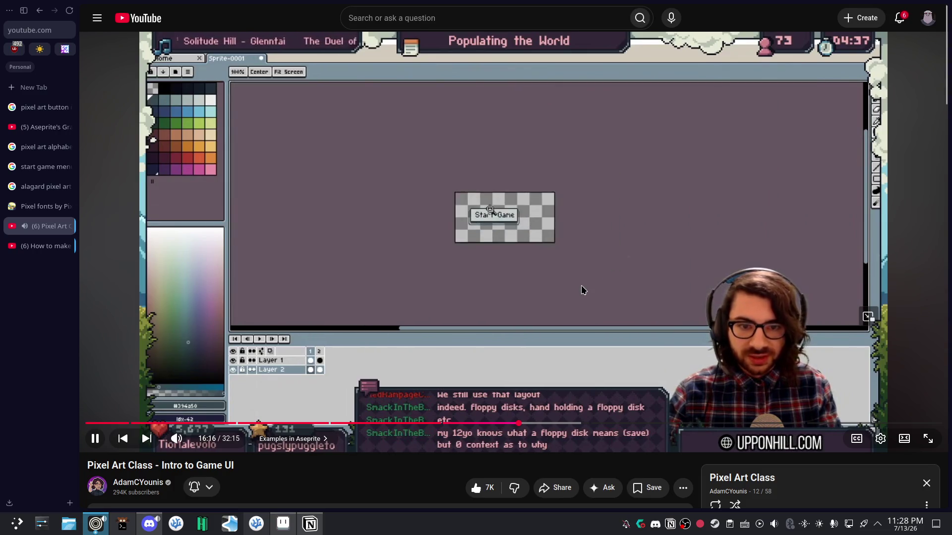
pyautogui.click(499, 305)
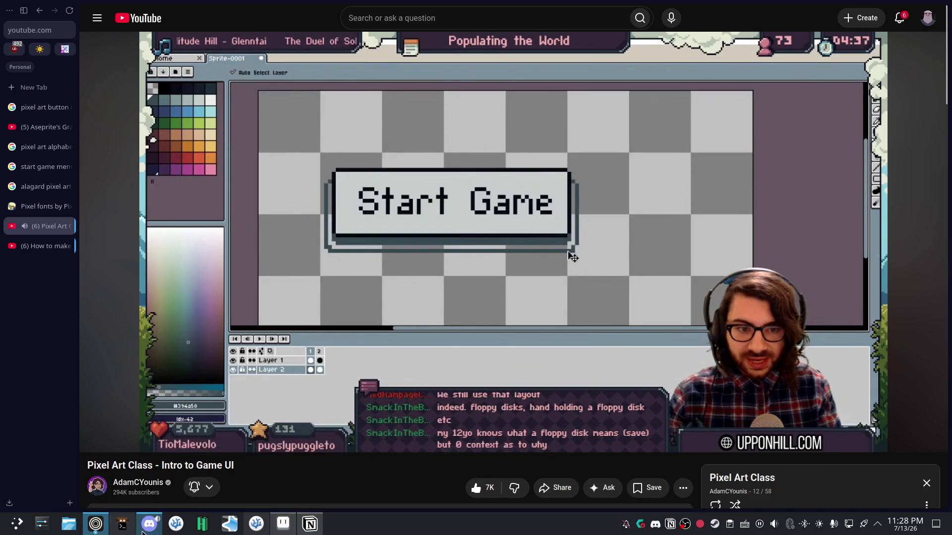
pyautogui.moveTo(284, 531)
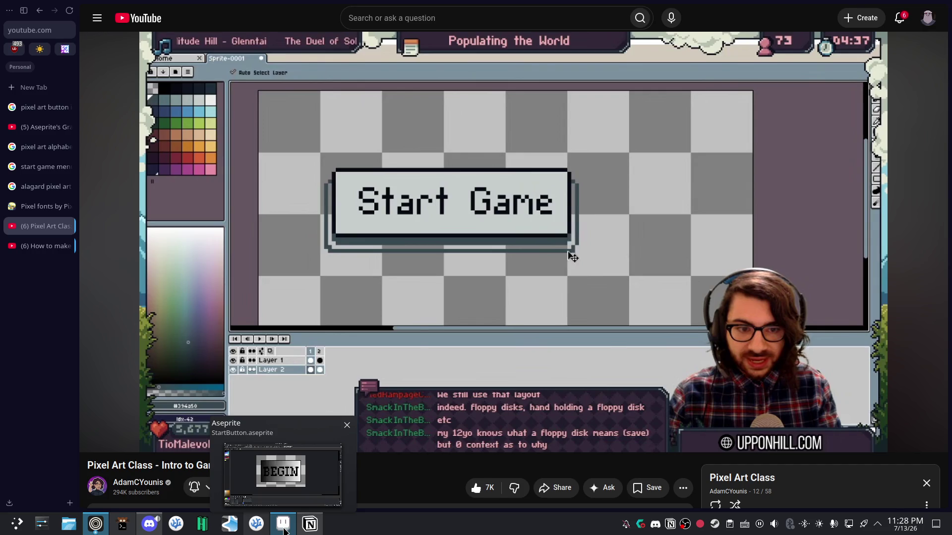
pyautogui.click(284, 528)
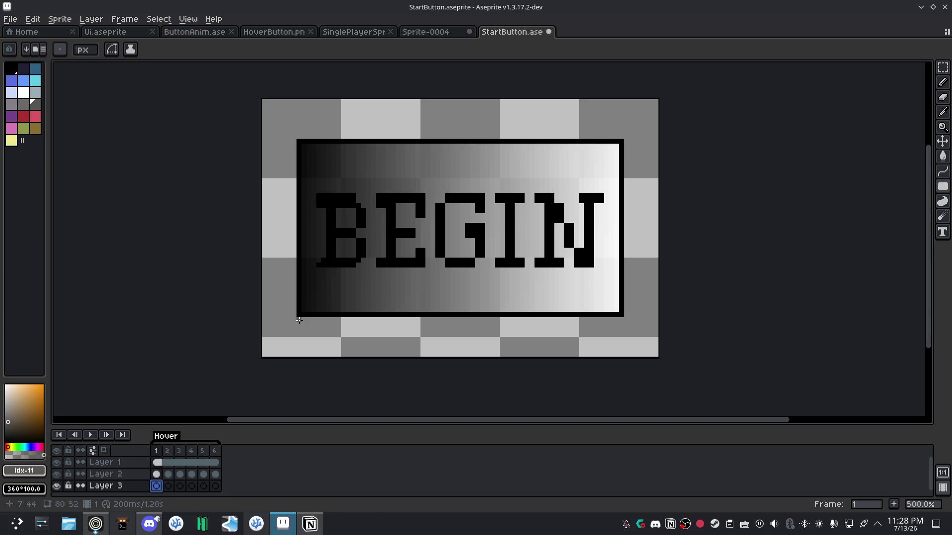
# Glance at the tutorial, then return to frame 1 of Layer 3 in the sprite.
pyautogui.click(97, 523)
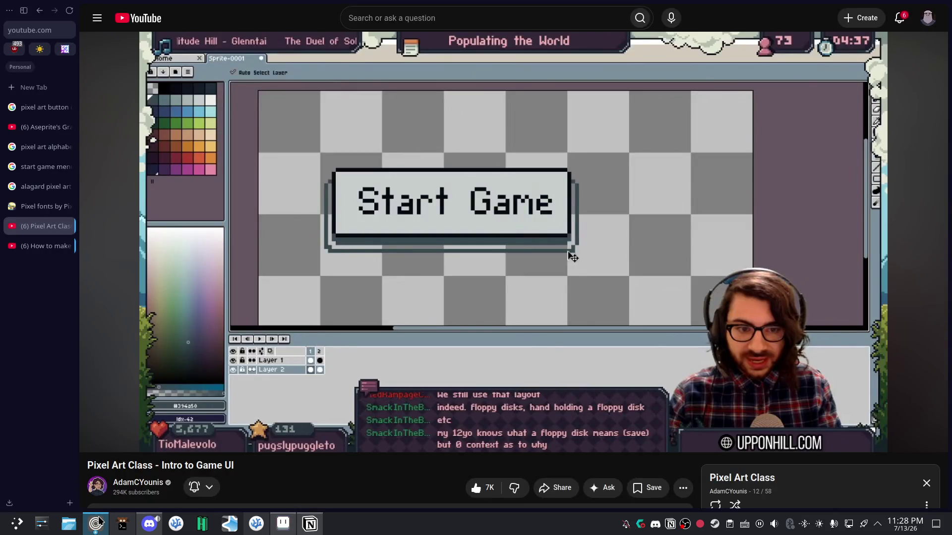
pyautogui.click(283, 523)
pyautogui.click(168, 486)
pyautogui.click(156, 486)
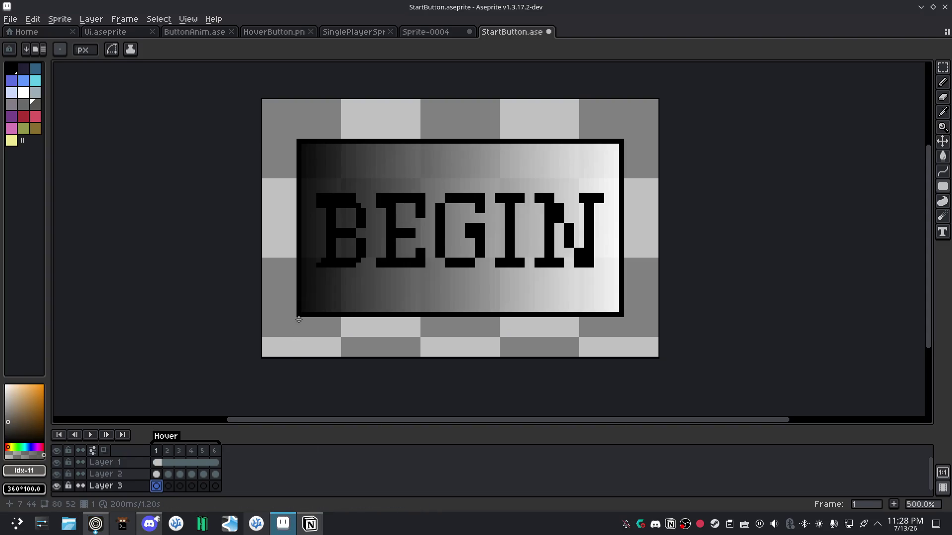
# Draw dark gray horizontal Line Tool strokes forming a shadow band under the button's bottom edge.
pyautogui.click(299, 322)
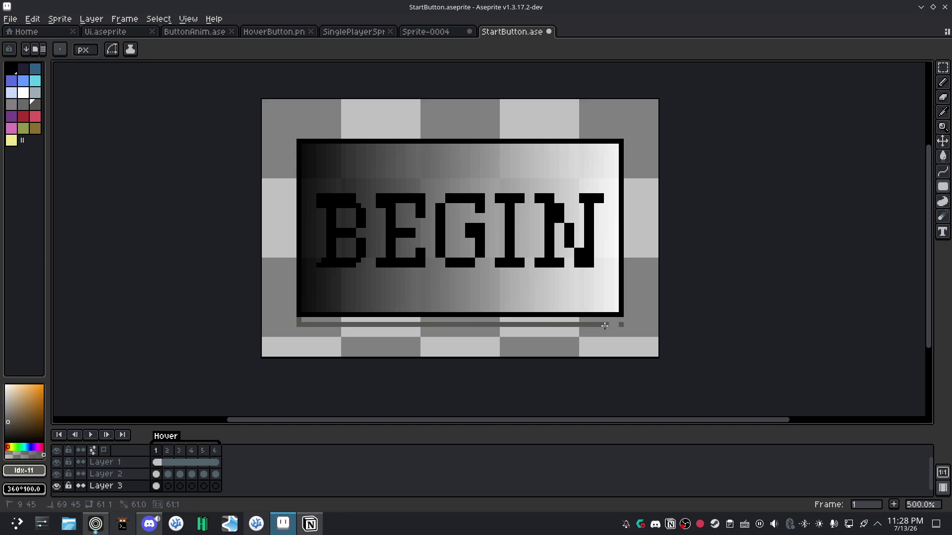
pyautogui.click(316, 331)
pyautogui.press('ctrl')
pyautogui.click(942, 171)
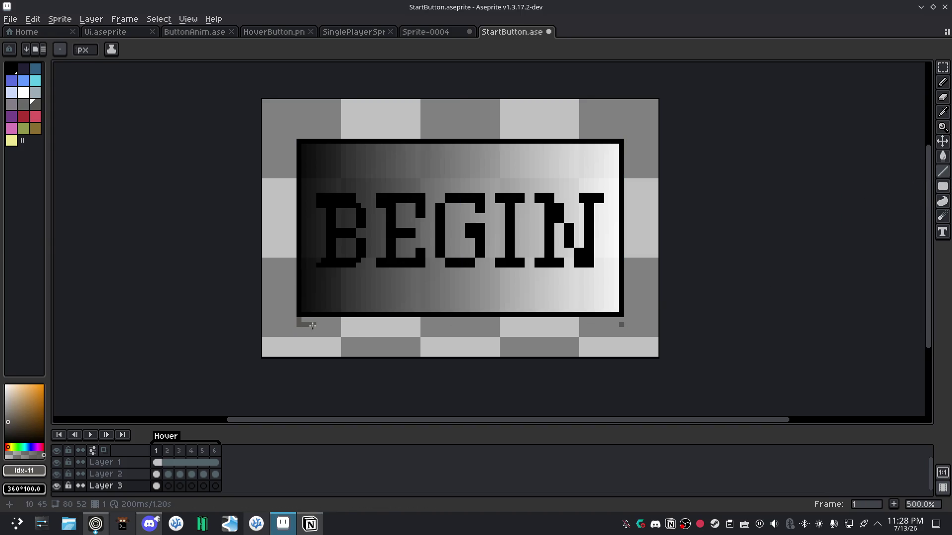
pyautogui.moveTo(616, 325); pyautogui.dragTo(311, 325)
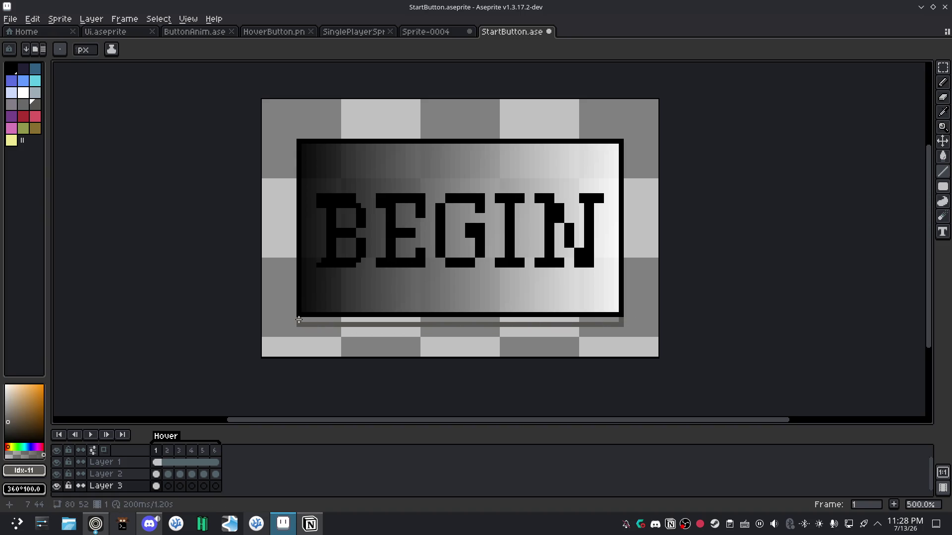
pyautogui.moveTo(616, 319); pyautogui.dragTo(303, 320)
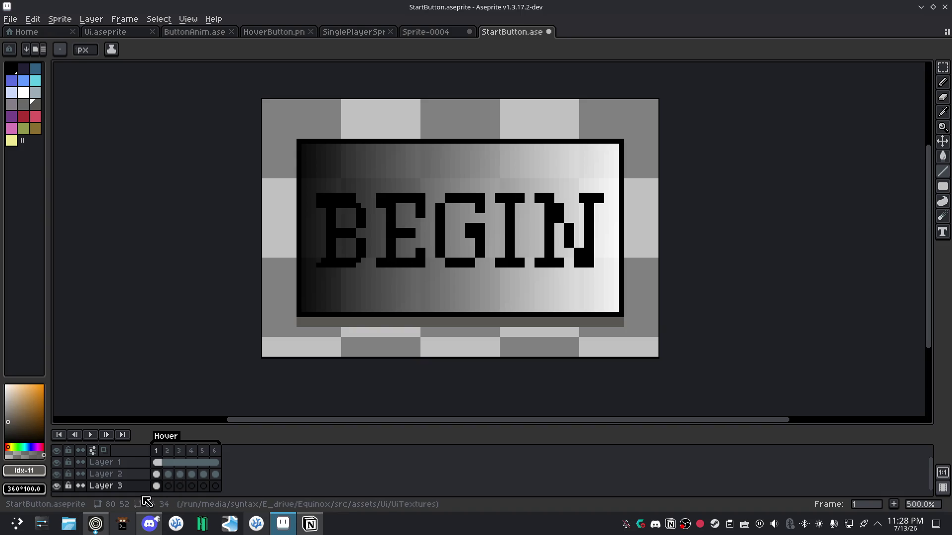
pyautogui.moveTo(304, 328); pyautogui.dragTo(613, 329)
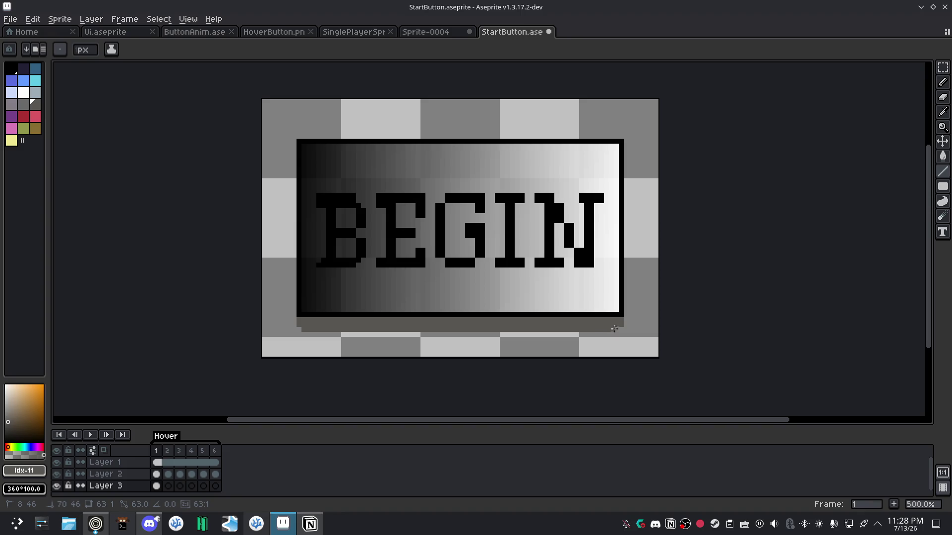
pyautogui.click(98, 529)
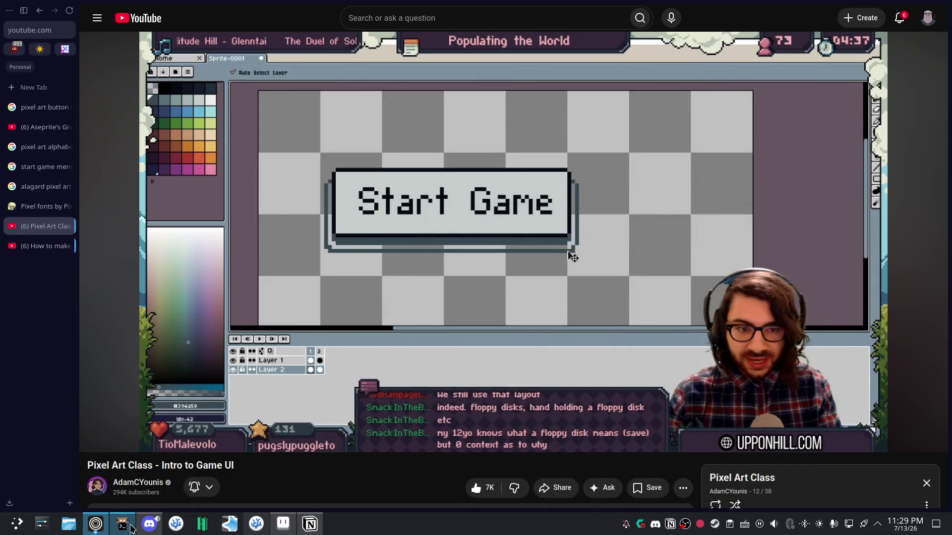
pyautogui.moveTo(122, 525)
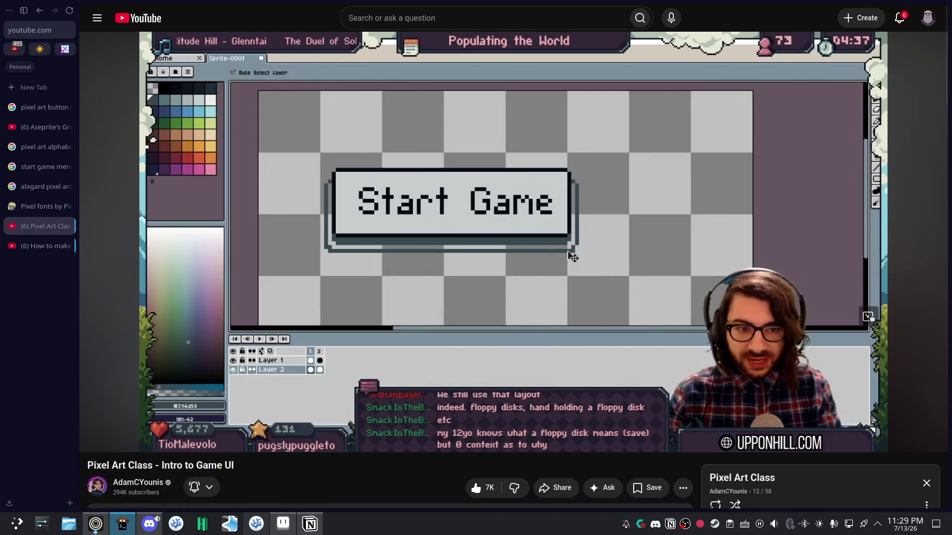
pyautogui.moveTo(128, 427)
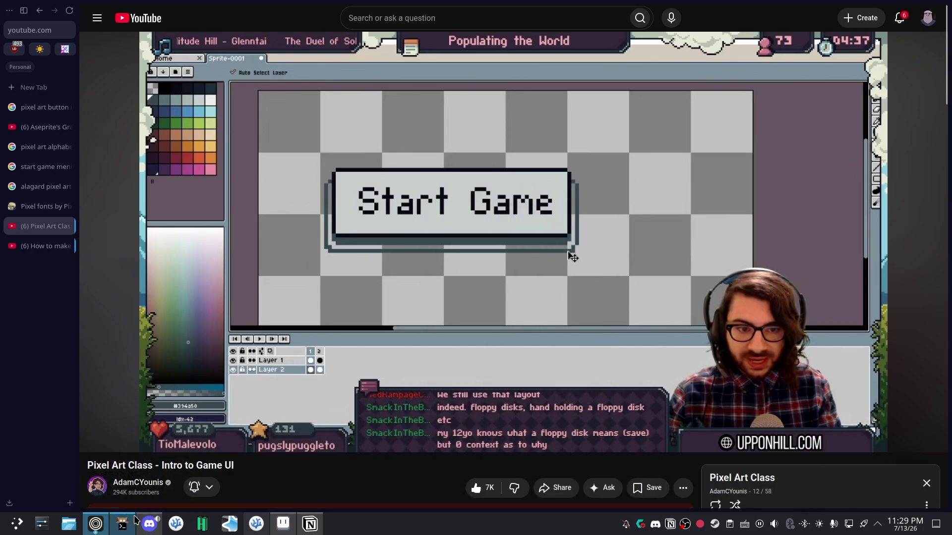
pyautogui.click(292, 529)
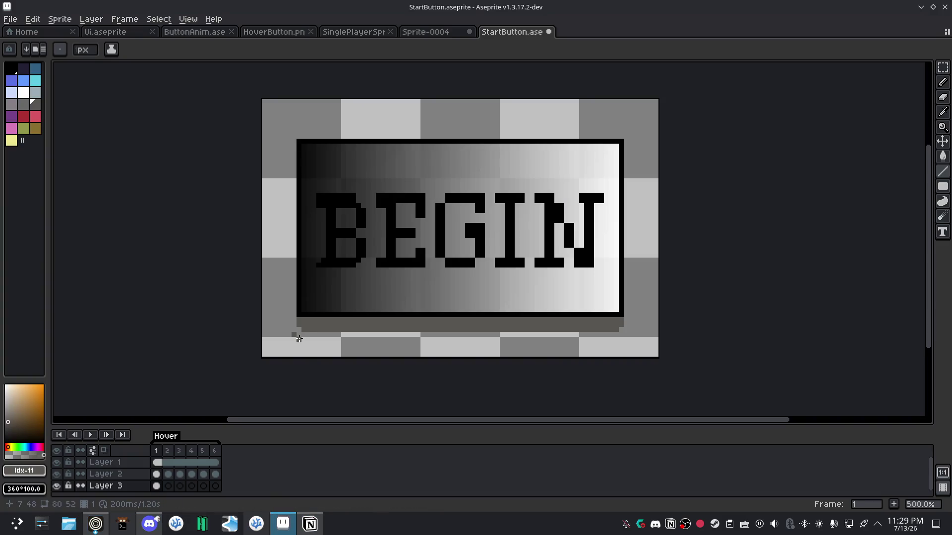
# Draw vertical gray shadow lines along the button's left and right edges.
pyautogui.moveTo(288, 328); pyautogui.dragTo(290, 156)
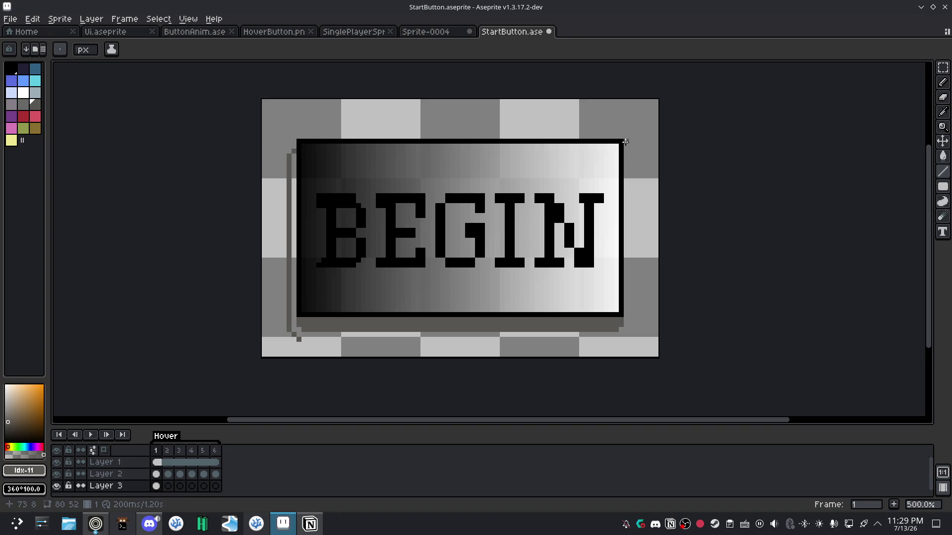
pyautogui.moveTo(627, 152)
pyautogui.mouseDown()
pyautogui.moveTo(628, 333)
pyautogui.moveTo(300, 340)
pyautogui.mouseUp()
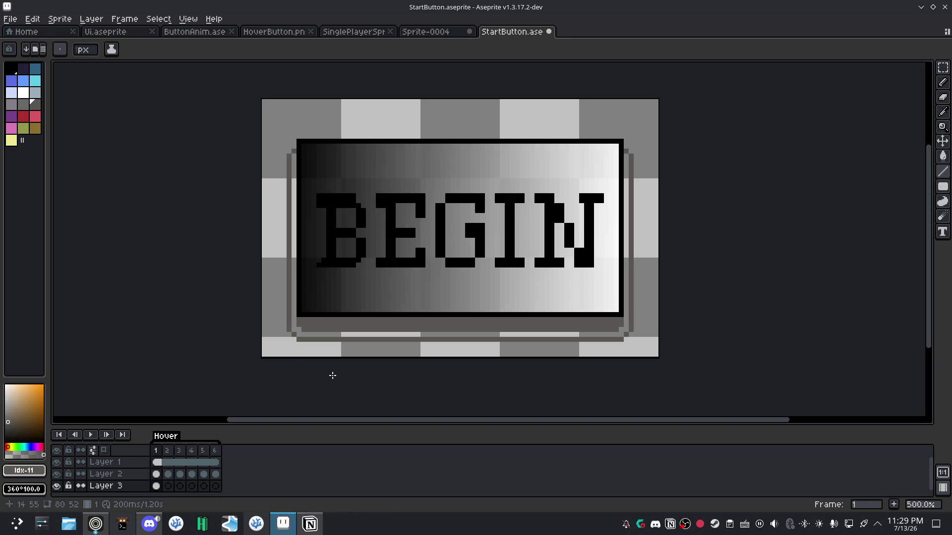
pyautogui.click(101, 528)
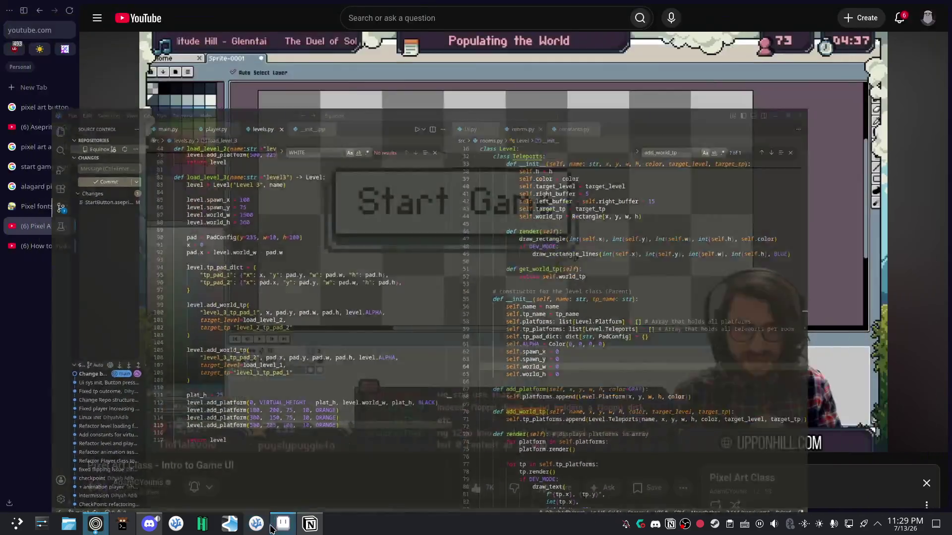
# Toggle between the sprite and the browser, playing the tutorial a few more seconds.
pyautogui.click(281, 528)
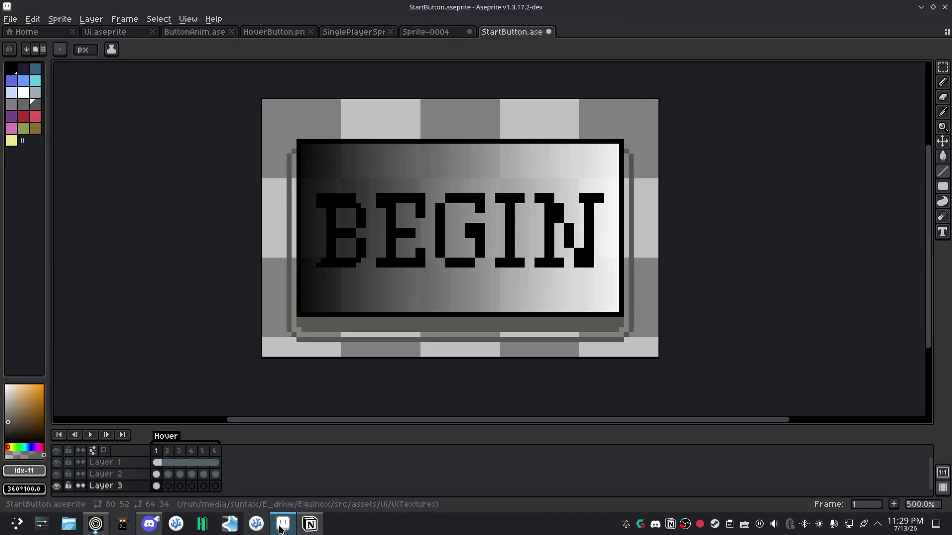
pyautogui.click(280, 528)
pyautogui.click(281, 528)
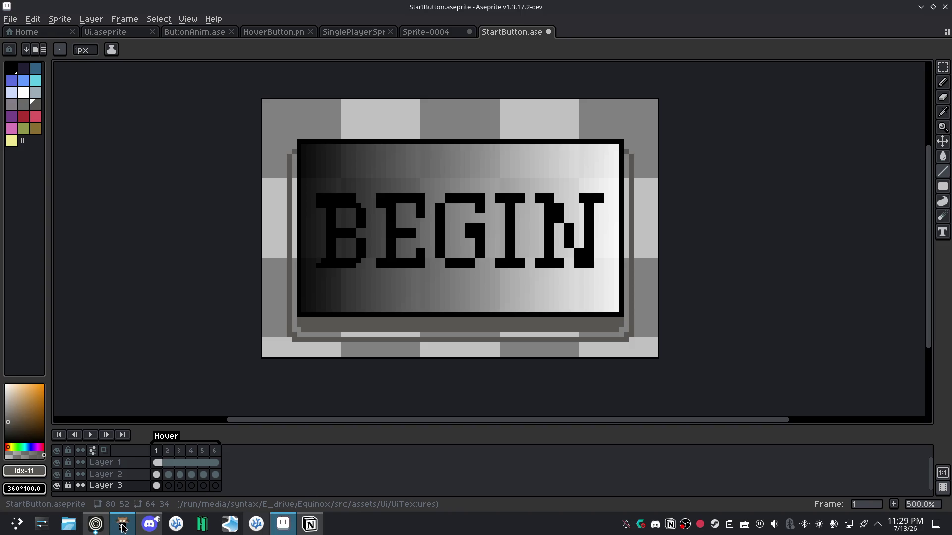
pyautogui.click(95, 524)
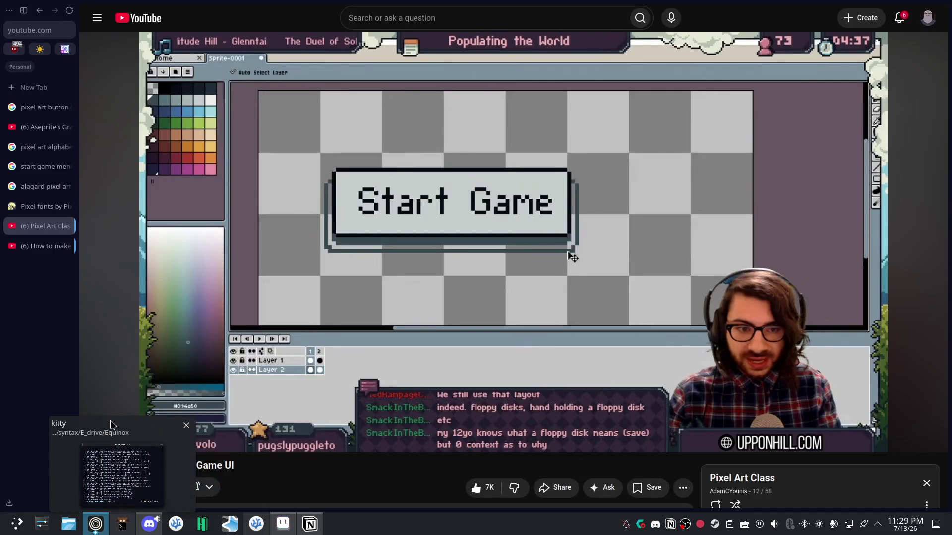
pyautogui.click(447, 289)
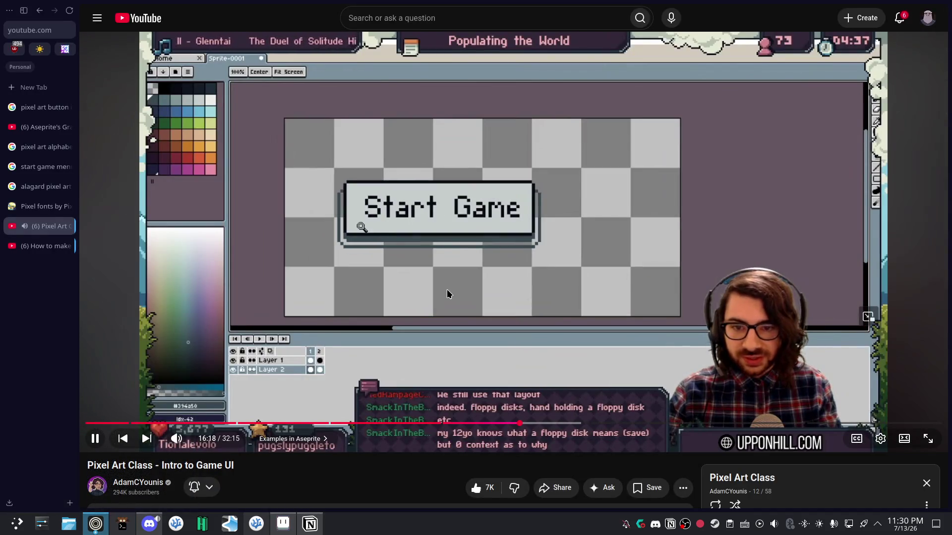
pyautogui.click(447, 290)
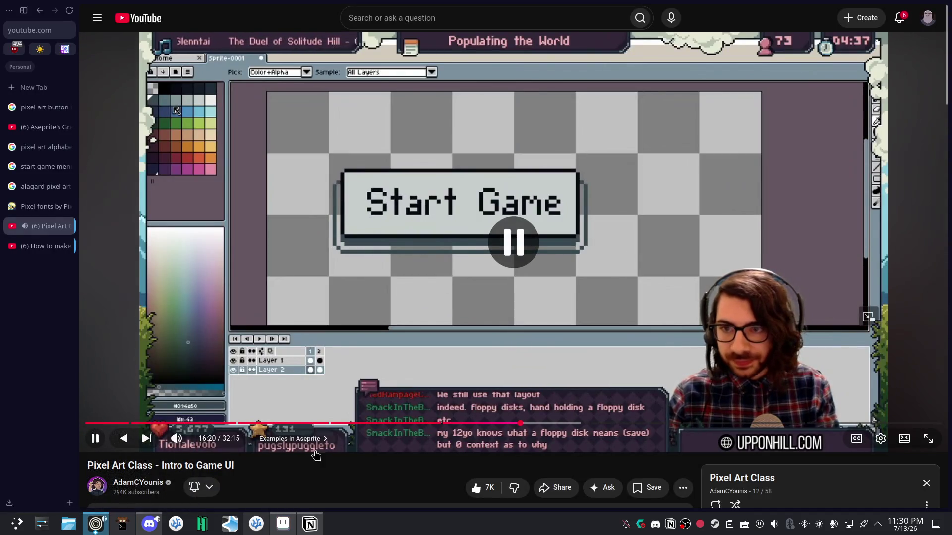
# Play the tutorial on to 16:25, then Alt+Tab back to the BEGIN sprite.
pyautogui.click(280, 529)
pyautogui.click(280, 529)
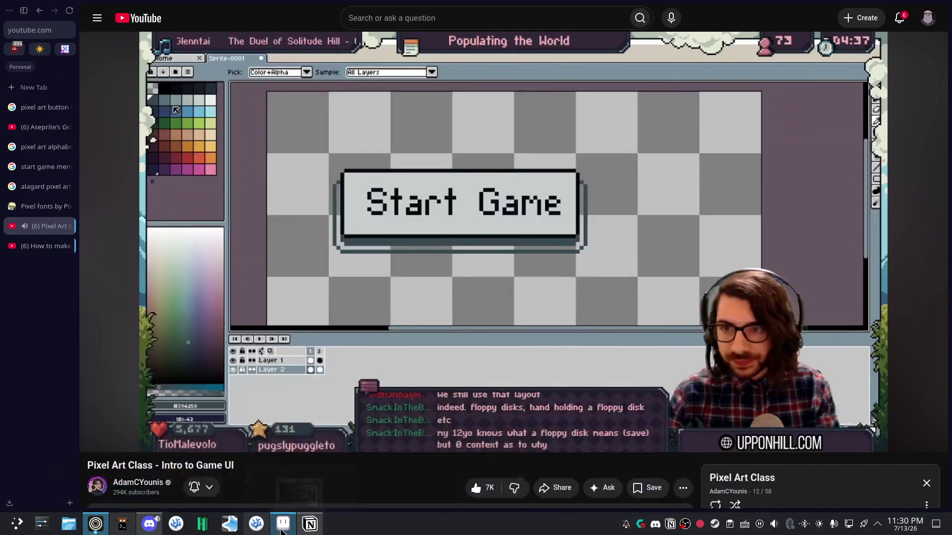
pyautogui.click(501, 269)
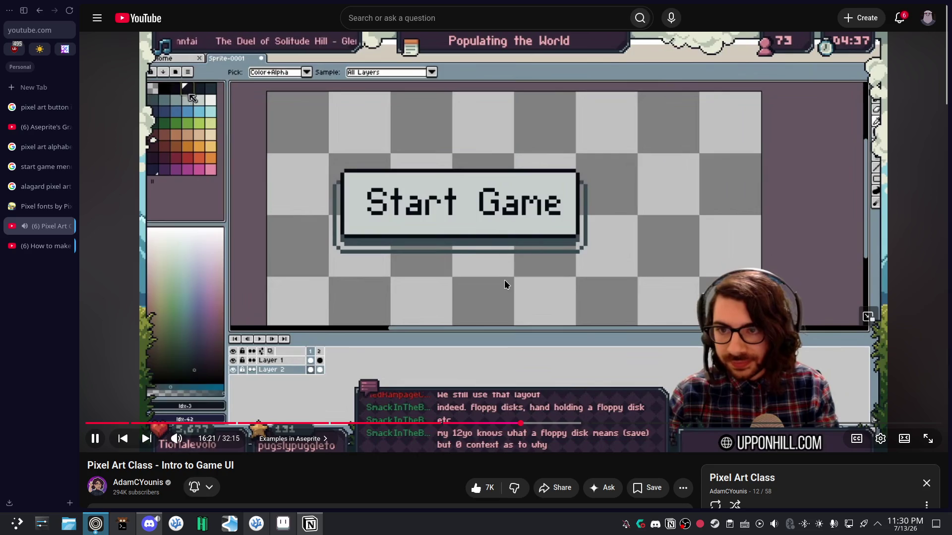
pyautogui.click(507, 294)
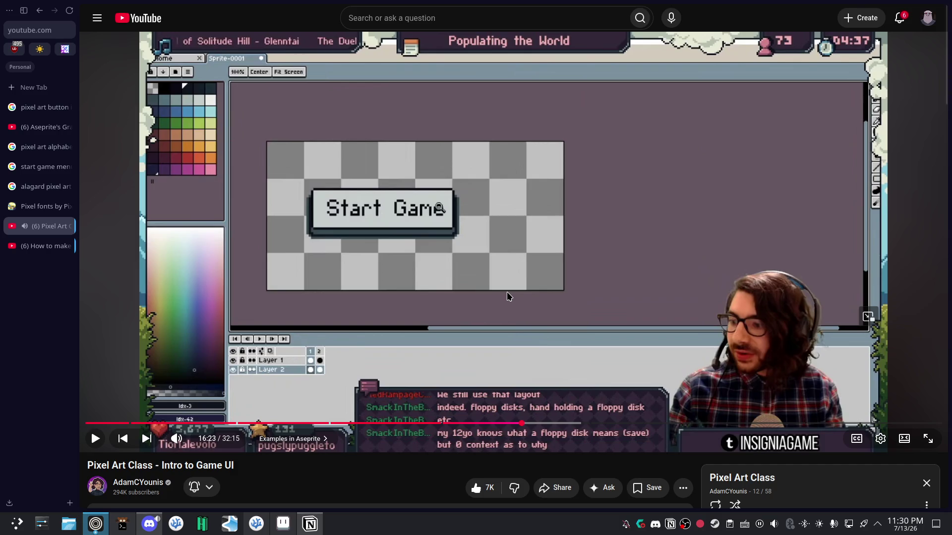
pyautogui.click(458, 285)
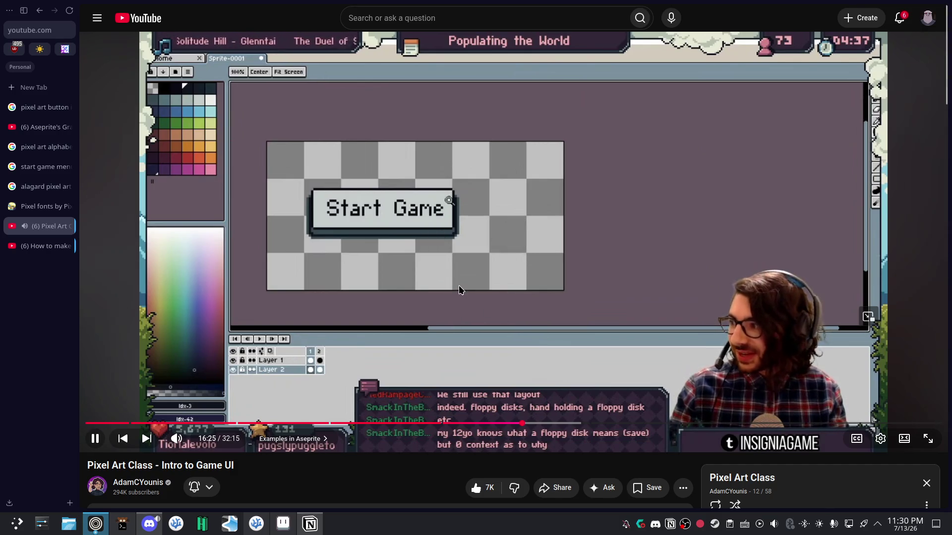
pyautogui.click(459, 285)
pyautogui.hotkey('alt', 'Tab')
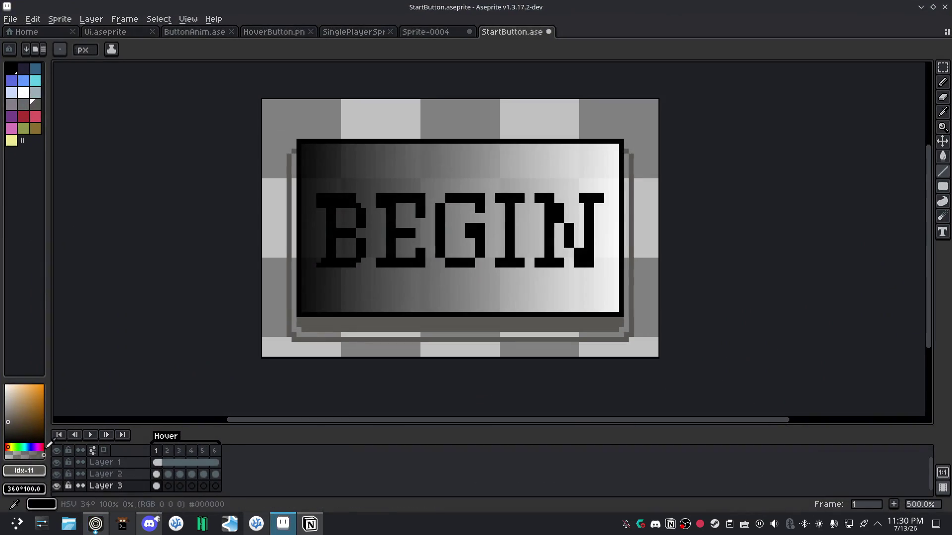
# Darken the painting colour to a deeper grey by lowering V in HSV mode.
pyautogui.click(24, 471)
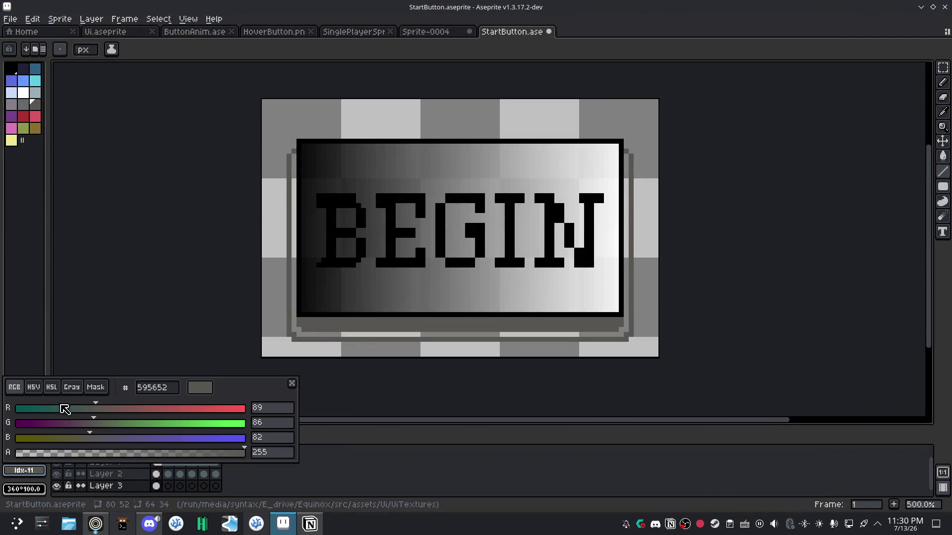
pyautogui.click(33, 387)
pyautogui.moveTo(95, 438); pyautogui.dragTo(78, 439)
pyautogui.click(297, 335)
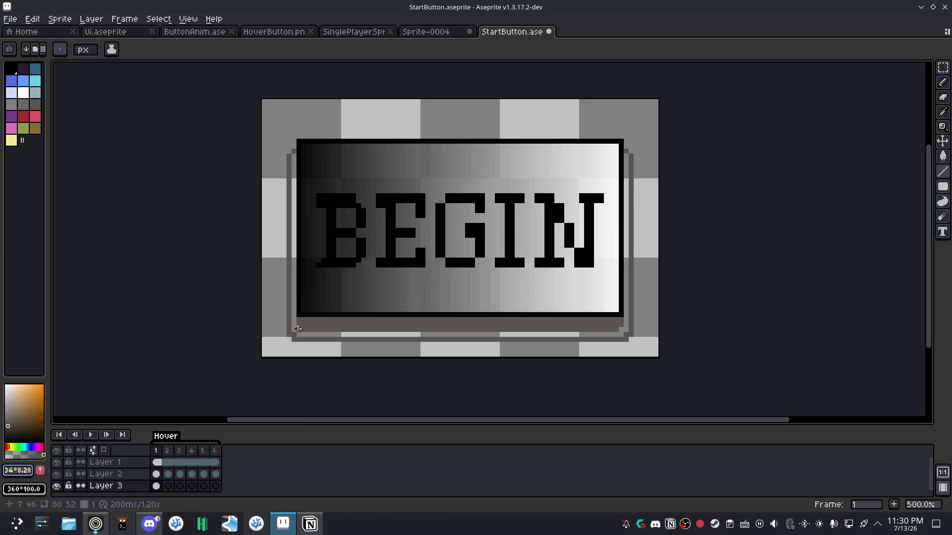
# Test a dark grey Paint Bucket fill of the background on frame 1, undoing it.
pyautogui.press('g')
pyautogui.click(298, 329)
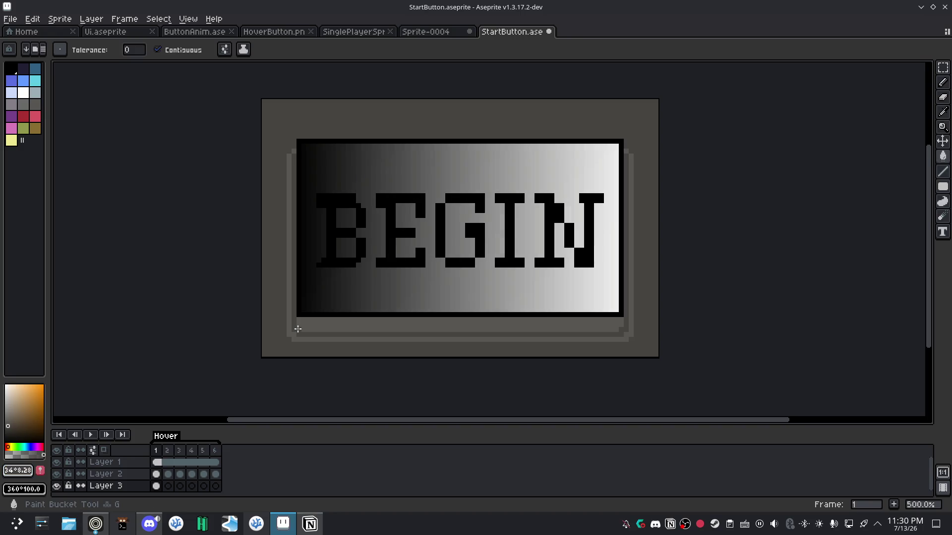
pyautogui.hotkey('ctrl', 'z')
pyautogui.click(157, 486)
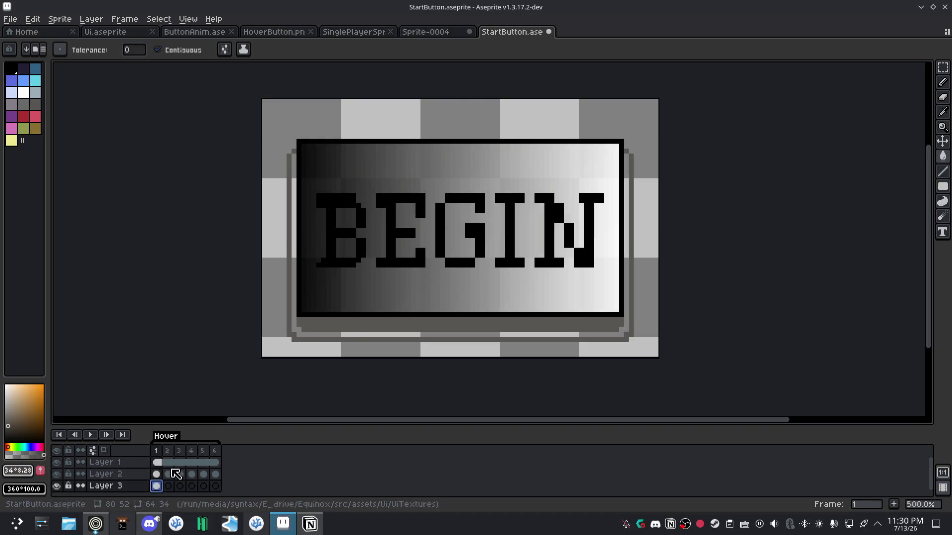
pyautogui.click(168, 486)
pyautogui.click(156, 487)
pyautogui.click(297, 330)
pyautogui.hotkey('ctrl', 'z')
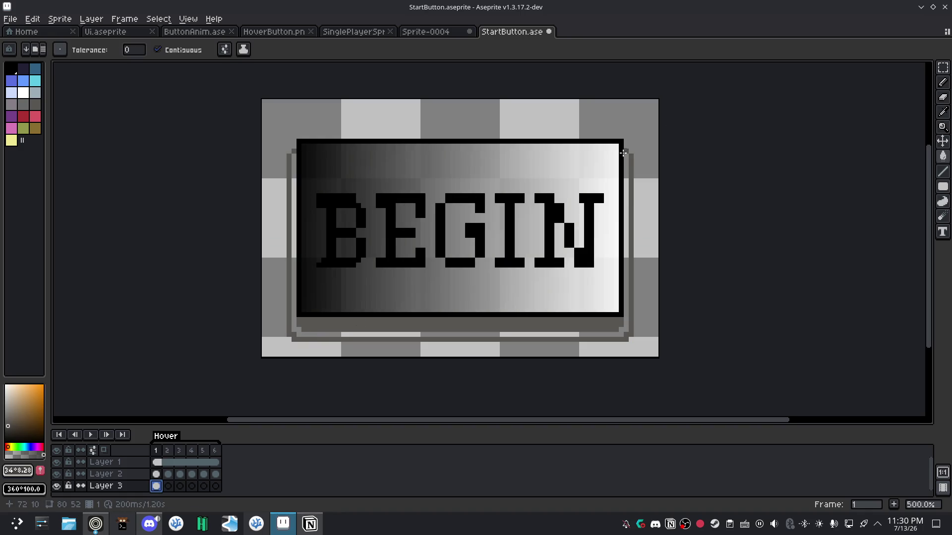
# Try contiguous and non-contiguous background fills, undo both, and restore Contiguous.
pyautogui.click(627, 197)
pyautogui.hotkey('ctrl', 'z')
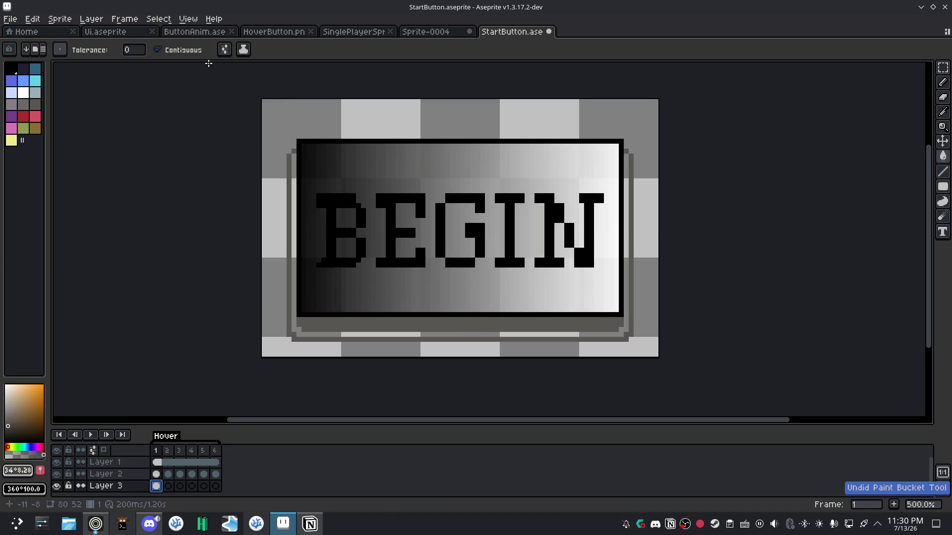
pyautogui.click(184, 50)
pyautogui.click(621, 243)
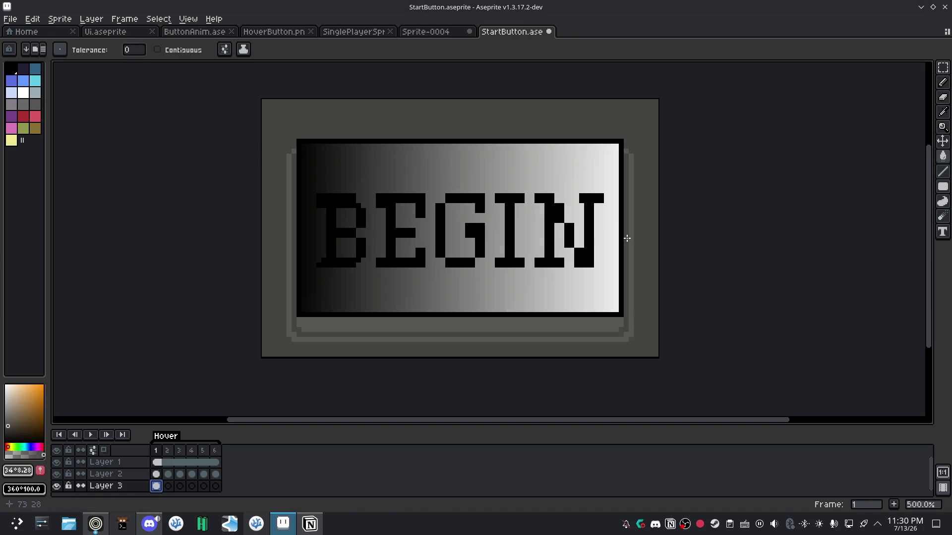
pyautogui.hotkey('ctrl', 'z')
pyautogui.click(158, 50)
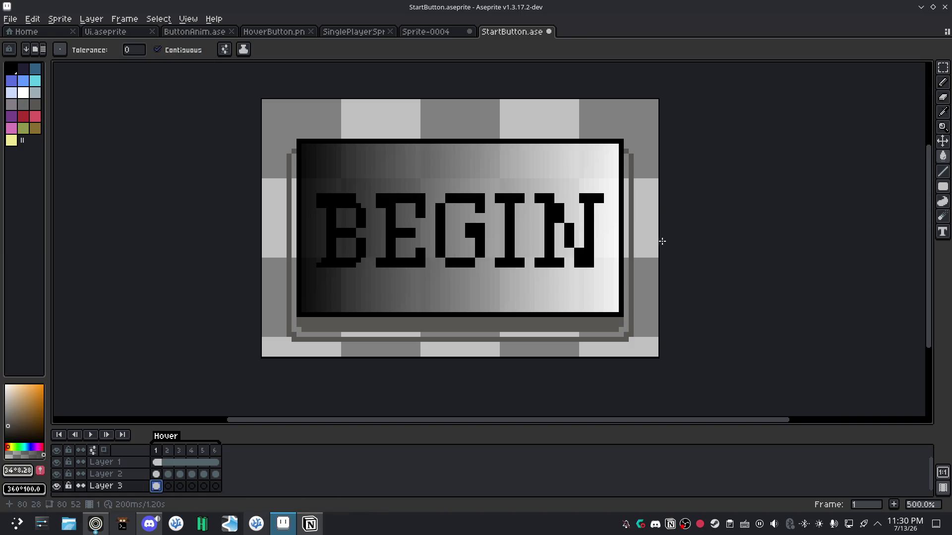
# Darken the right, bottom and left shadow edges with Pencil strokes, undoing one uneven stroke.
pyautogui.press('b')
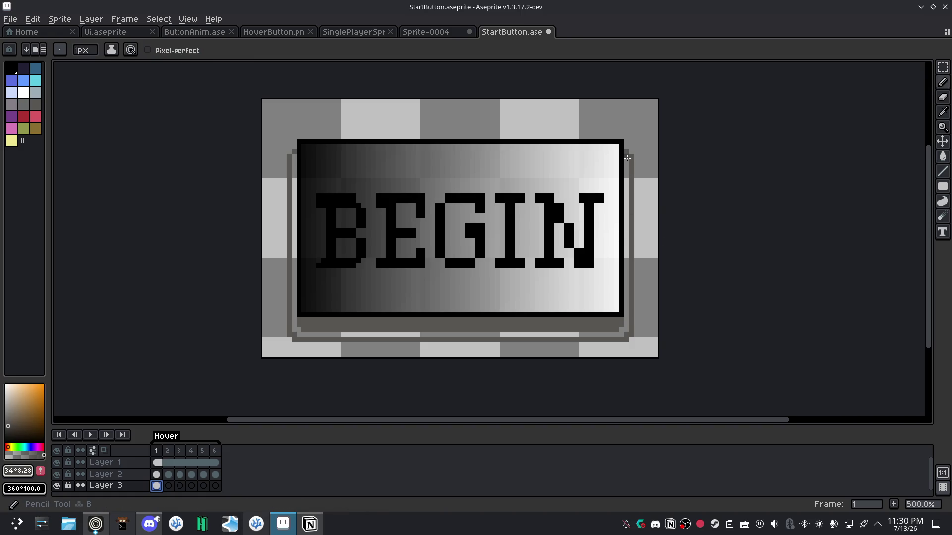
pyautogui.click(628, 157)
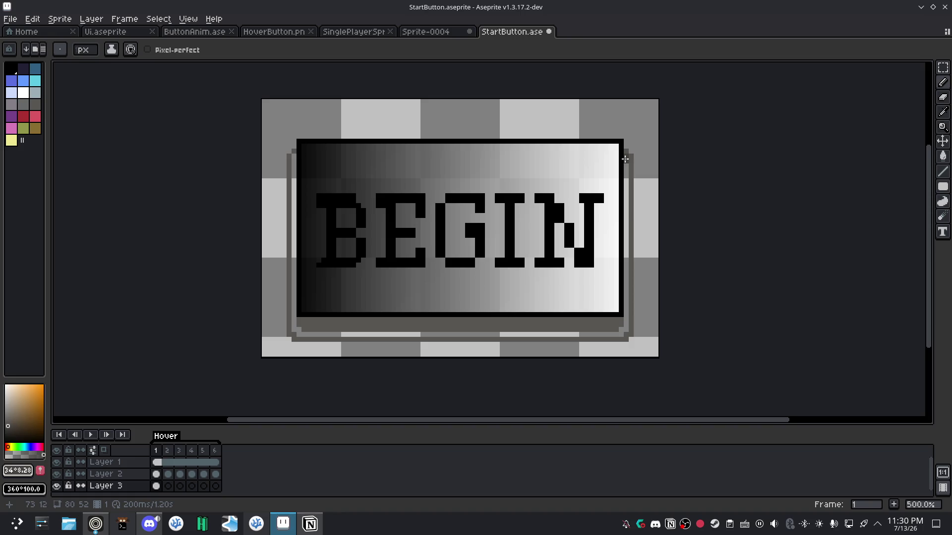
pyautogui.keyDown('shift'); pyautogui.click(624, 254); pyautogui.keyUp('shift')
pyautogui.moveTo(624, 254); pyautogui.dragTo(626, 249)
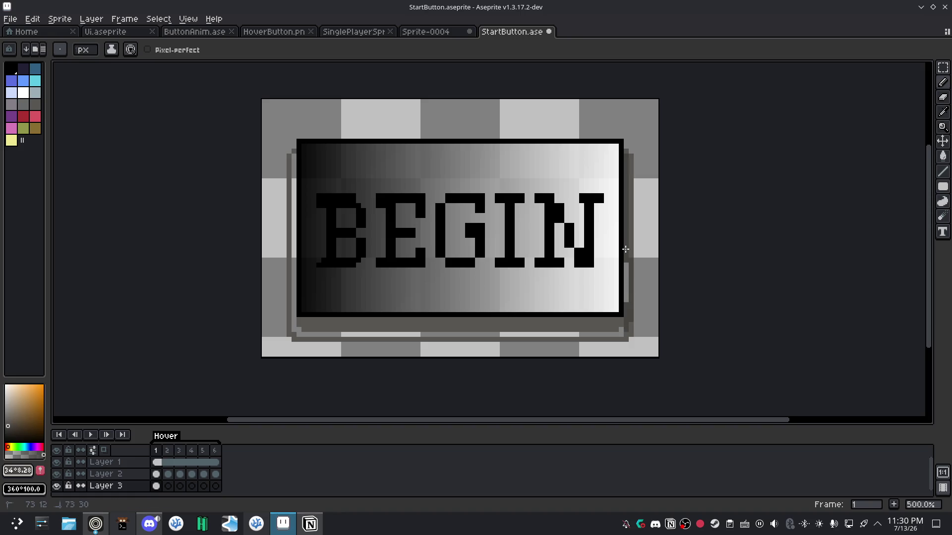
pyautogui.hotkey('ctrl', 'z')
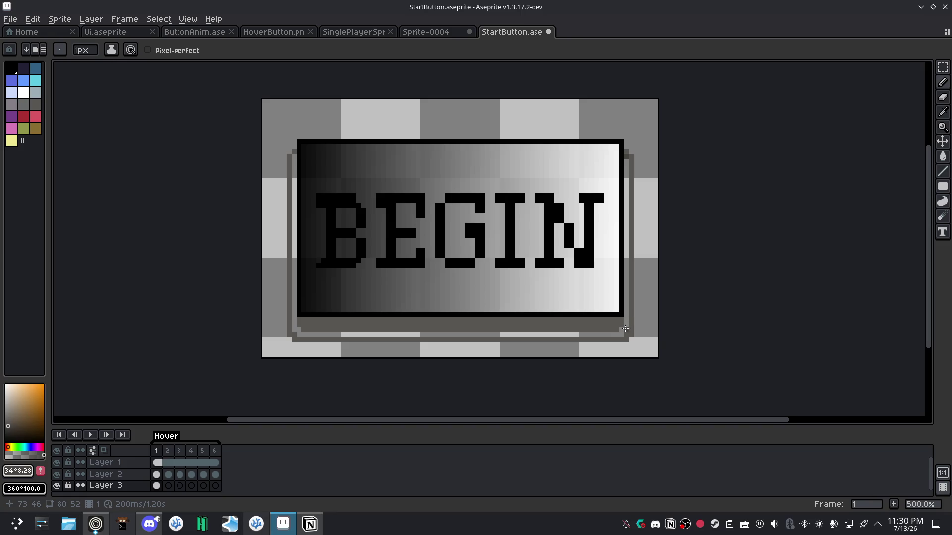
pyautogui.moveTo(626, 330); pyautogui.dragTo(627, 160)
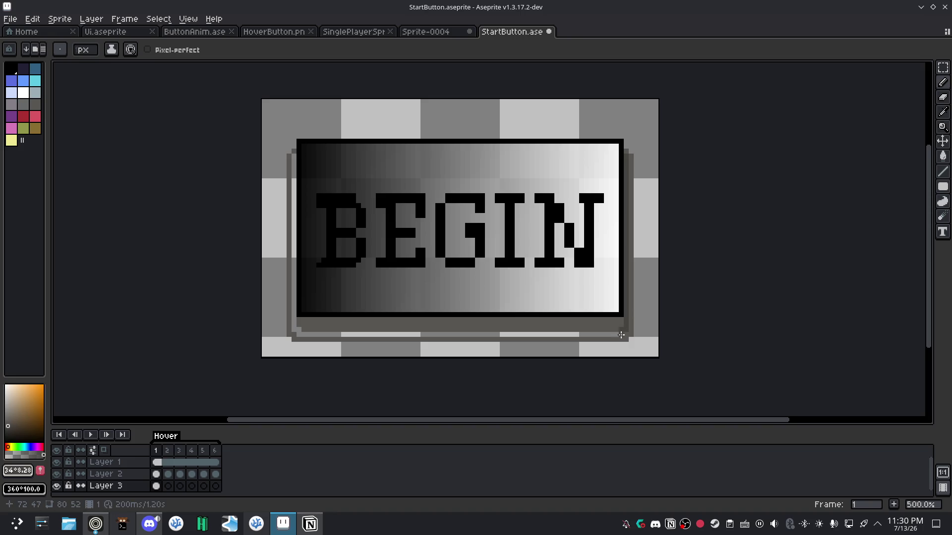
pyautogui.moveTo(621, 335); pyautogui.dragTo(297, 335)
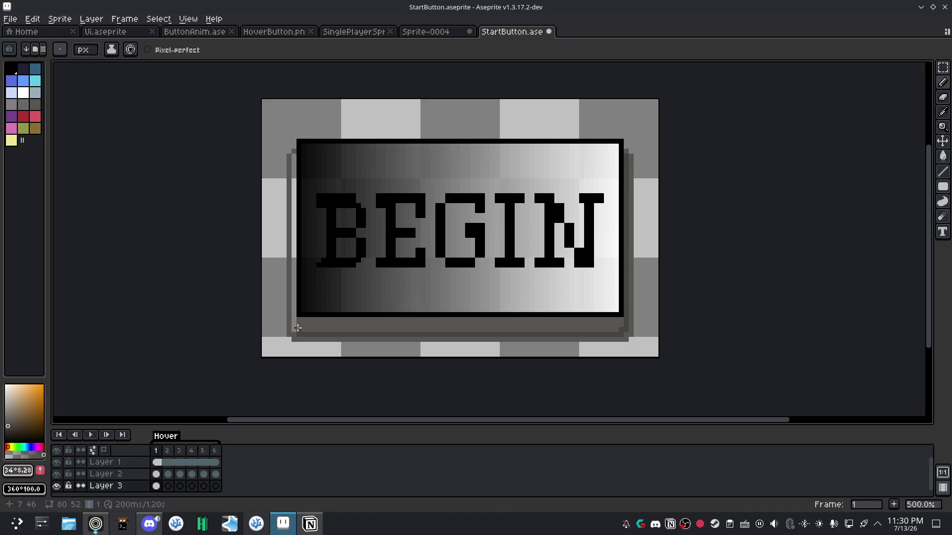
pyautogui.moveTo(296, 327); pyautogui.dragTo(294, 152)
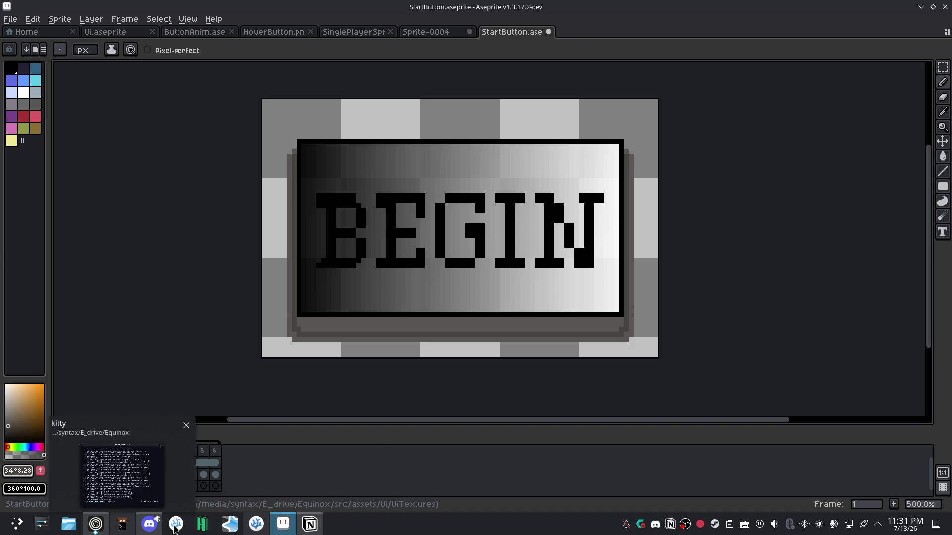
pyautogui.click(95, 528)
pyautogui.moveTo(96, 529)
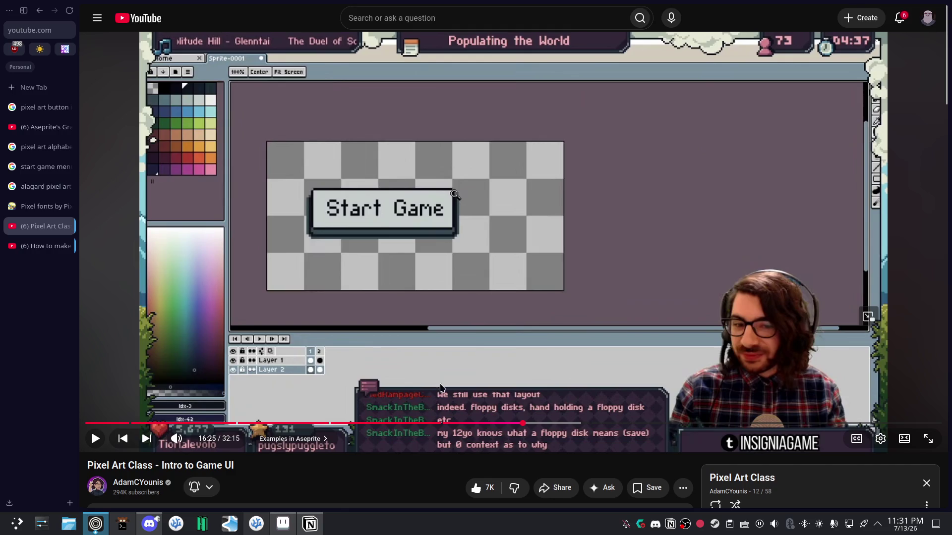
pyautogui.click(289, 530)
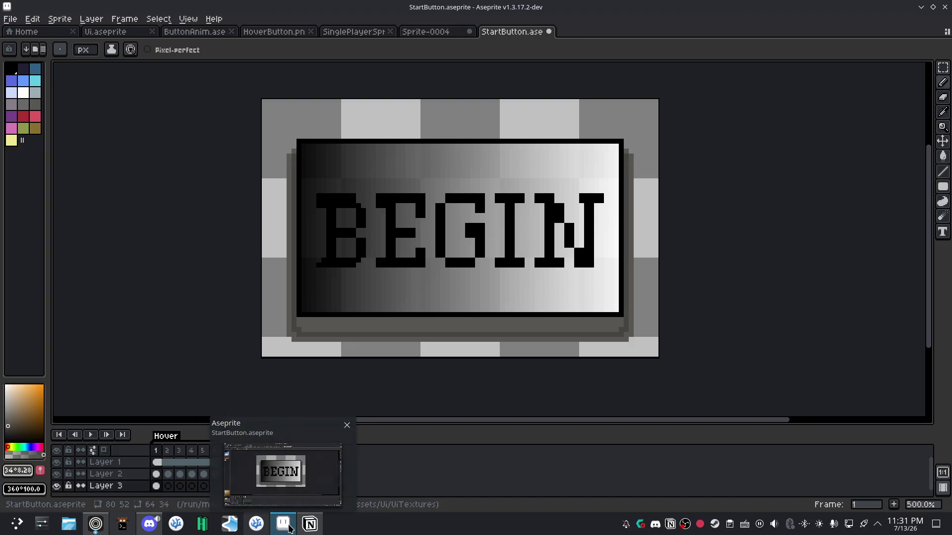
pyautogui.click(289, 529)
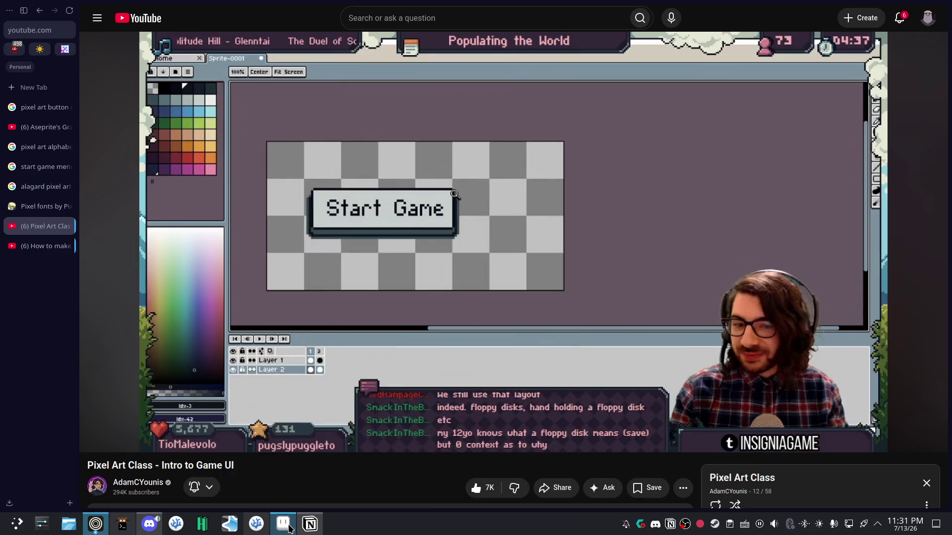
pyautogui.click(289, 530)
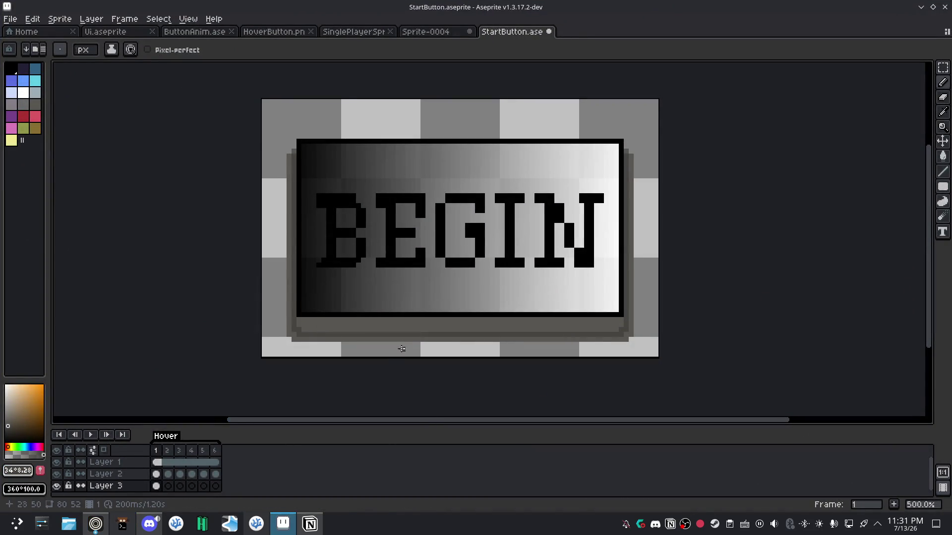
pyautogui.press('v')
# Undo the left and bottom strokes, set a near-black grey (V 11), and redraw both edges.
pyautogui.hotkey('ctrl', 'z')
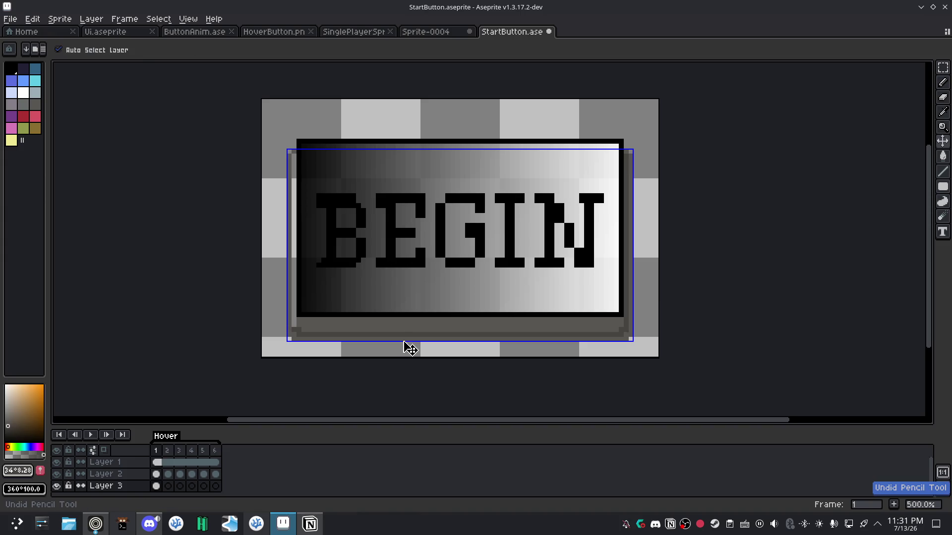
pyautogui.hotkey('ctrl', 'z')
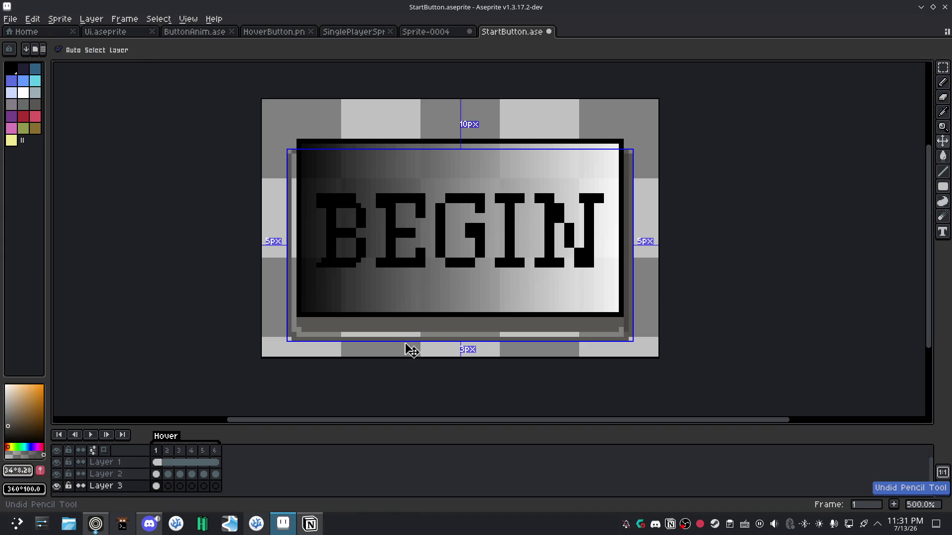
pyautogui.press('b')
pyautogui.click(18, 470)
pyautogui.moveTo(103, 434); pyautogui.dragTo(47, 434)
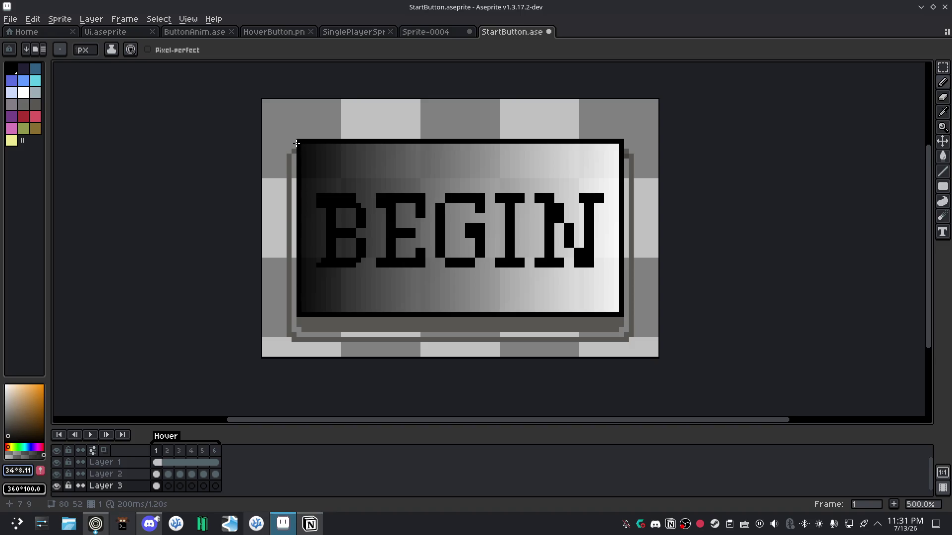
pyautogui.moveTo(295, 157); pyautogui.dragTo(299, 333)
pyautogui.moveTo(612, 345)
pyautogui.mouseDown()
pyautogui.moveTo(624, 329)
pyautogui.moveTo(625, 159)
pyautogui.mouseUp()
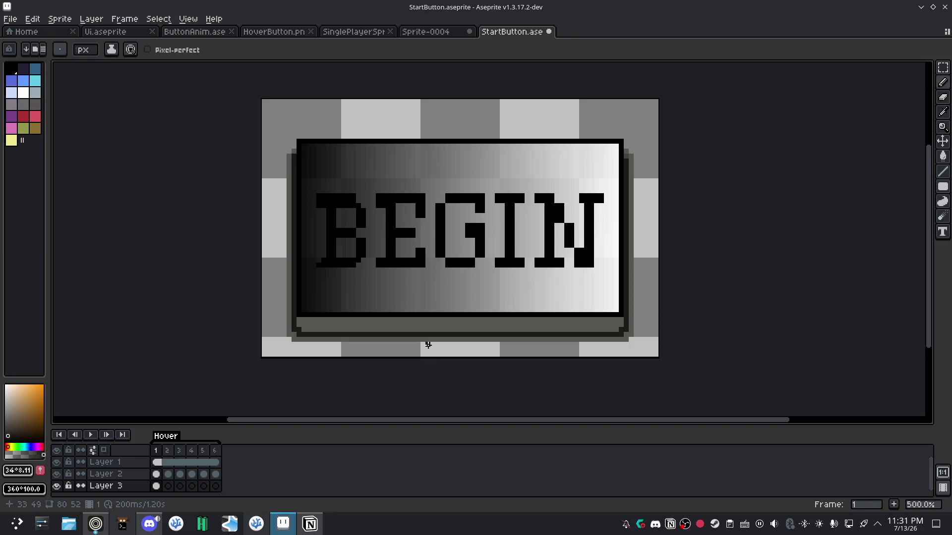
# Check the tutorial and notes, then return to the BEGIN artwork with the Eraser active.
pyautogui.click(96, 524)
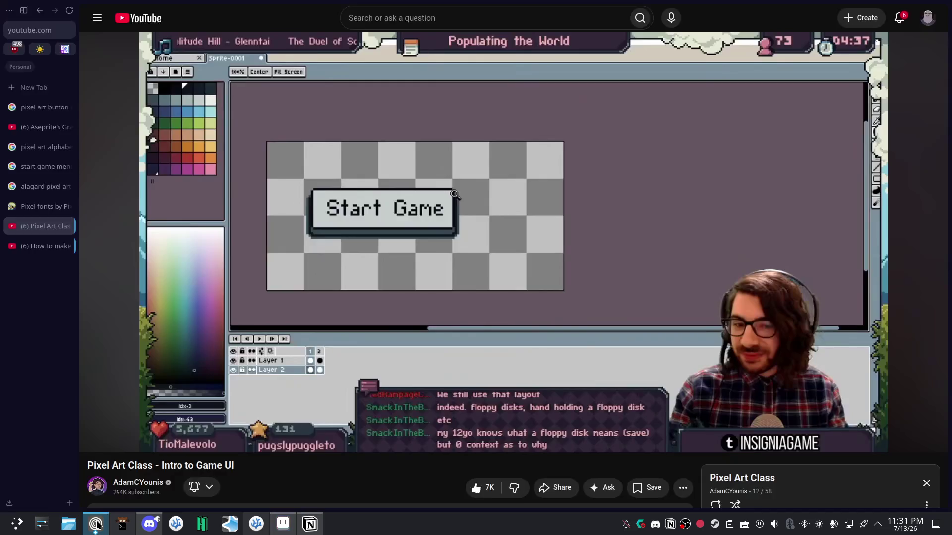
pyautogui.click(310, 524)
pyautogui.click(310, 525)
pyautogui.click(283, 524)
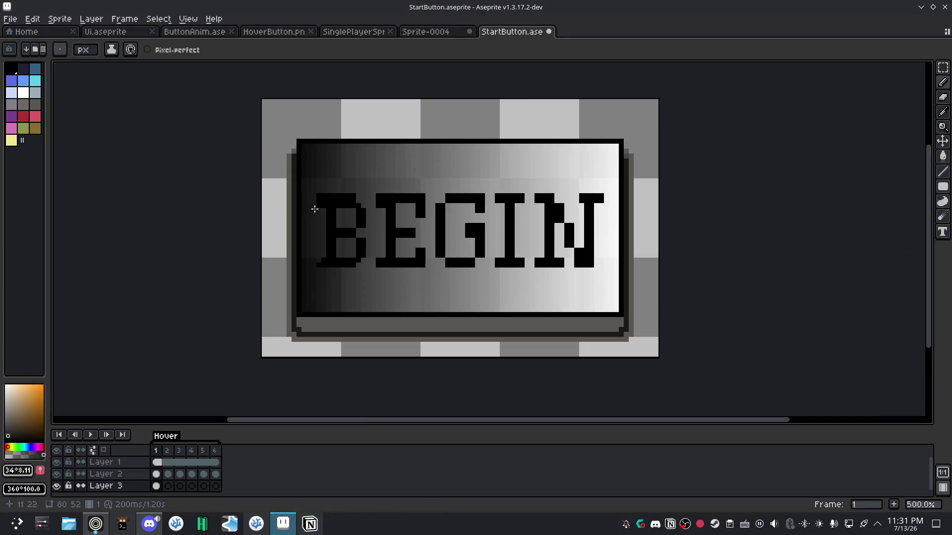
pyautogui.press('e')
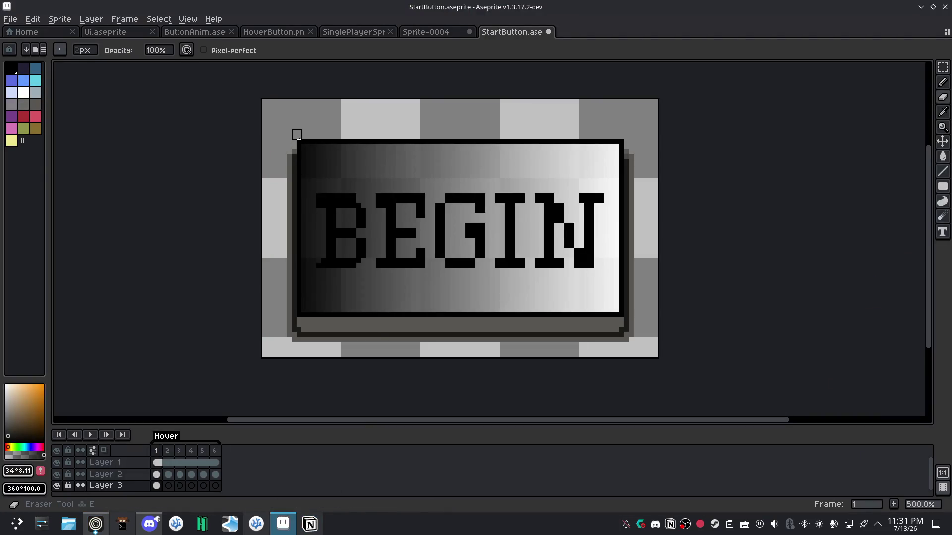